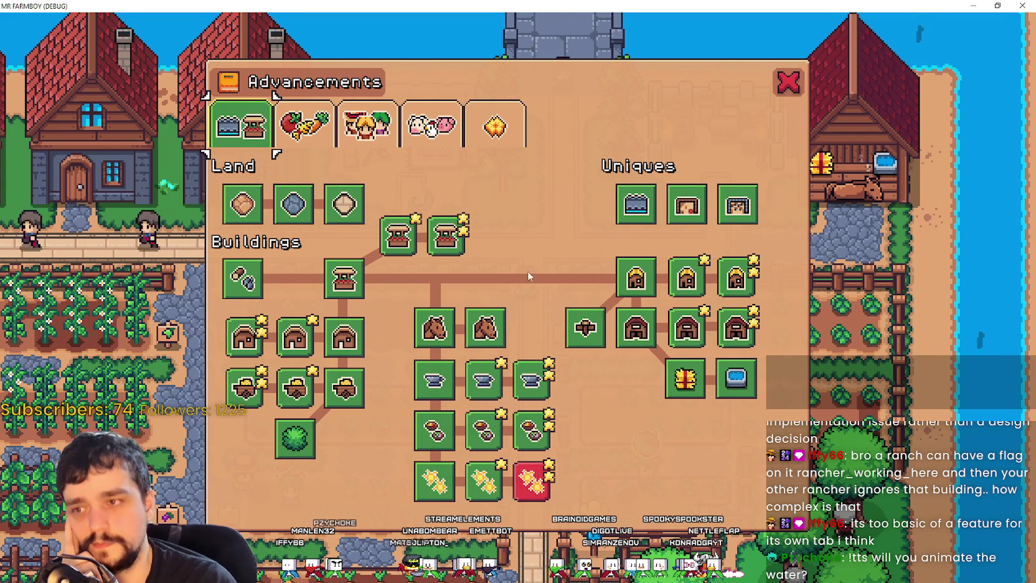
Look over the running game's Advancements panel, toggling it closed and open again.
mouse_move(735, 196)
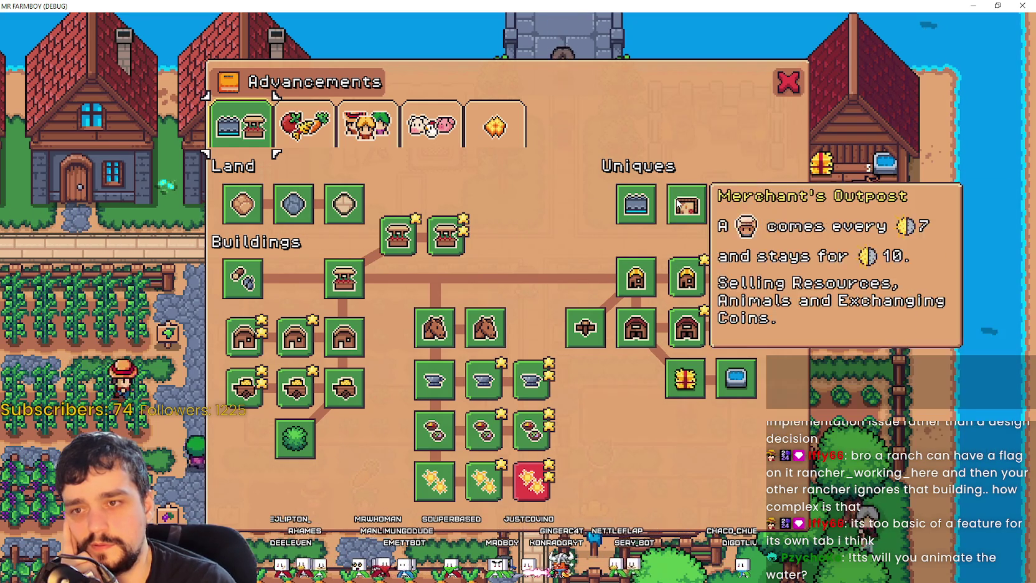
mouse_move(635, 206)
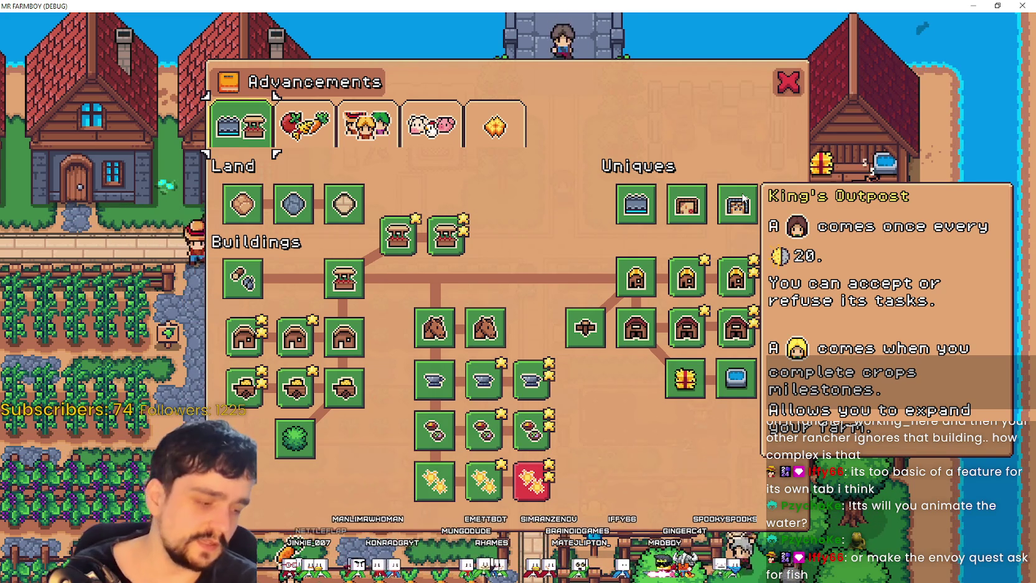
key(Escape)
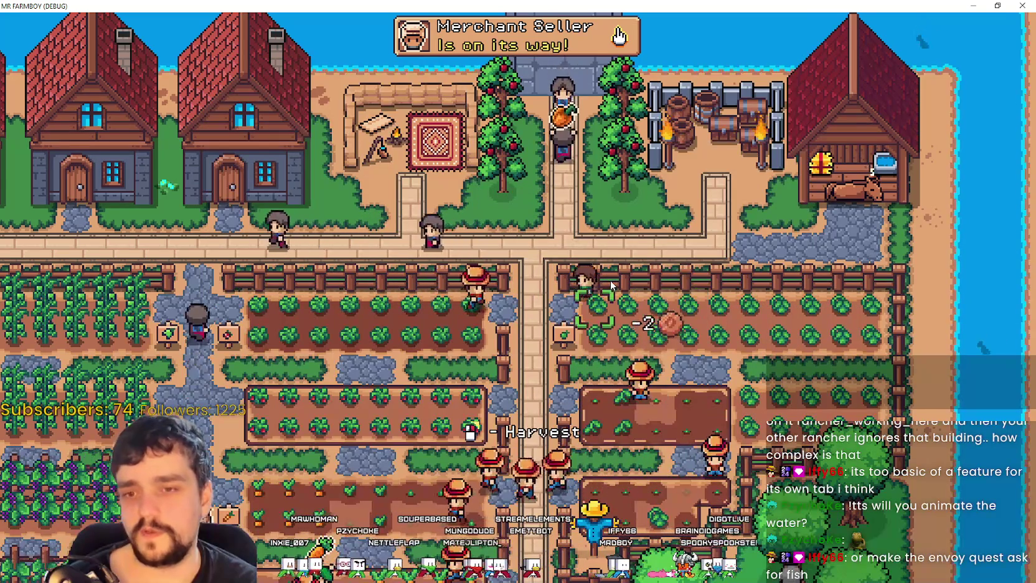
key(w)
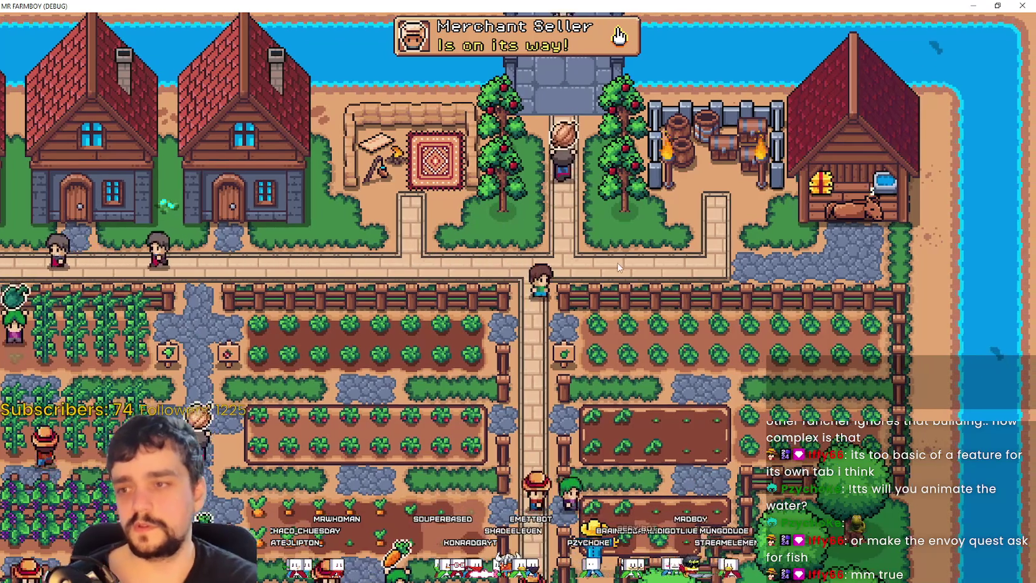
key(Tab)
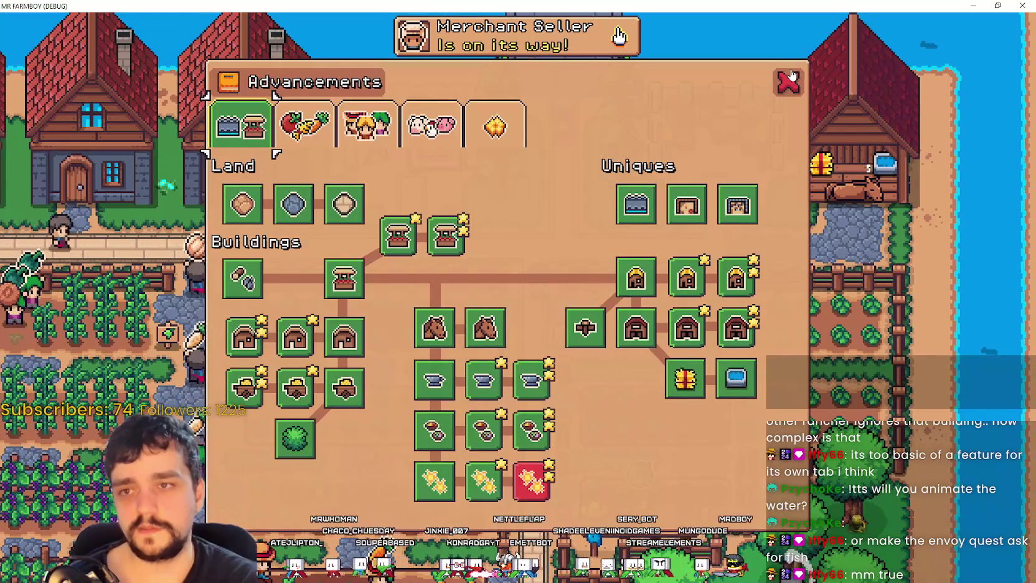
key(Tab)
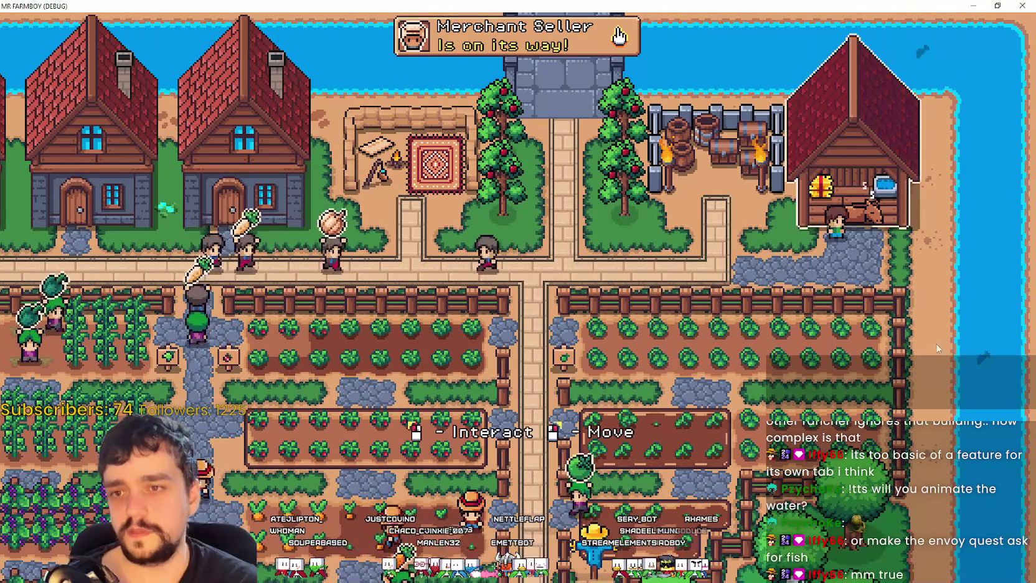
key(s)
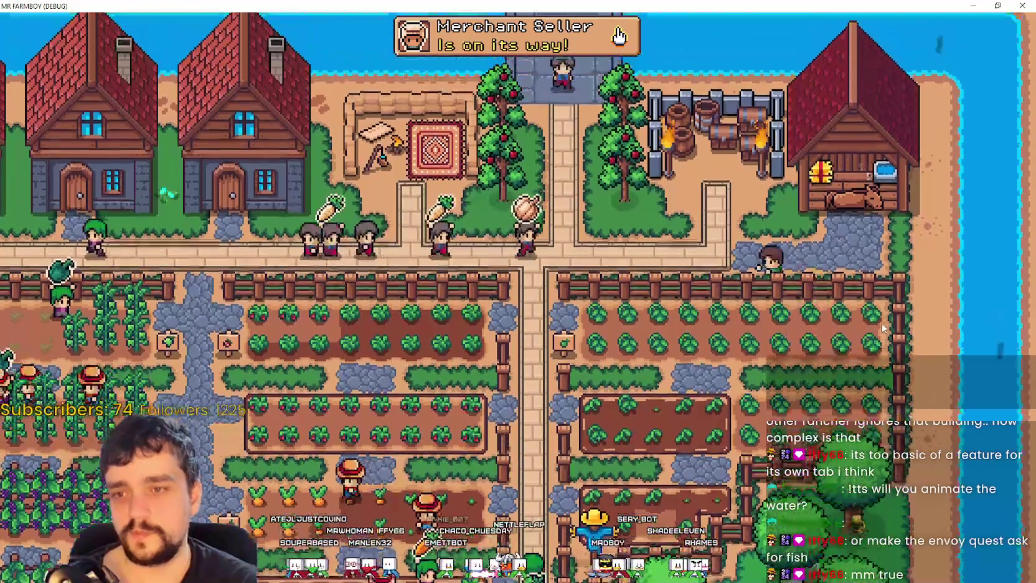
key(Tab)
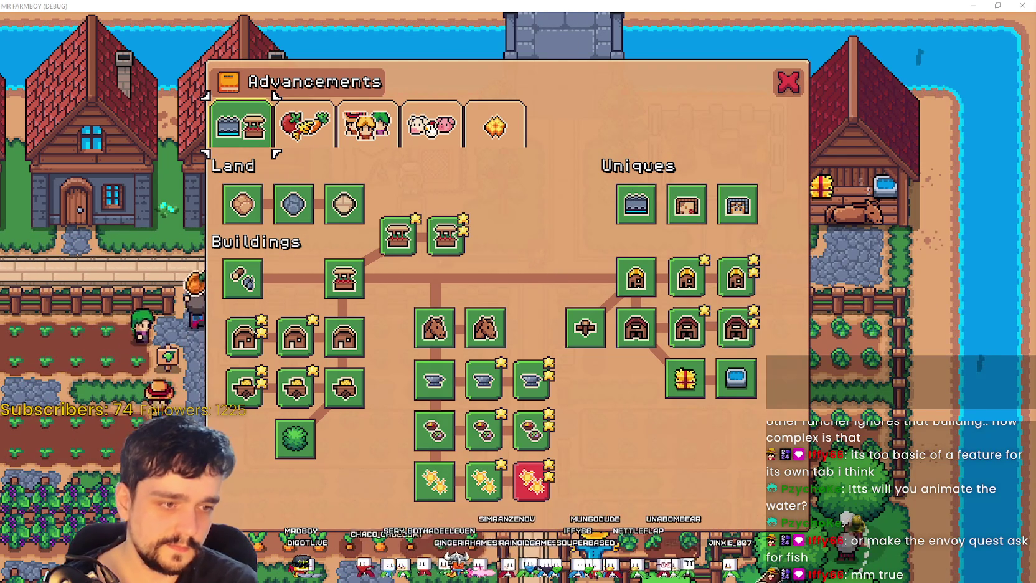
Filter the FileSystem dock for 'advancem' and open AdvancementSystem.tscn.
key(alt+Tab)
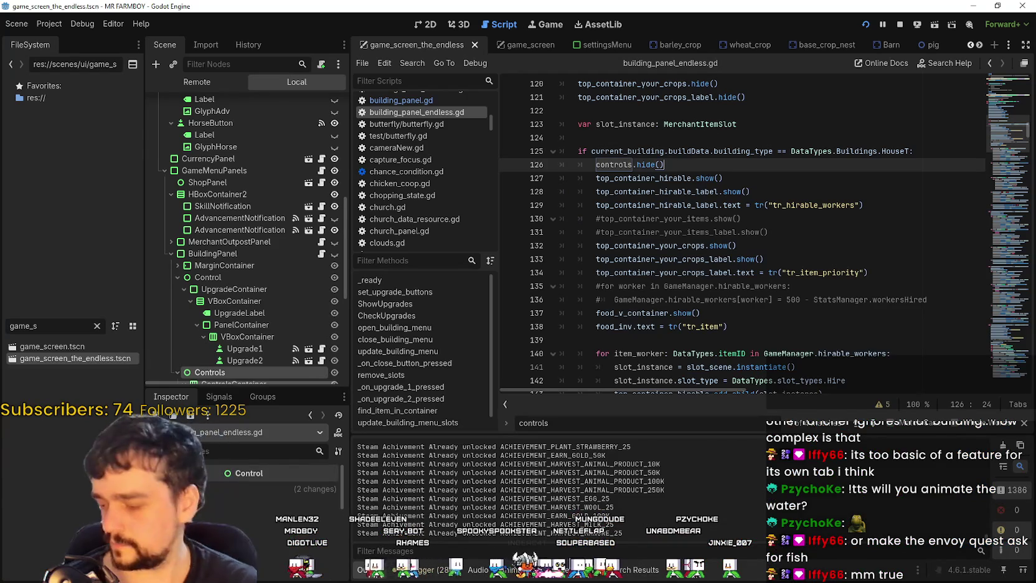
click(809, 299)
click(812, 234)
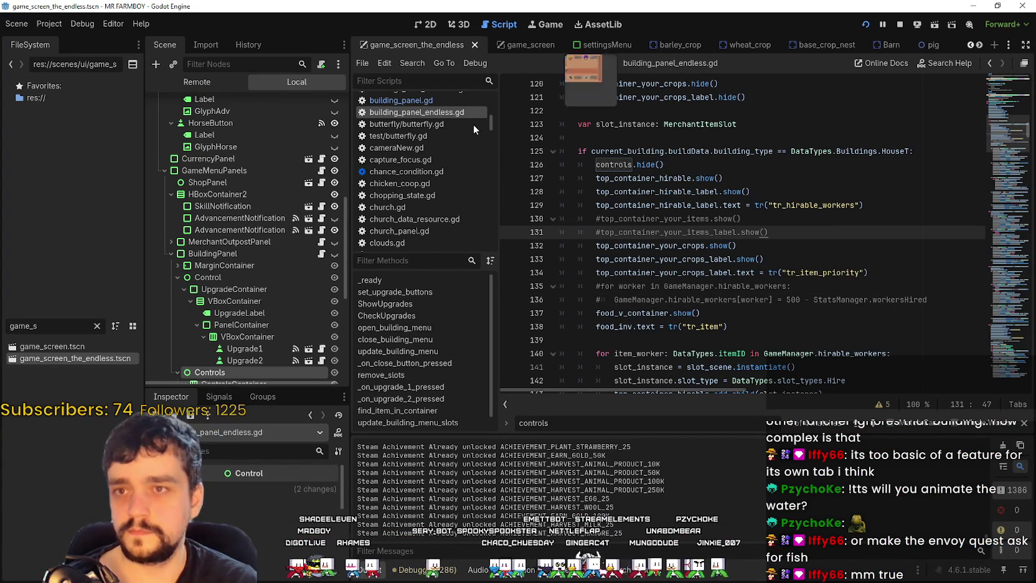
text(advancem)
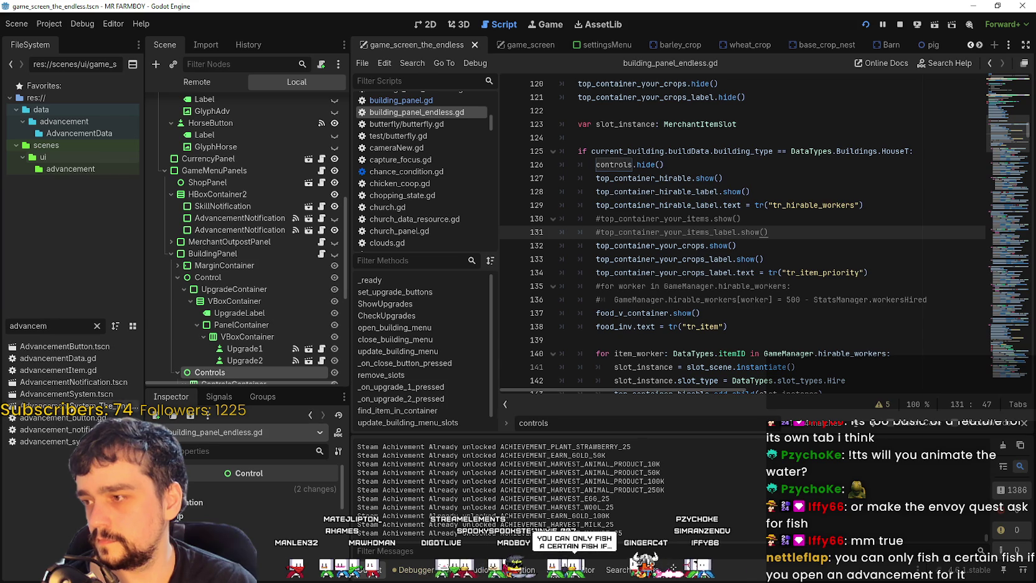
double_click(71, 396)
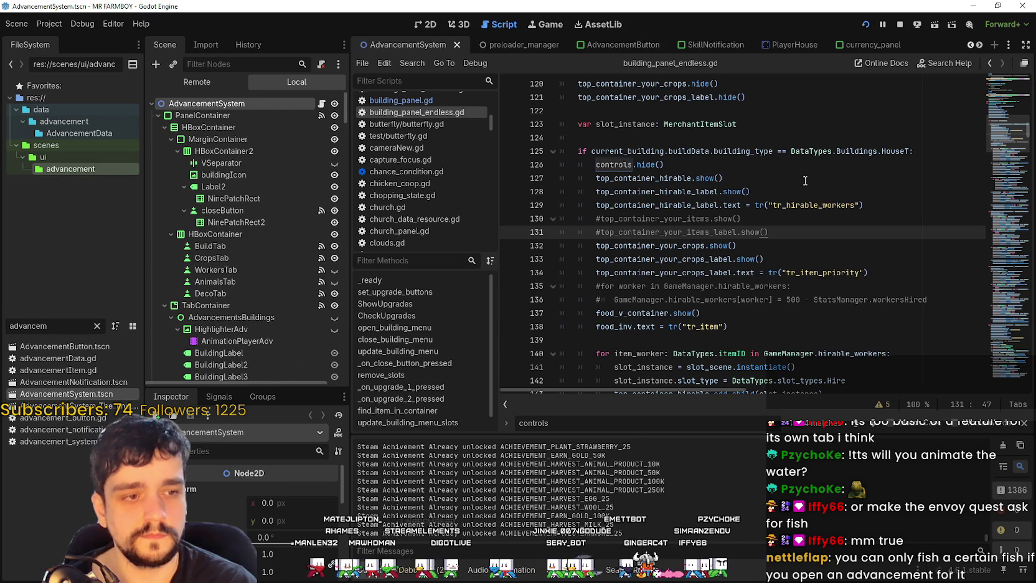
Switch from the script to the 2D view of the advancement slot grids.
scroll(803, 175, up, 3)
scroll(736, 110, down, 2)
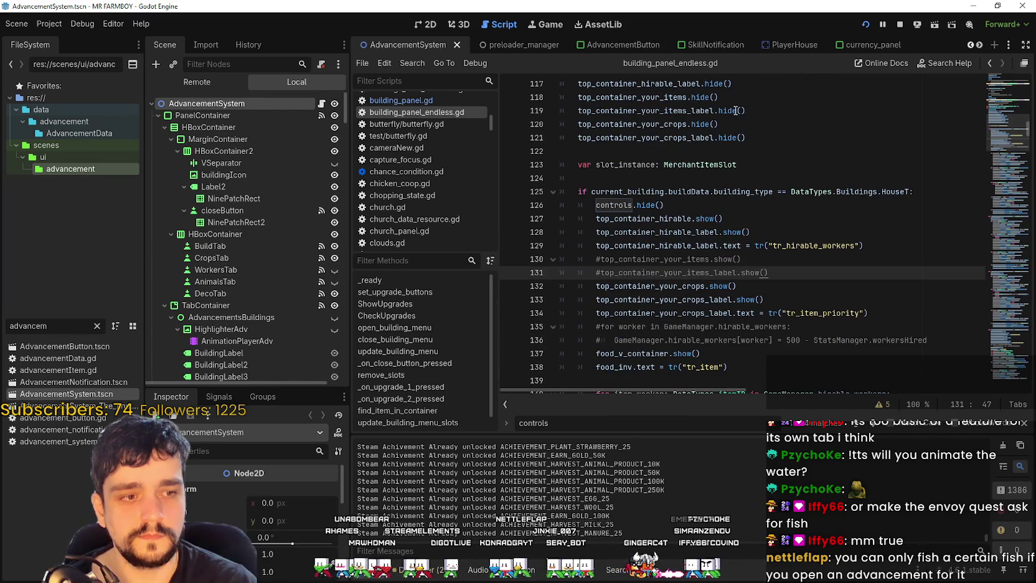
mouse_move(700, 99)
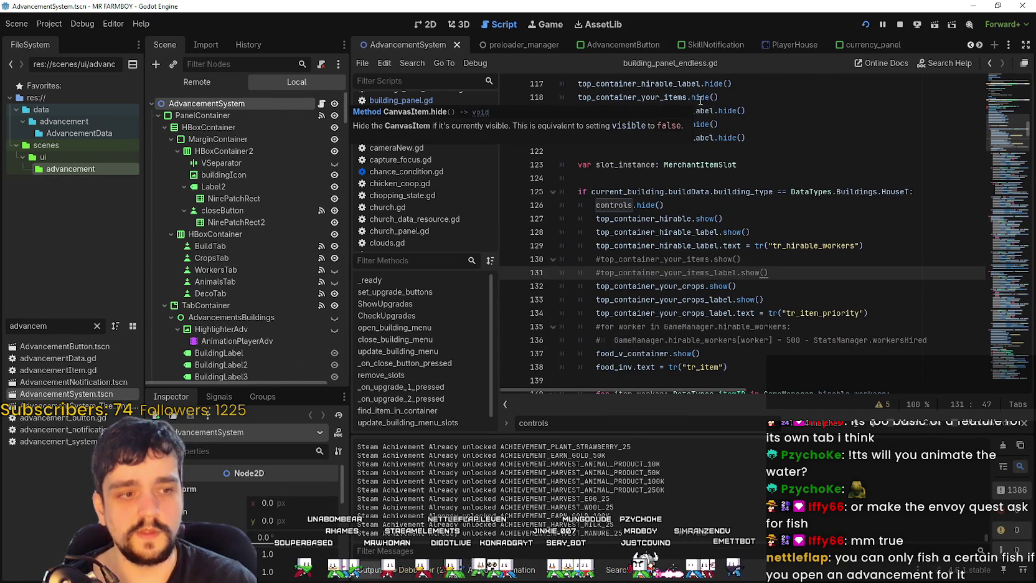
click(428, 25)
scroll(808, 169, up, 3)
scroll(808, 170, down, 4)
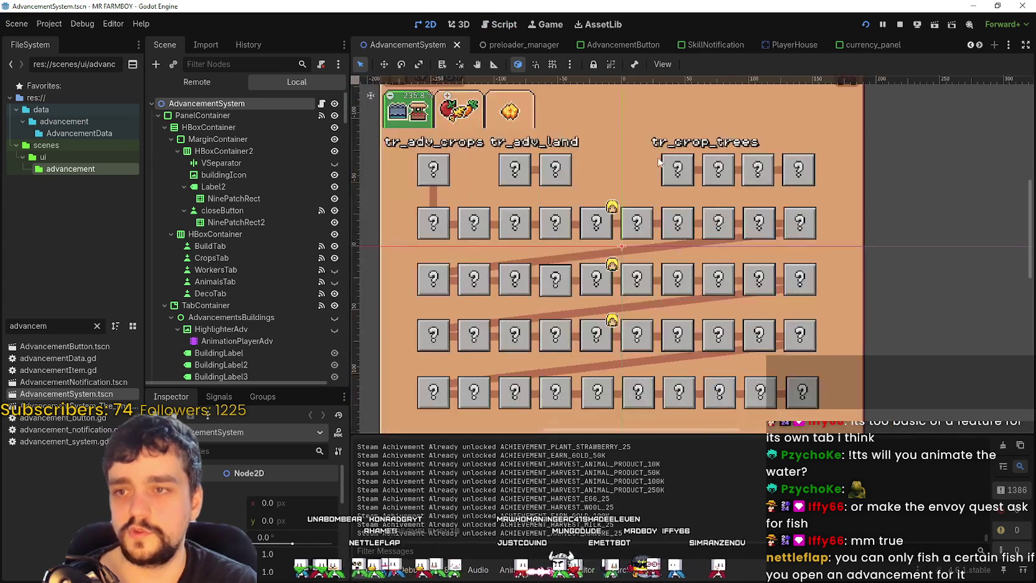
Compare the running game's Advancements window with the scene, then return to the editor.
scroll(310, 364, down, 1)
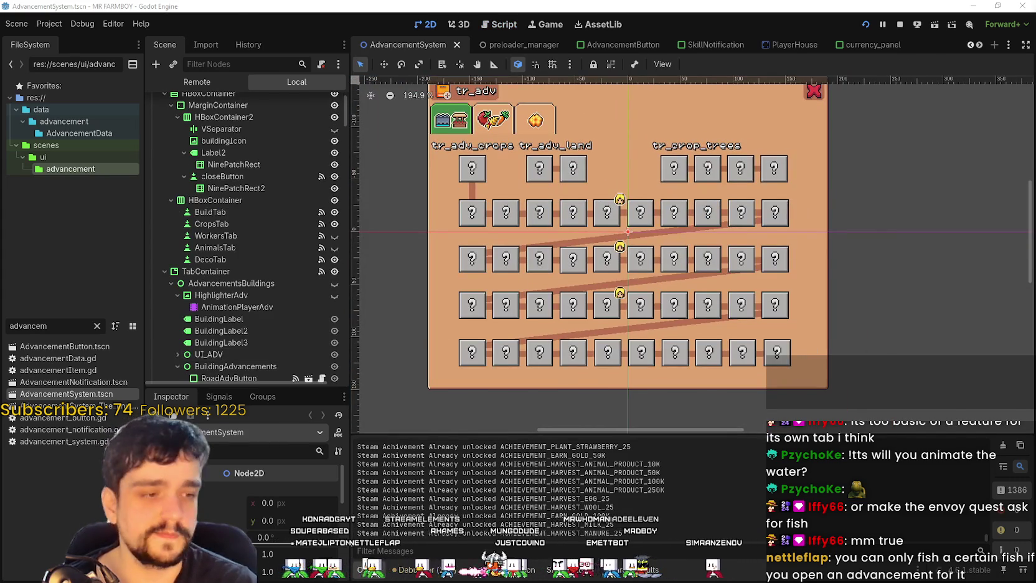
key(alt+Tab)
mouse_move(634, 204)
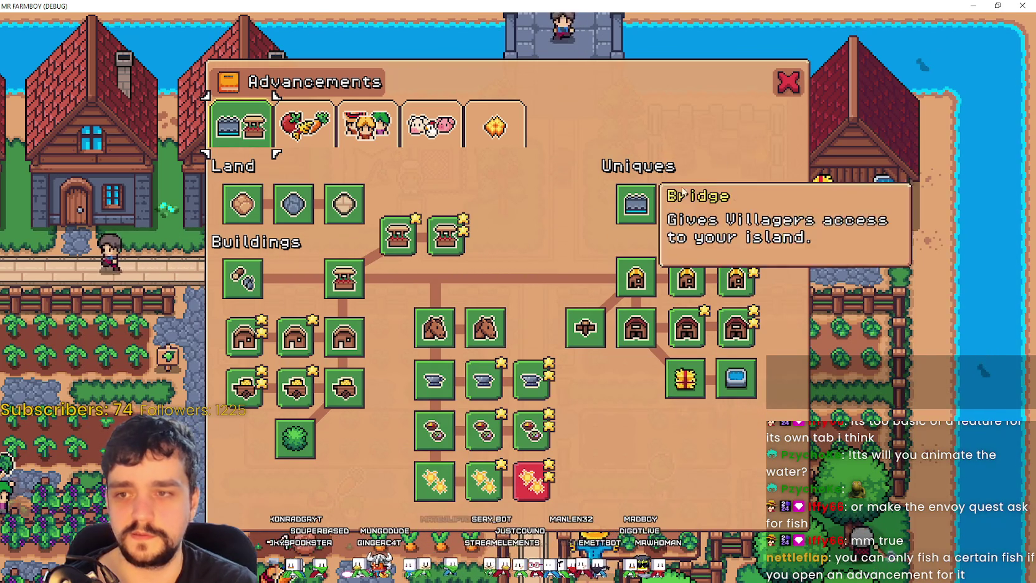
mouse_move(739, 212)
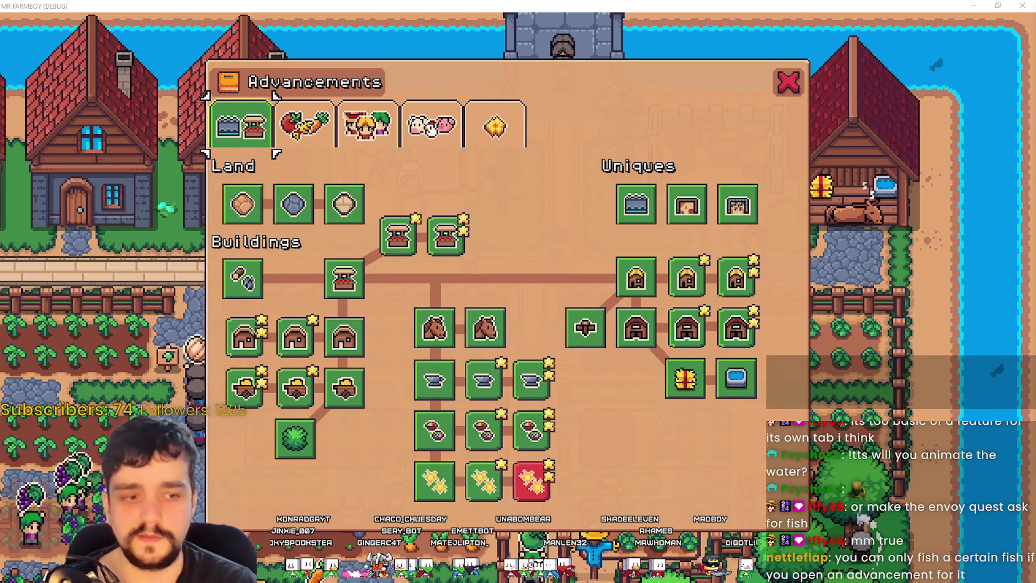
key(alt+Tab)
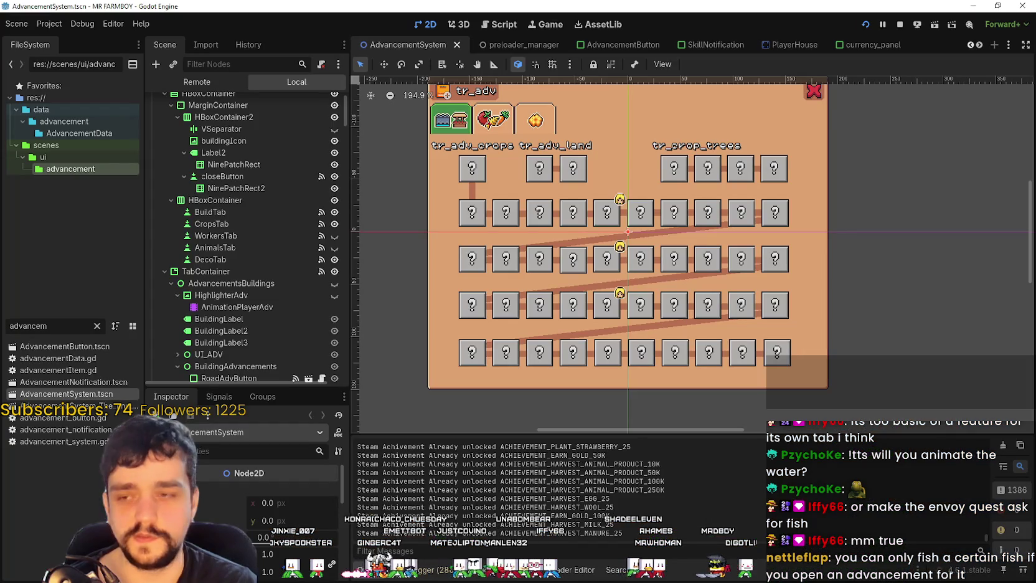
key(alt+Tab)
key(alt+Tab)
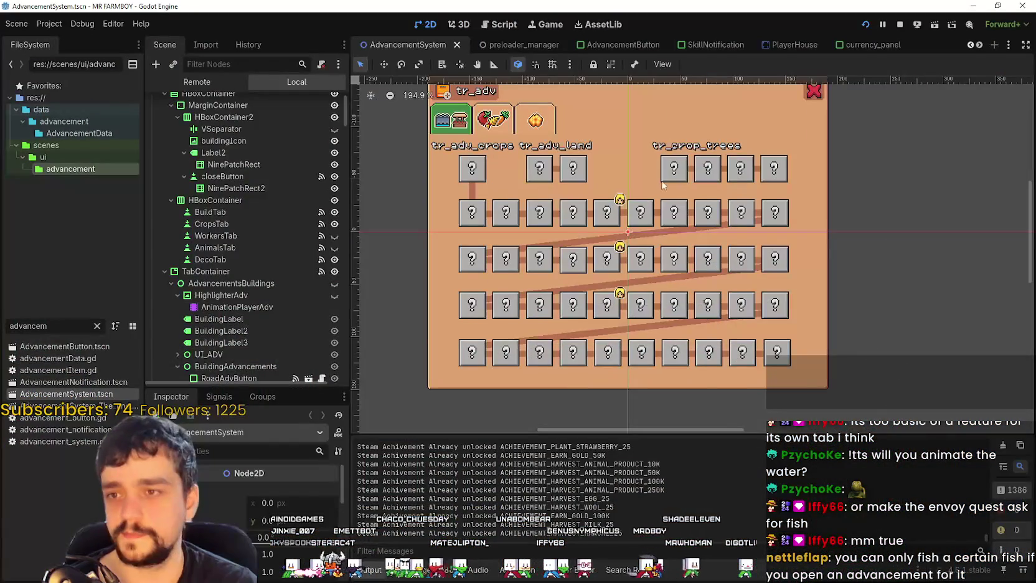
Collapse the BuildingAdvancements node so the AdvancementsCrops buttons show, then go to the running game.
scroll(662, 185, up, 2)
scroll(249, 283, up, 2)
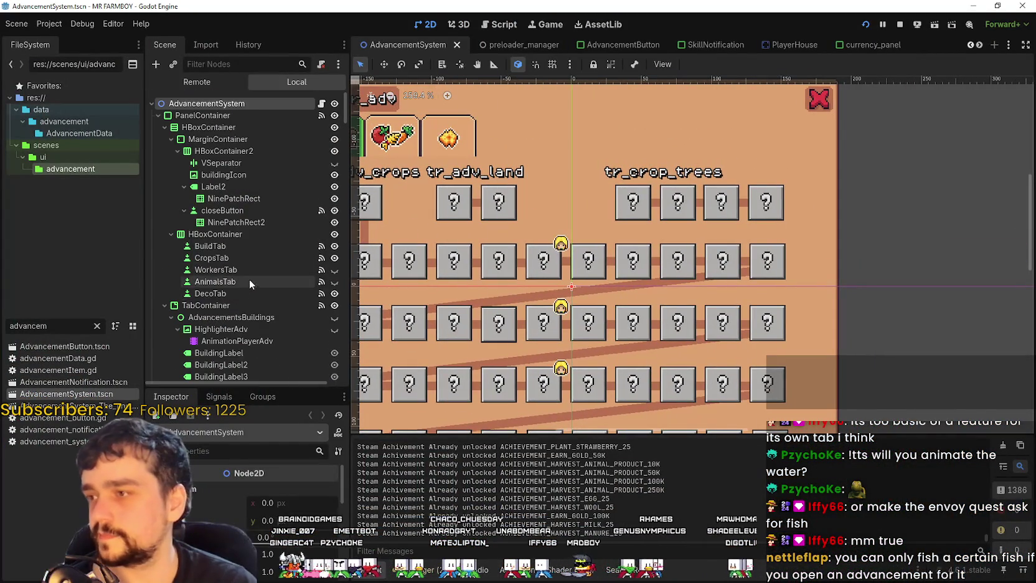
scroll(278, 327, down, 4)
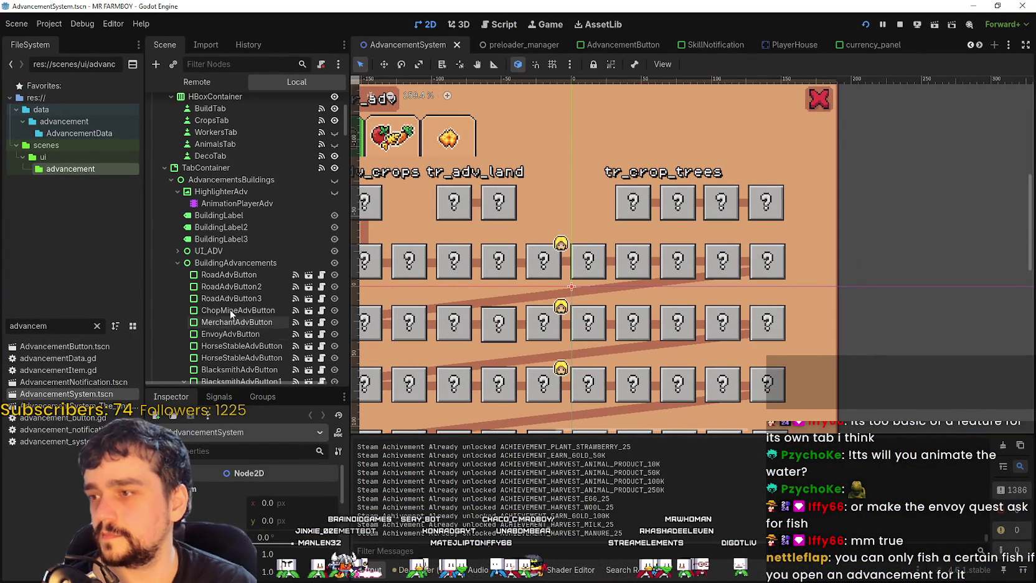
click(173, 262)
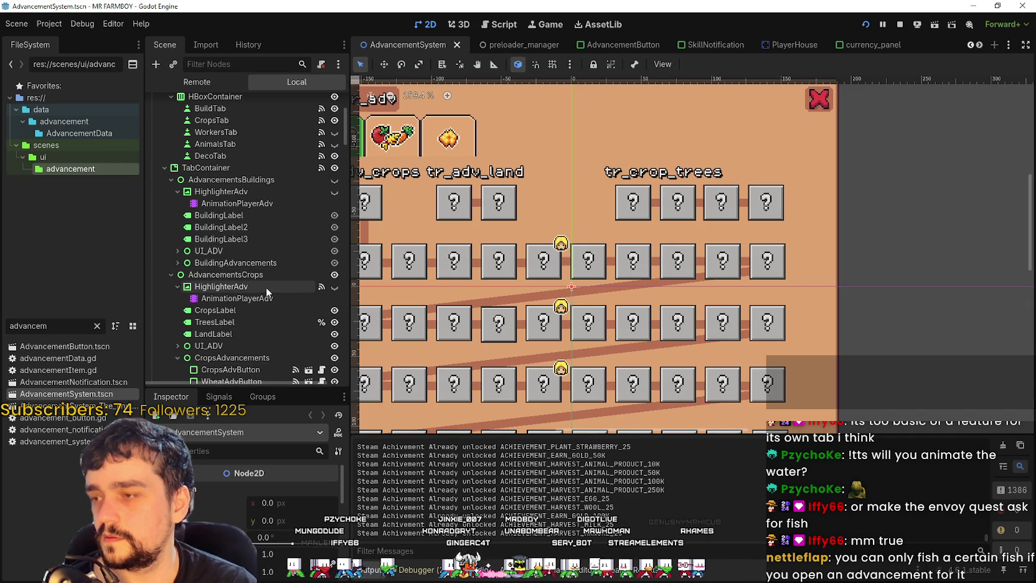
scroll(248, 277, down, 2)
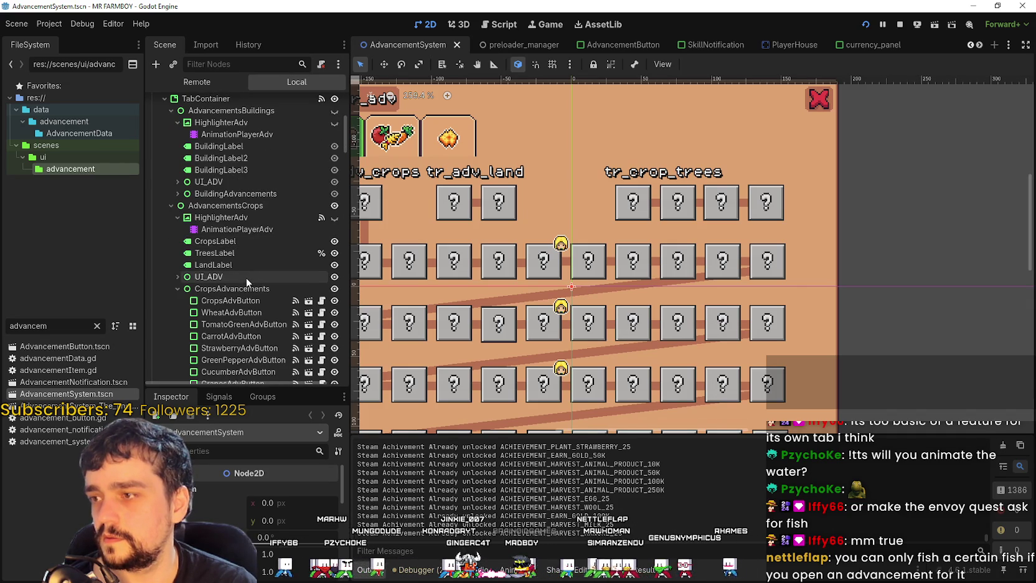
key(F5)
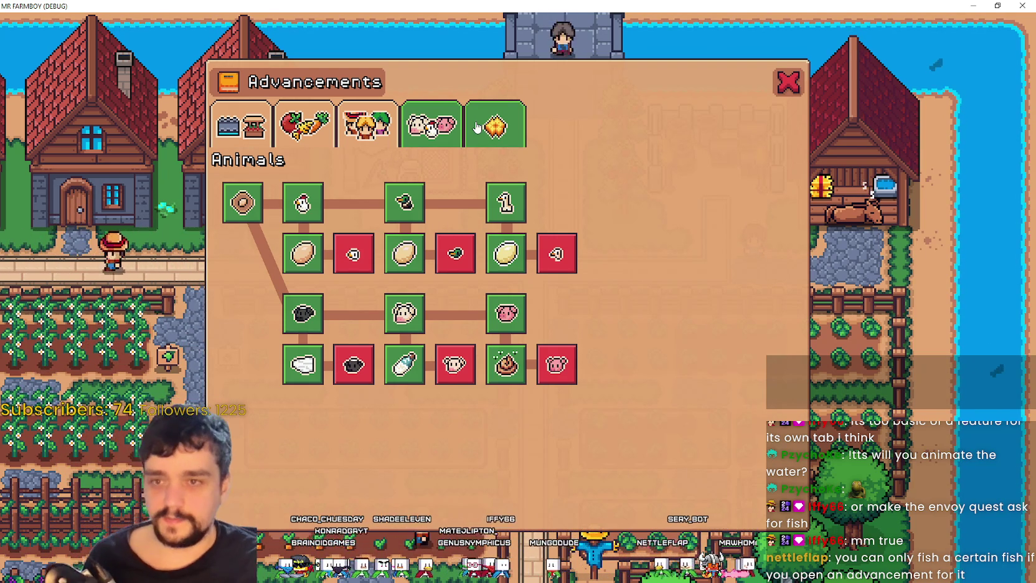
Show the Land, Buildings and Uniques trees in the game, then return to Godot.
click(241, 127)
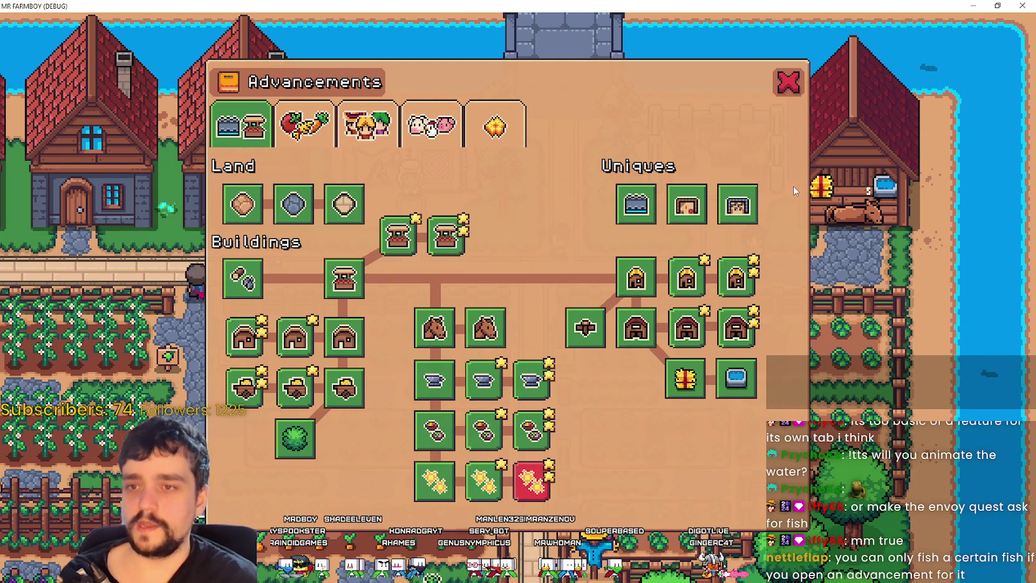
key(alt+Tab)
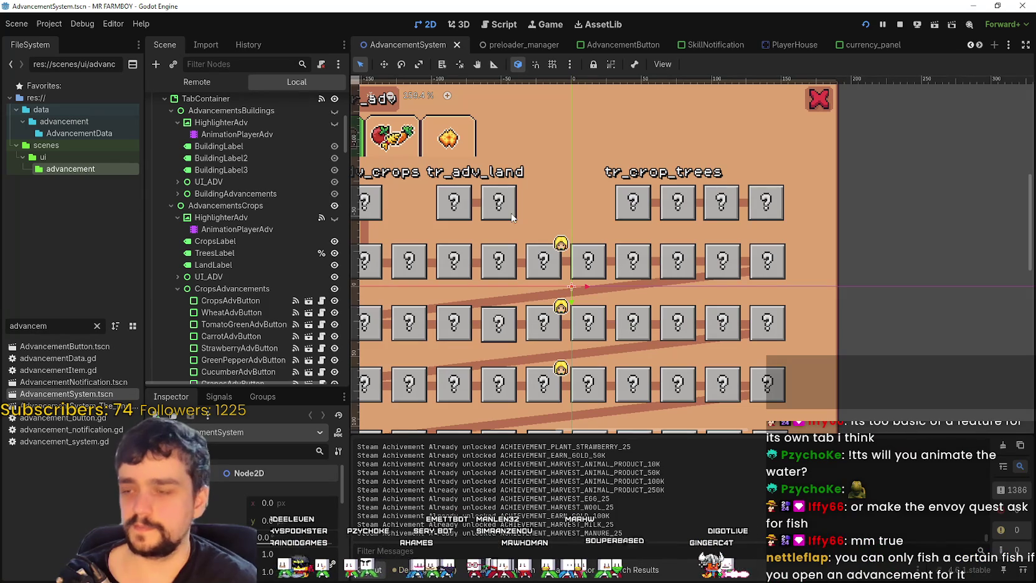
Show the AdvancementsBuildings tree on the canvas and zoom to the uniques row.
scroll(310, 272, up, 3)
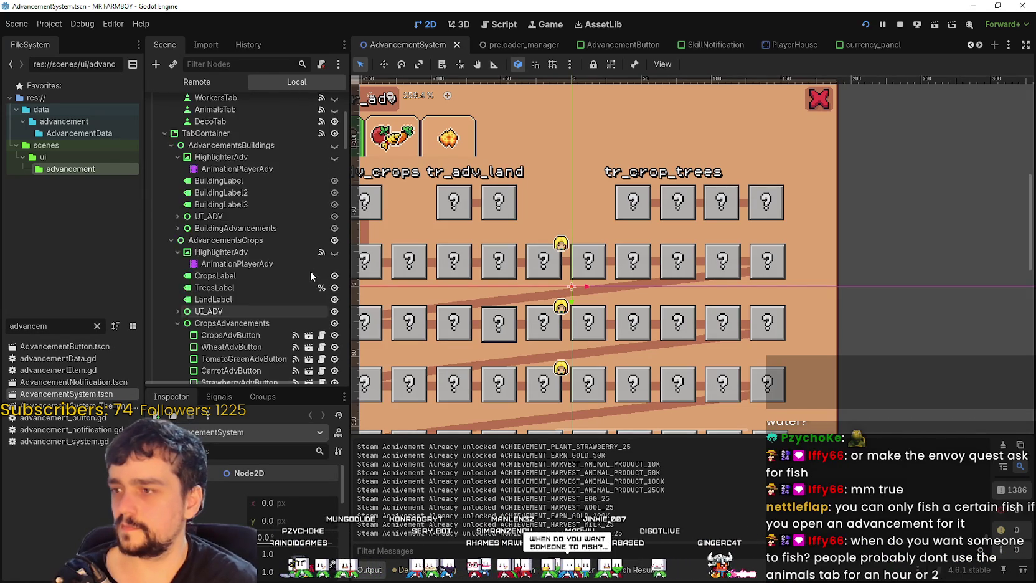
scroll(309, 268, up, 3)
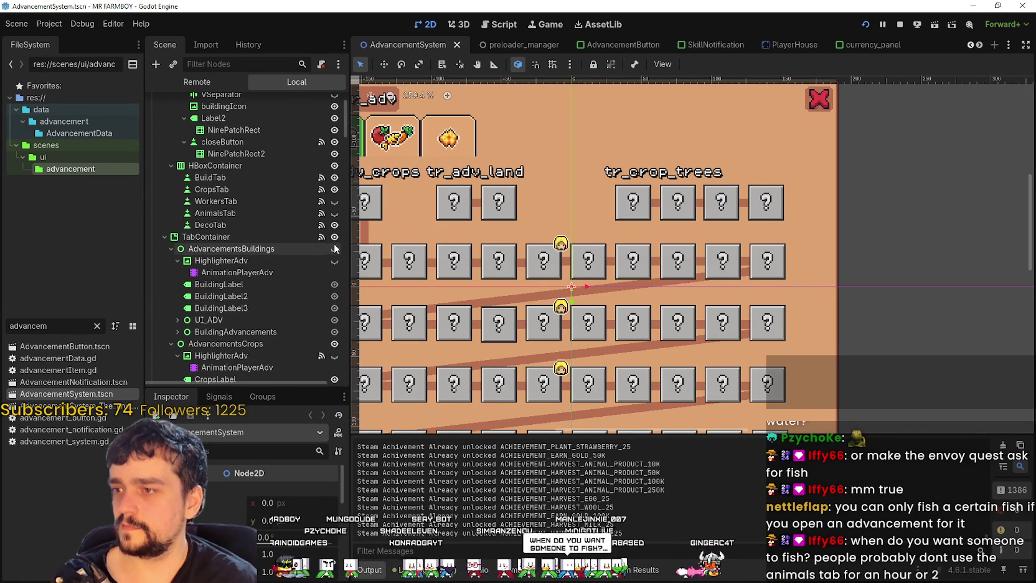
click(334, 249)
scroll(685, 206, up, 1)
scroll(680, 213, up, 2)
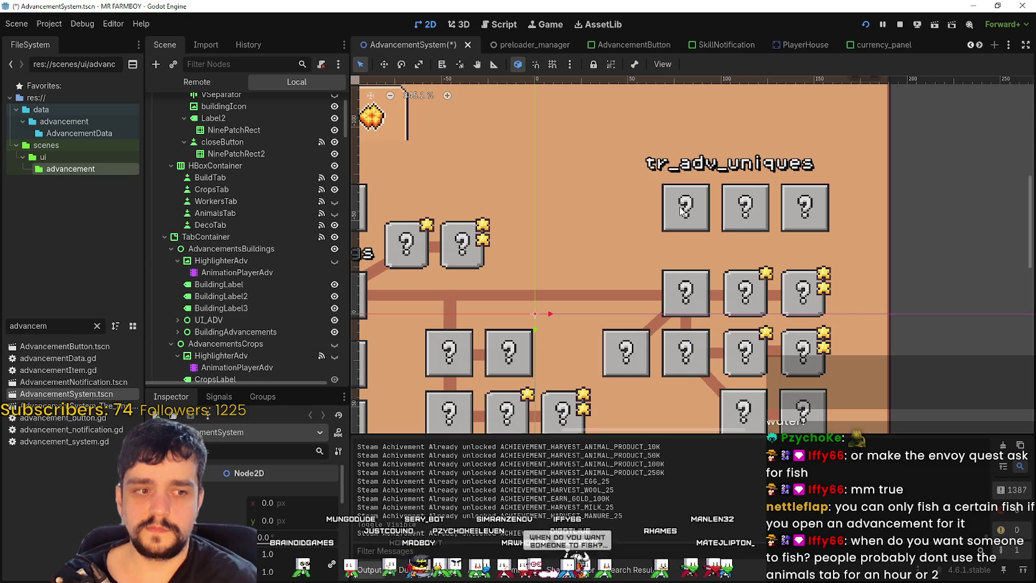
scroll(683, 210, down, 3)
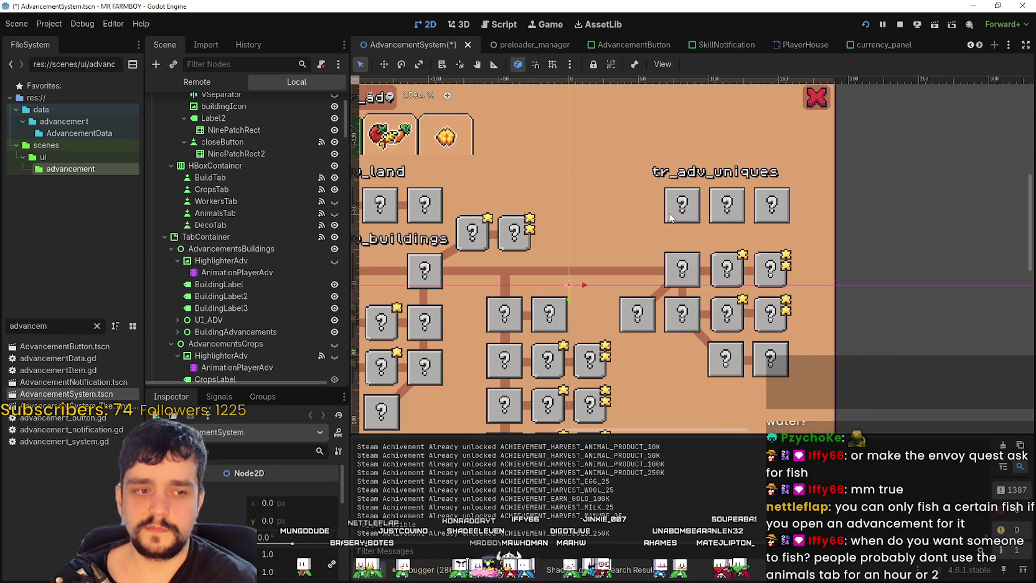
scroll(669, 215, up, 7)
scroll(669, 213, down, 5)
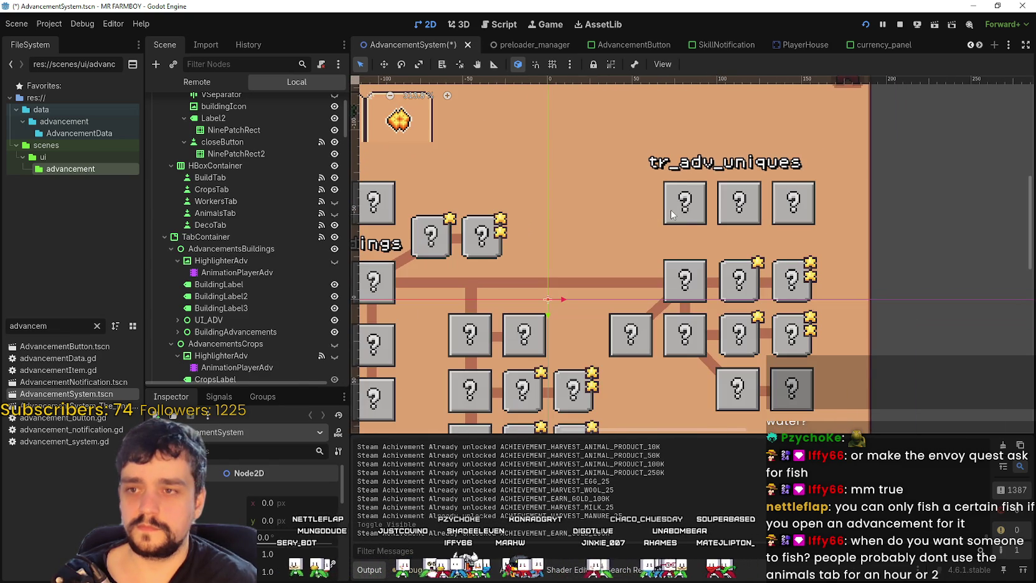
Box-select the three tr_adv_uniques boxes and nudge them left.
click(671, 215)
click(759, 213)
click(812, 214)
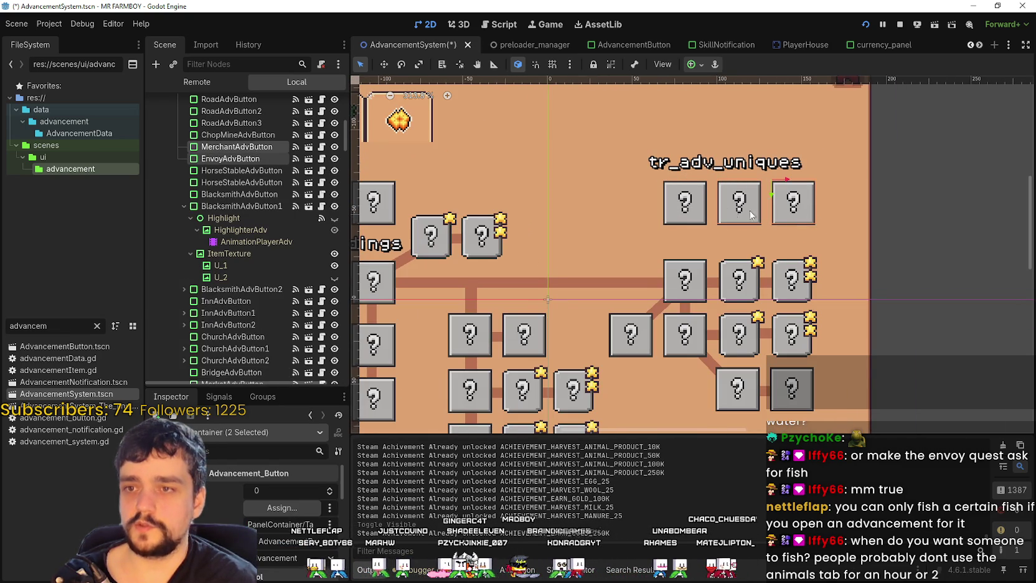
click(904, 204)
mouse_move(733, 198)
mouse_down()
mouse_move(638, 228)
mouse_move(677, 243)
mouse_up()
key(Left)
key(Left)
key(Left)
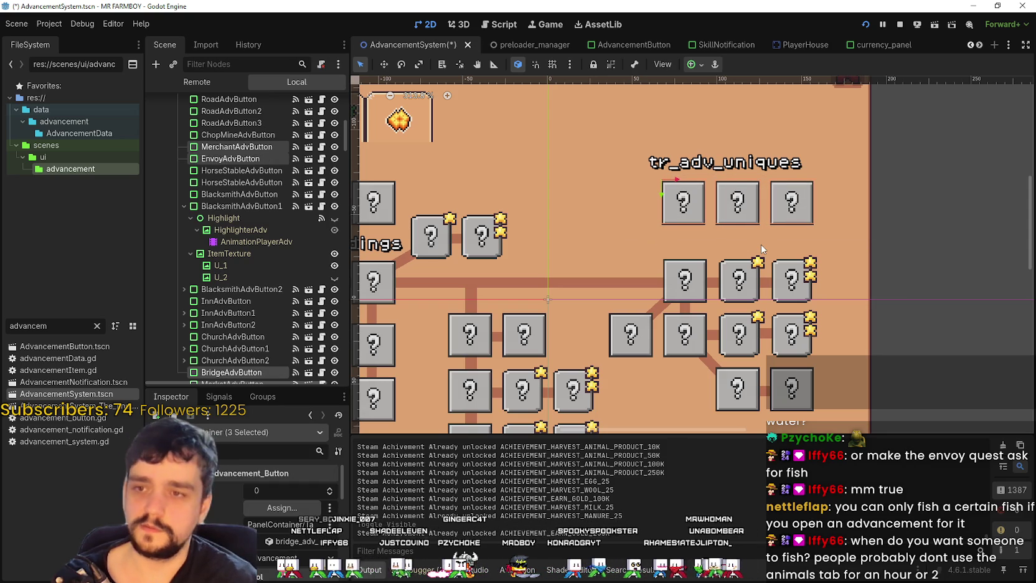
key(Left)
key(Left)
key(Left)
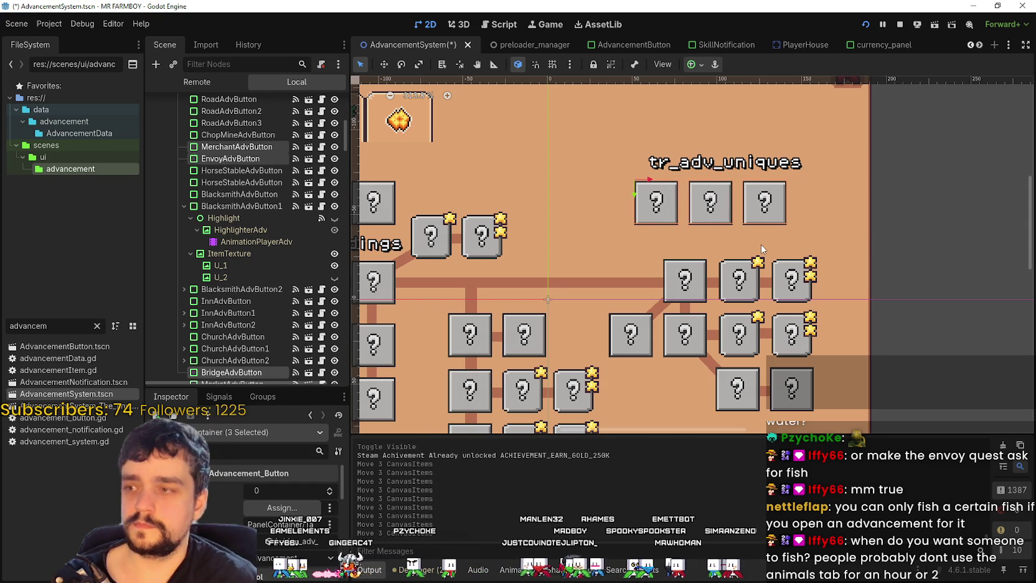
key(Right)
key(Right)
key(Right)
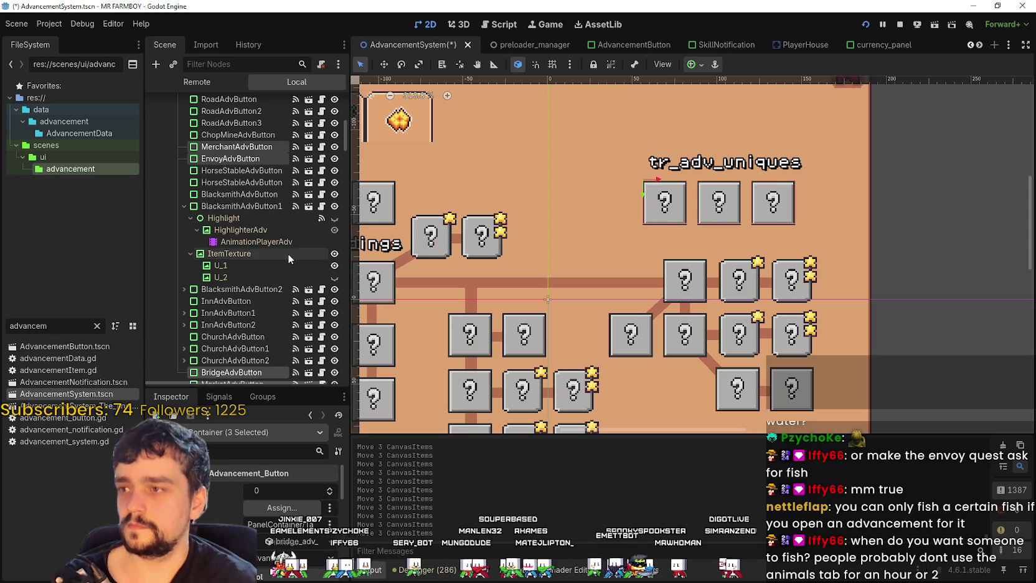
Select the third box under tr_adv_uniques.
scroll(283, 281, down, 4)
scroll(285, 316, up, 4)
scroll(261, 280, up, 4)
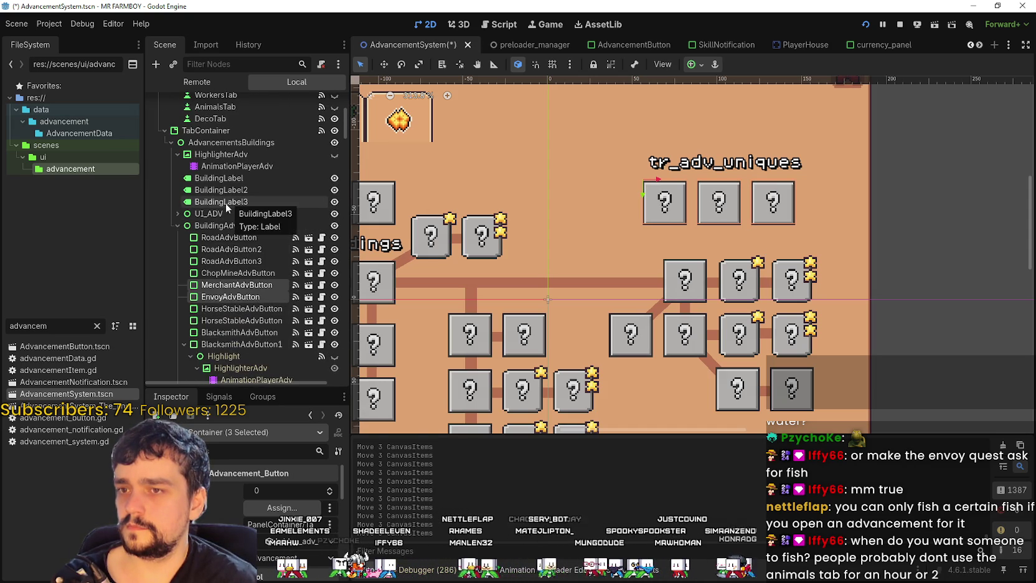
scroll(256, 305, down, 3)
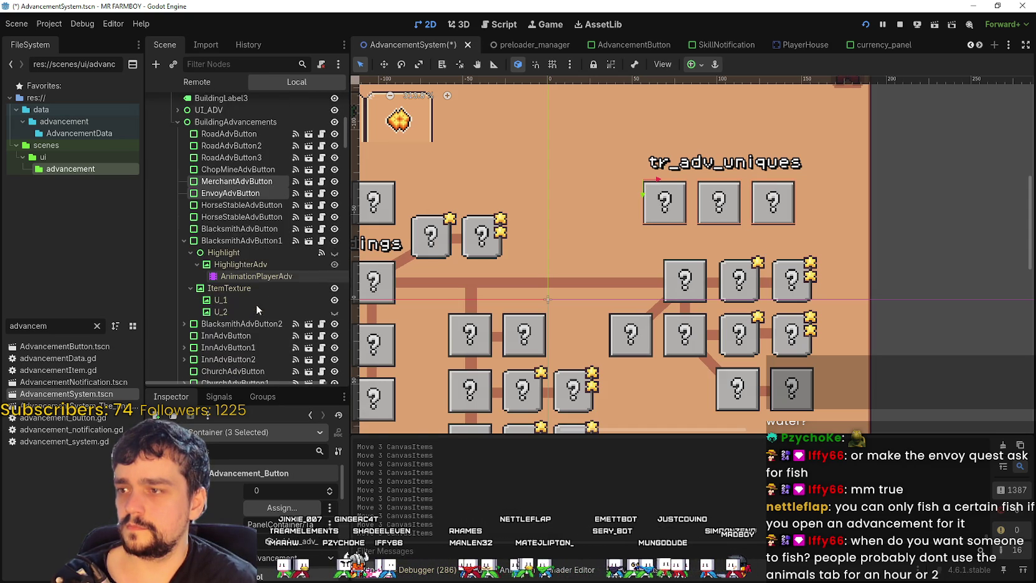
scroll(207, 357, down, 4)
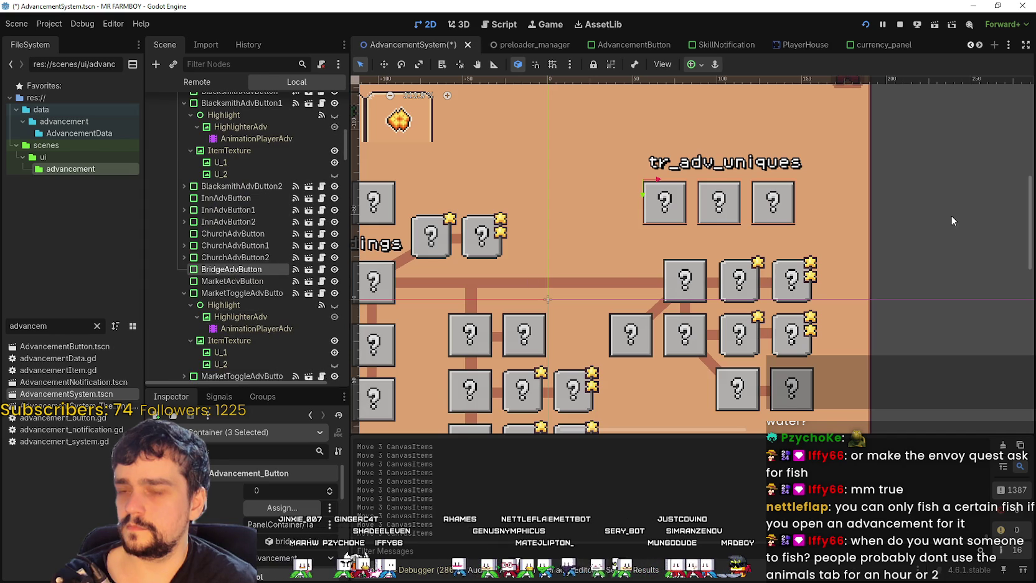
click(778, 197)
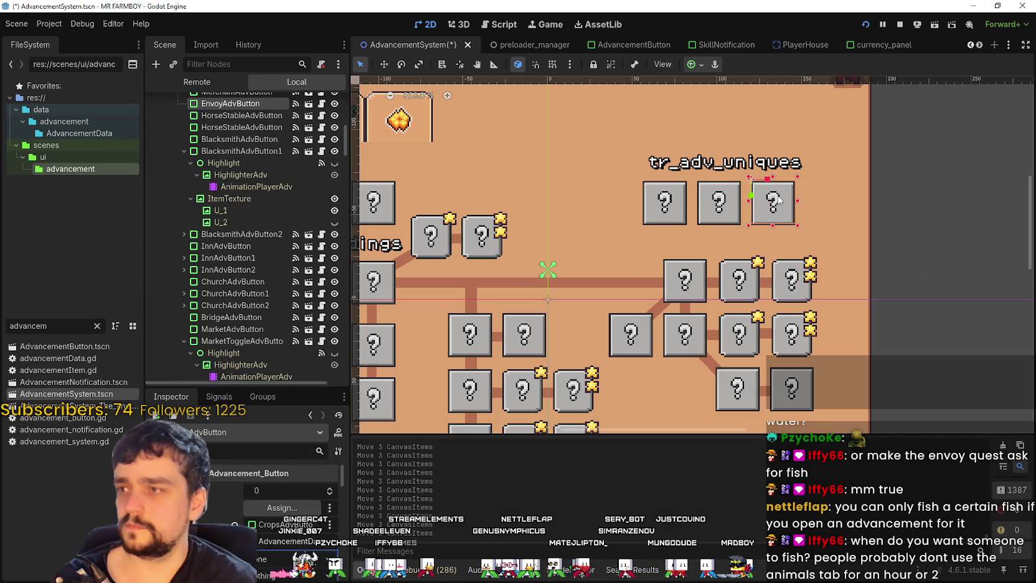
Duplicate the third uniques box and rename the copy FishAdvButton.
key(ctrl+d)
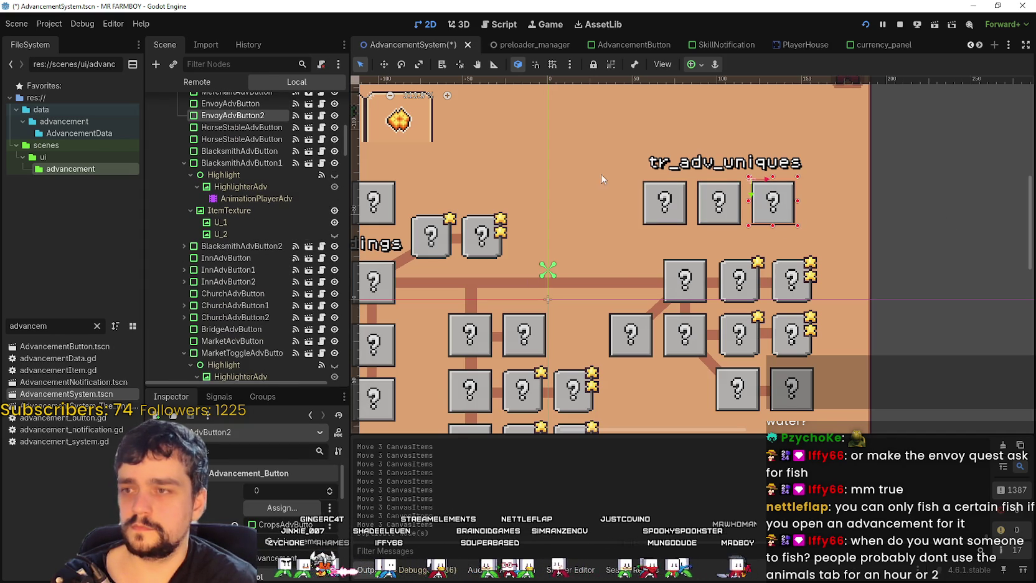
double_click(230, 116)
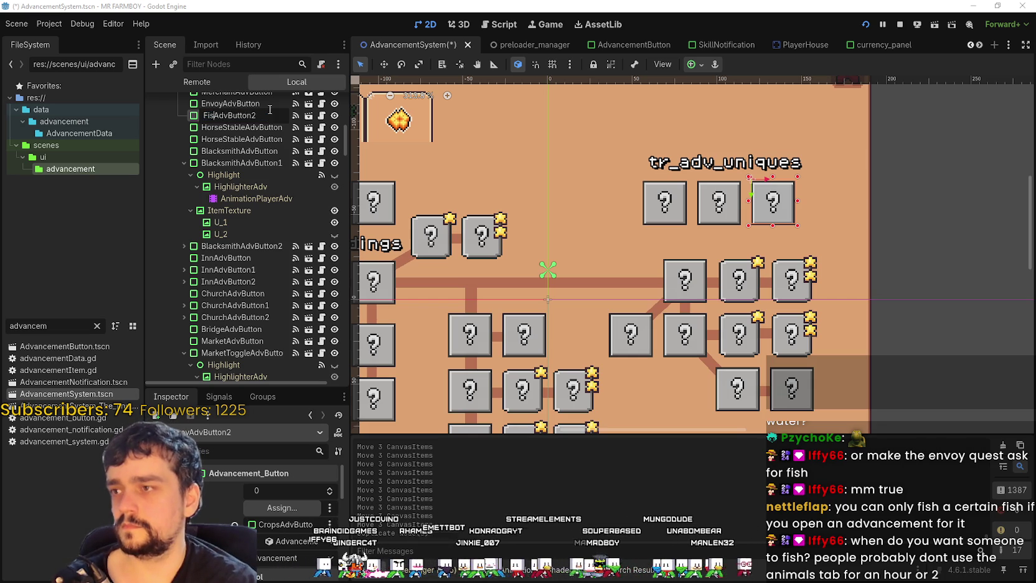
key(Escape)
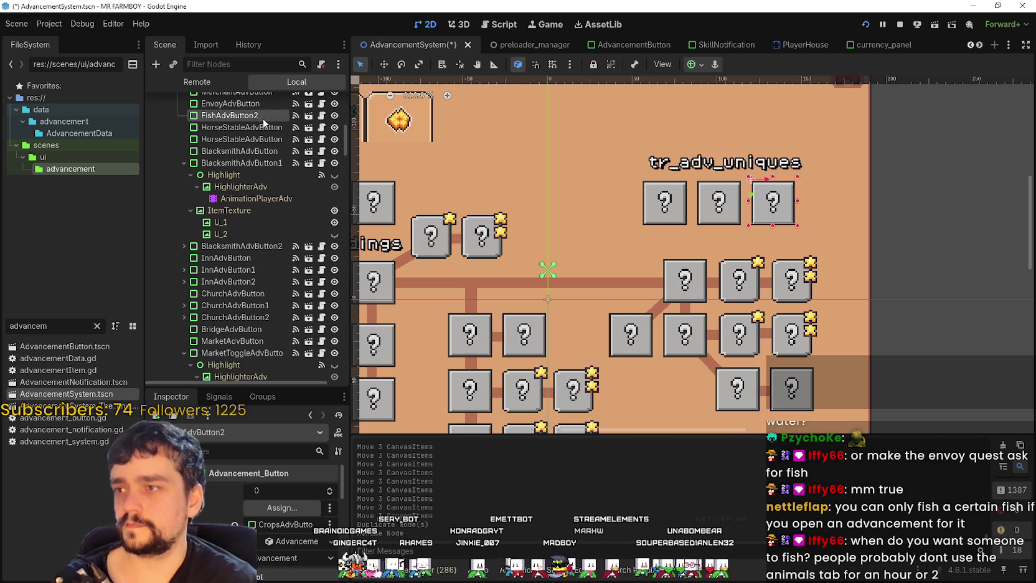
double_click(269, 115)
text(FishAdvButton)
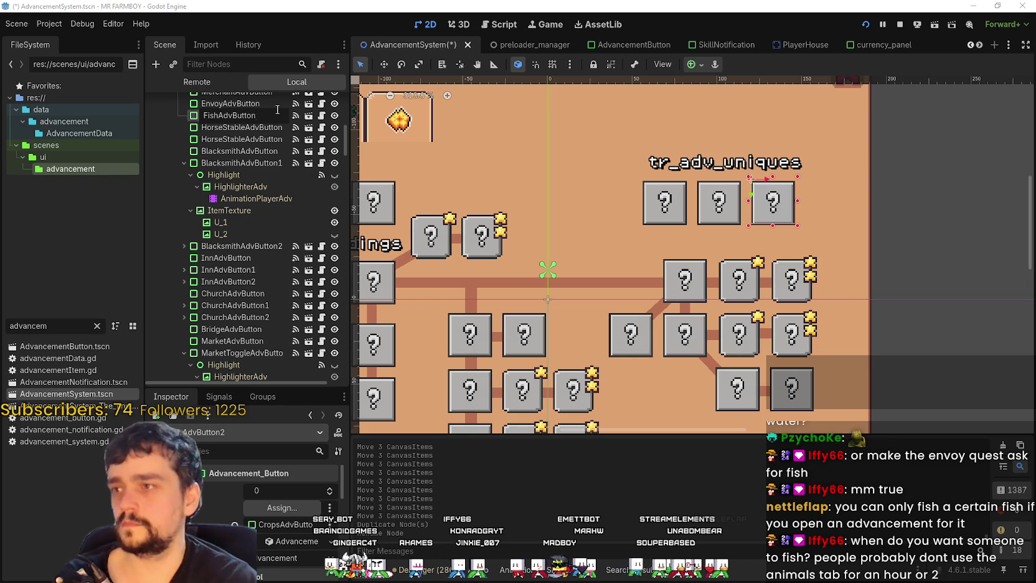
text(2)
key(Return)
Nudge FishAdvButton right beside the third box, to x 152.
scroll(873, 211, up, 2)
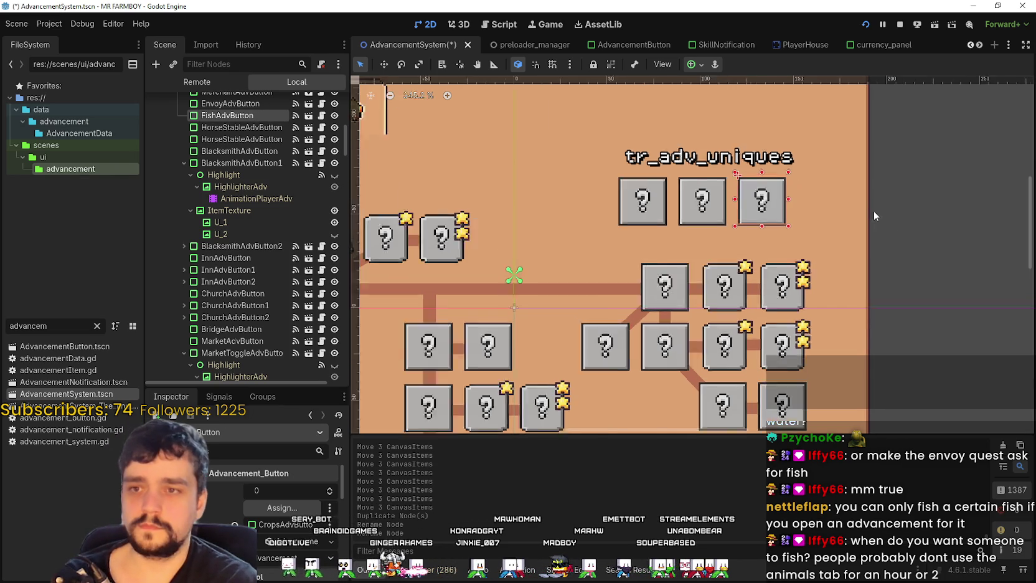
key(Right)
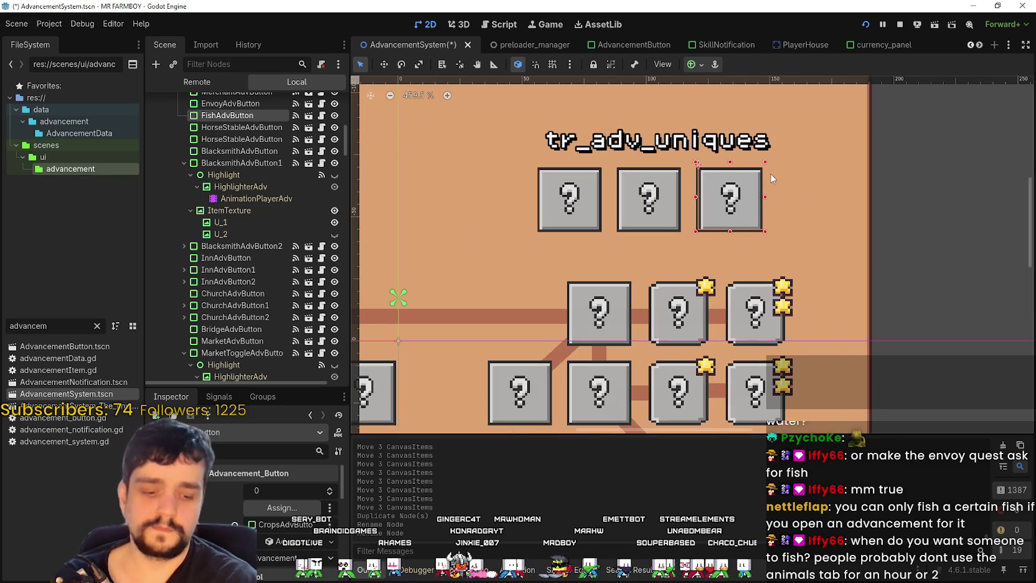
key(Right)
key(Right)
key(Right)
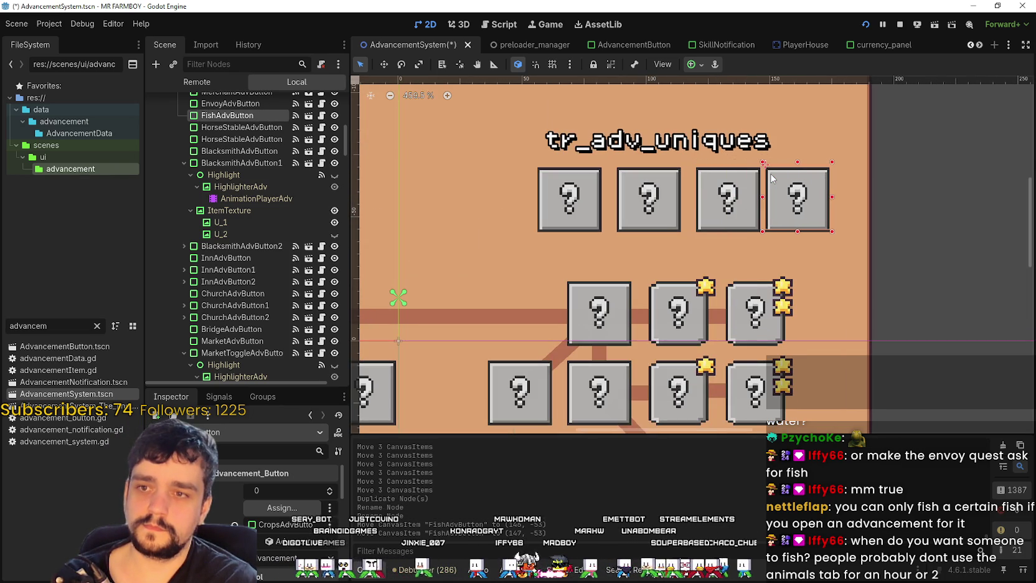
key(Right)
key(Left)
key(Left)
key(Left)
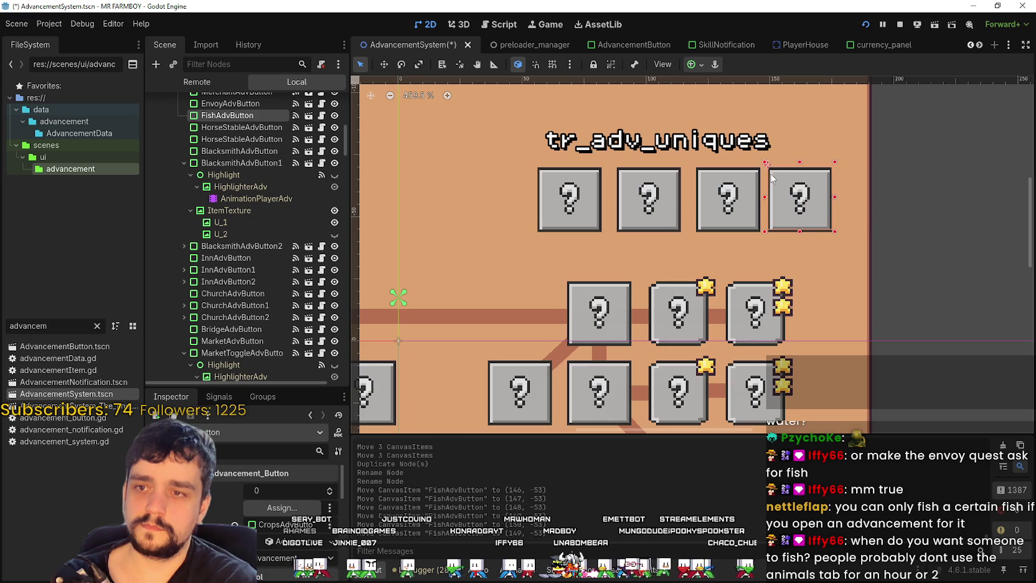
key(Right)
key(Right)
key(Right)
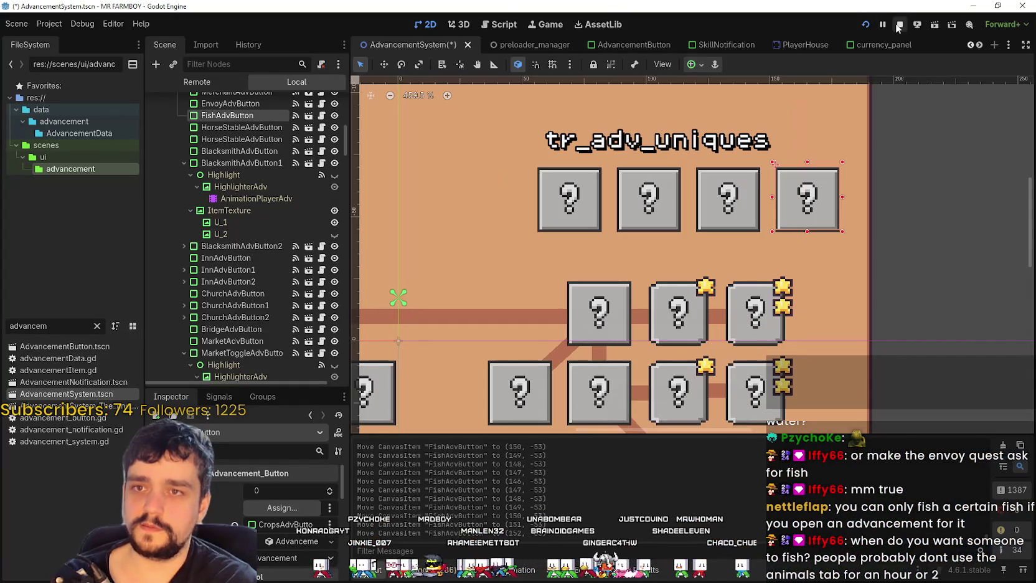
Stop the running game and shift the four tr_adv_uniques boxes left.
click(900, 25)
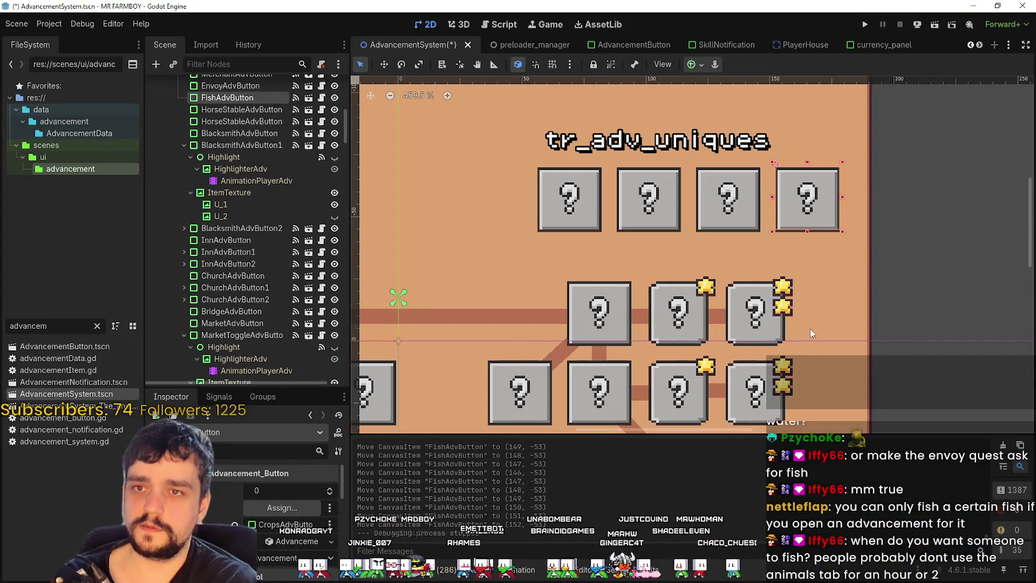
scroll(786, 202, down, 6)
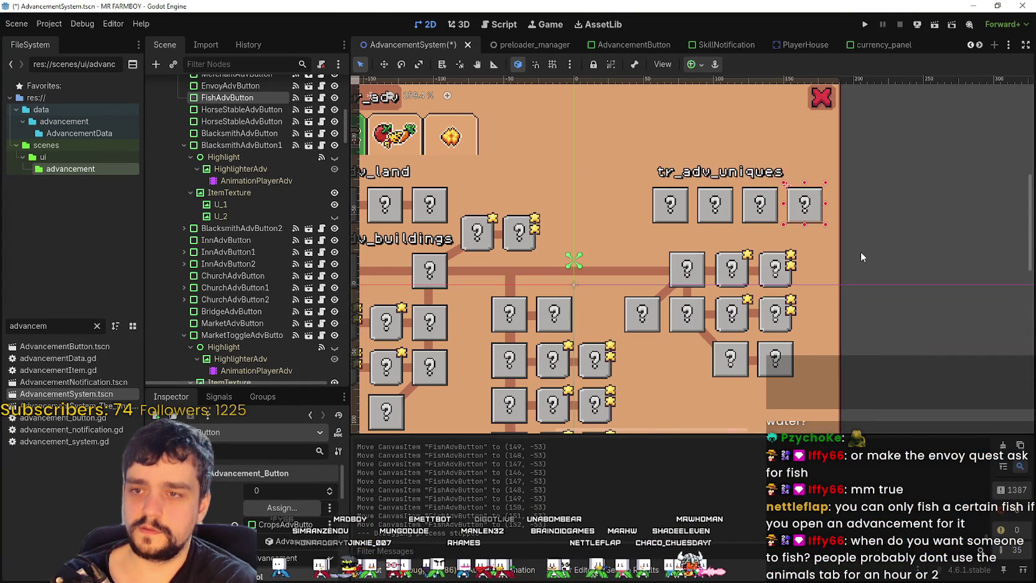
mouse_move(866, 181)
mouse_down()
mouse_move(641, 227)
mouse_move(628, 241)
mouse_up()
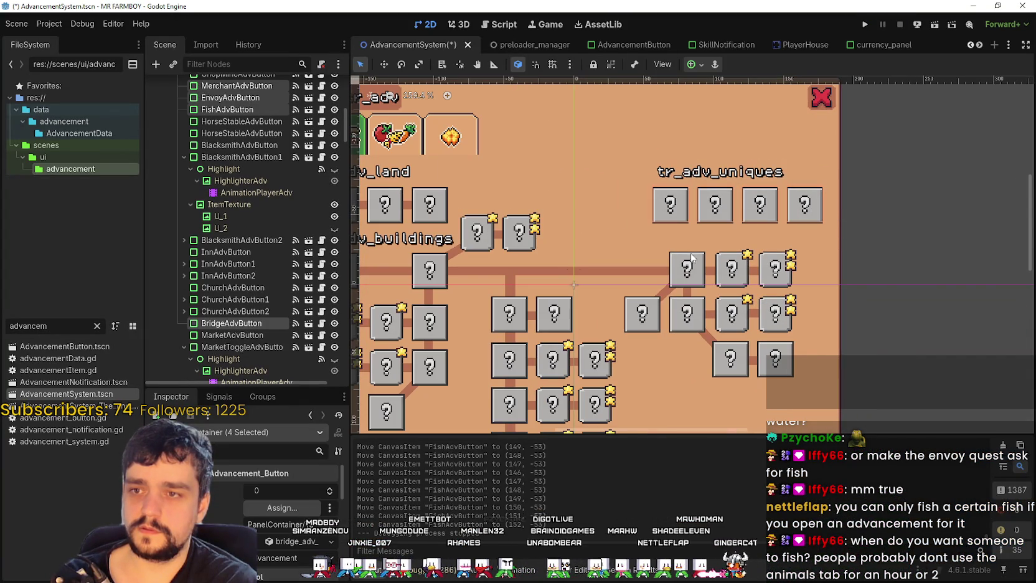
key(Left)
key(Left)
key(Left)
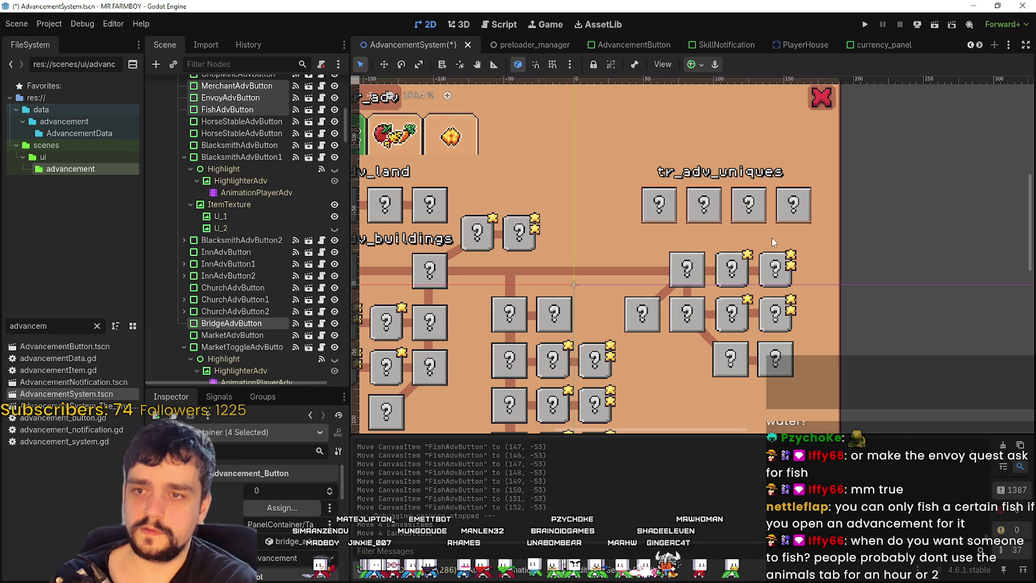
key(Left)
key(Left)
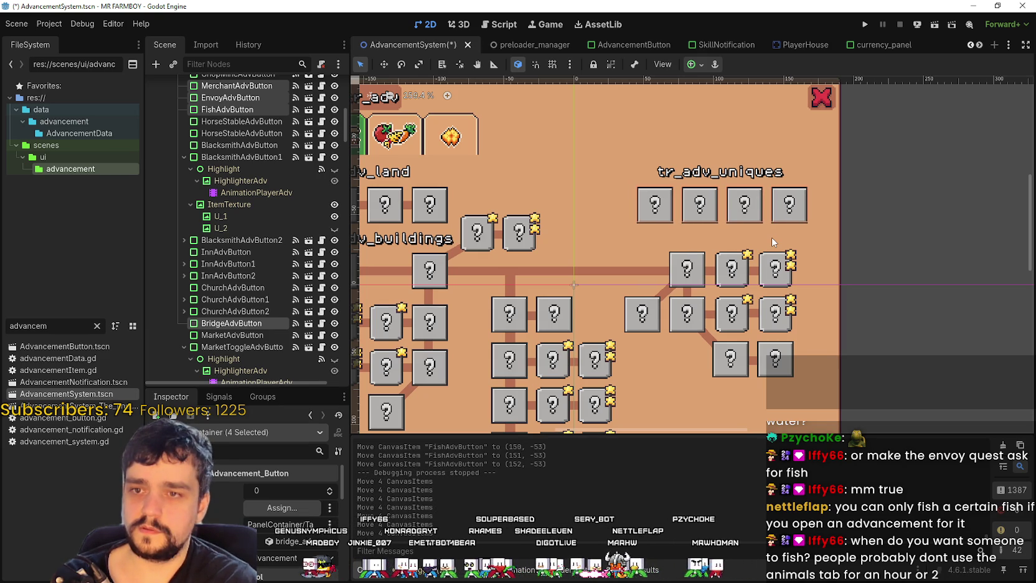
Shift the tr_adv_uniques label left to match, then save the scene.
scroll(802, 253, down, 2)
scroll(803, 223, up, 3)
click(732, 175)
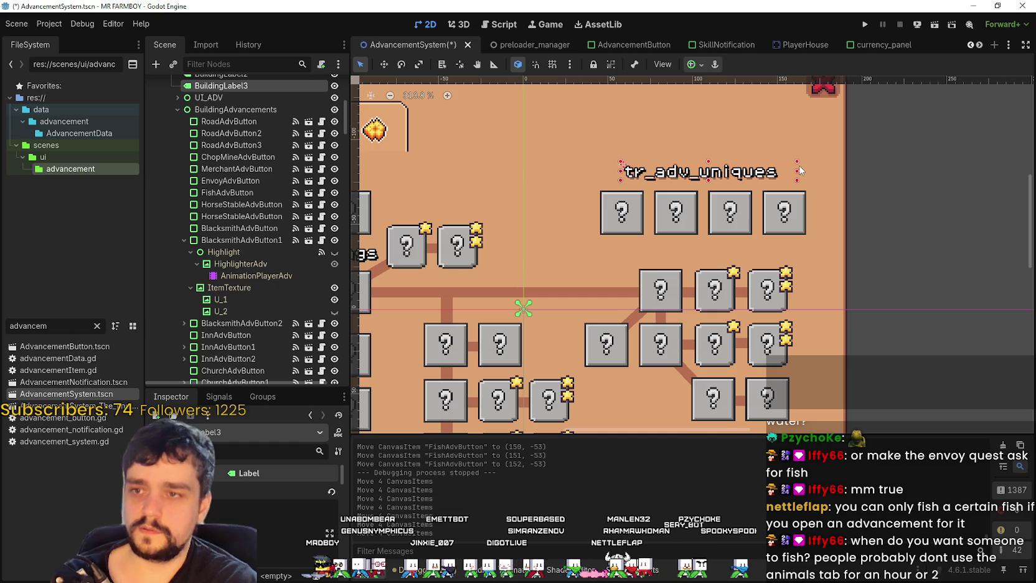
key(Left)
key(Left)
key(Left)
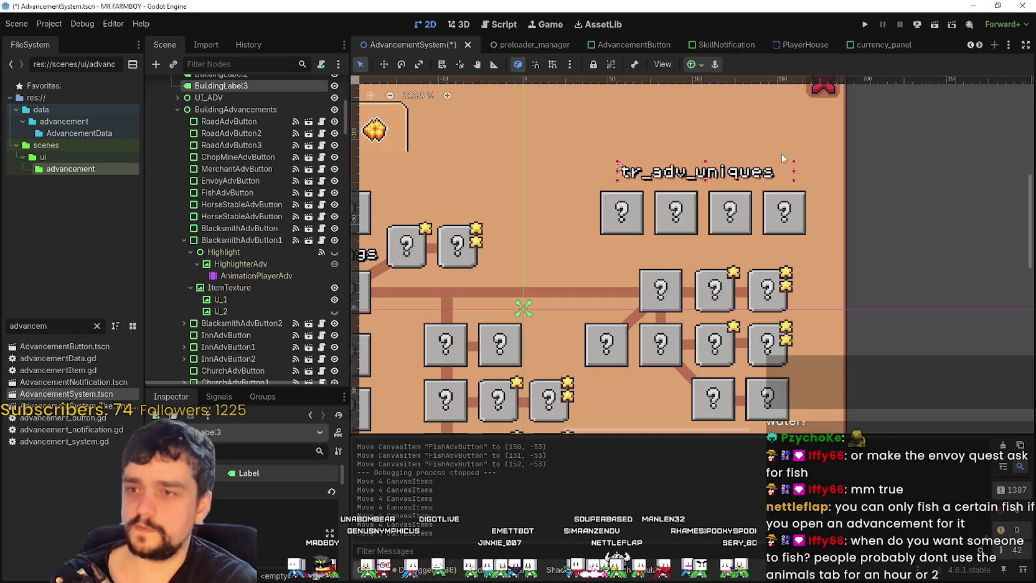
key(Left)
key(Left)
key(Left)
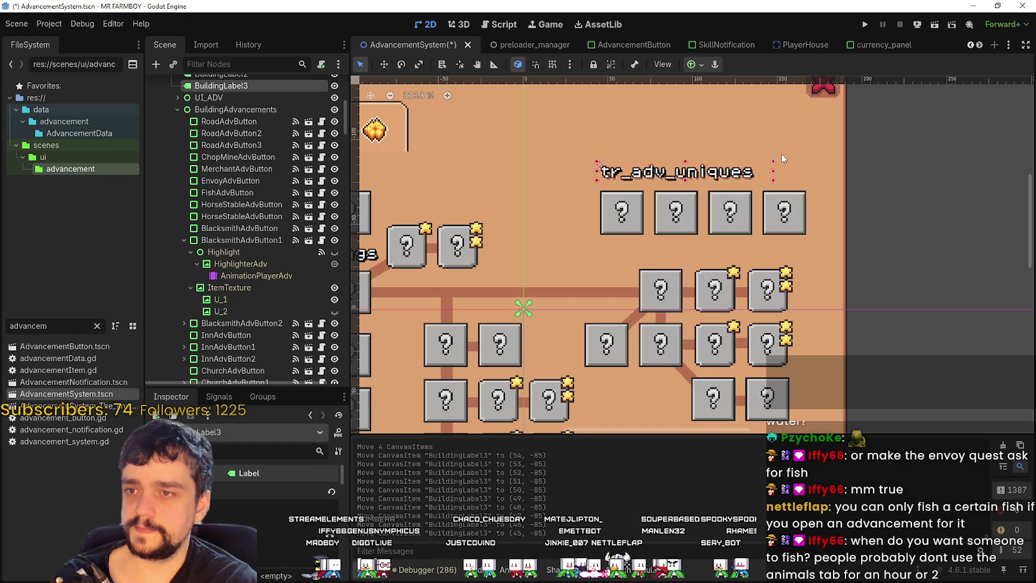
click(891, 201)
key(ctrl+s)
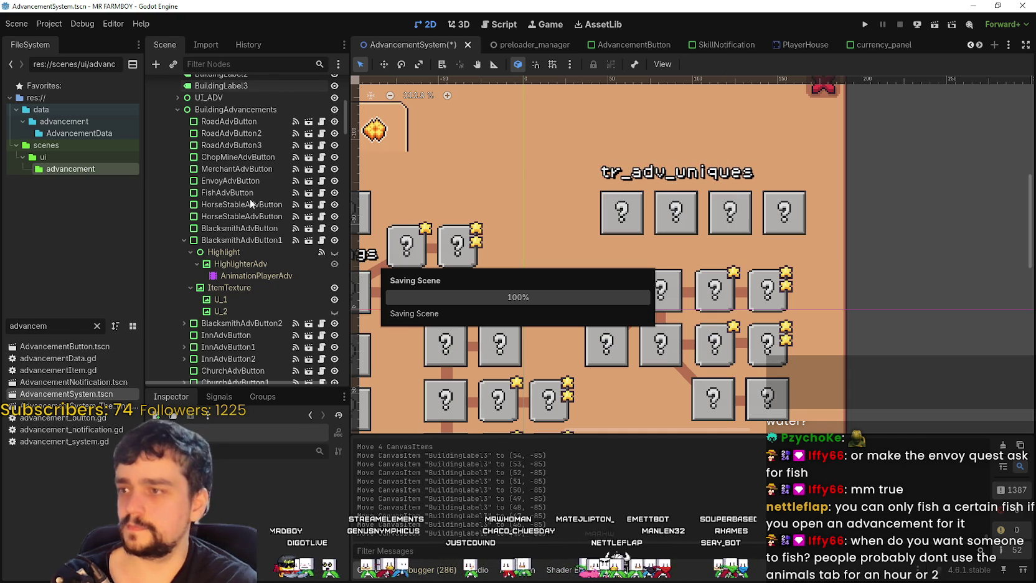
Select FishAdvButton and enlarge the Inspector panel.
click(234, 191)
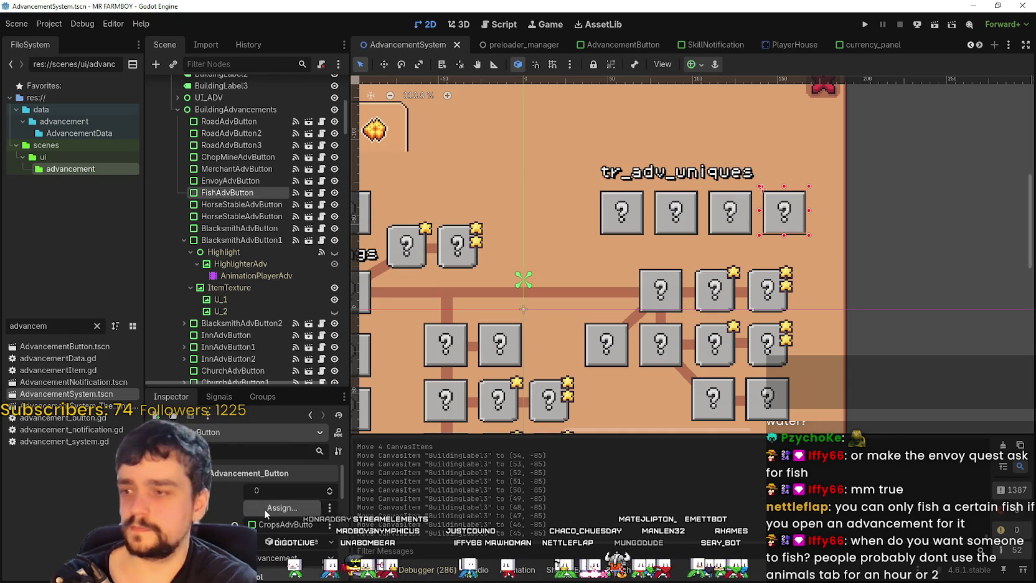
drag(266, 387, 265, 217)
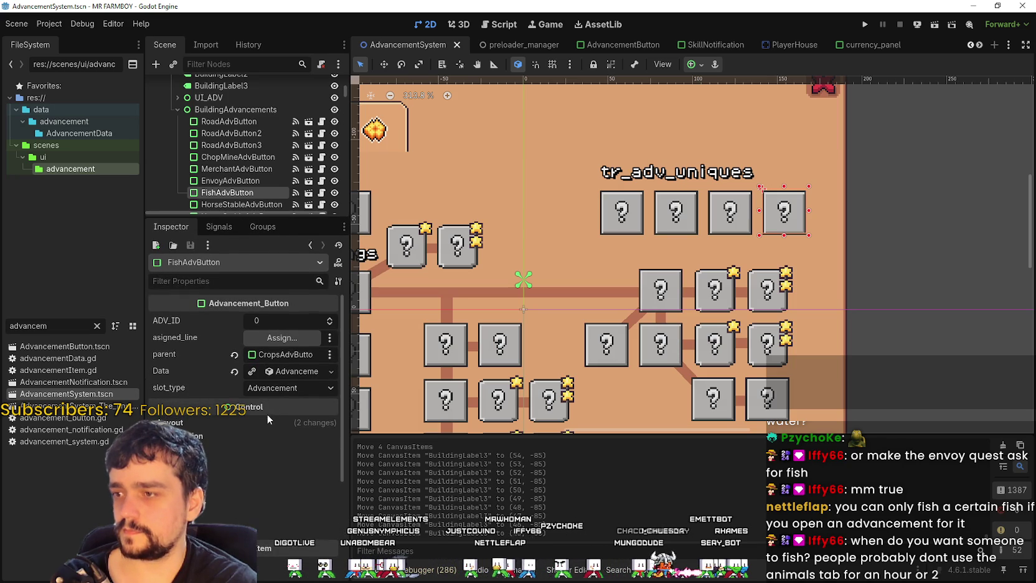
click(288, 357)
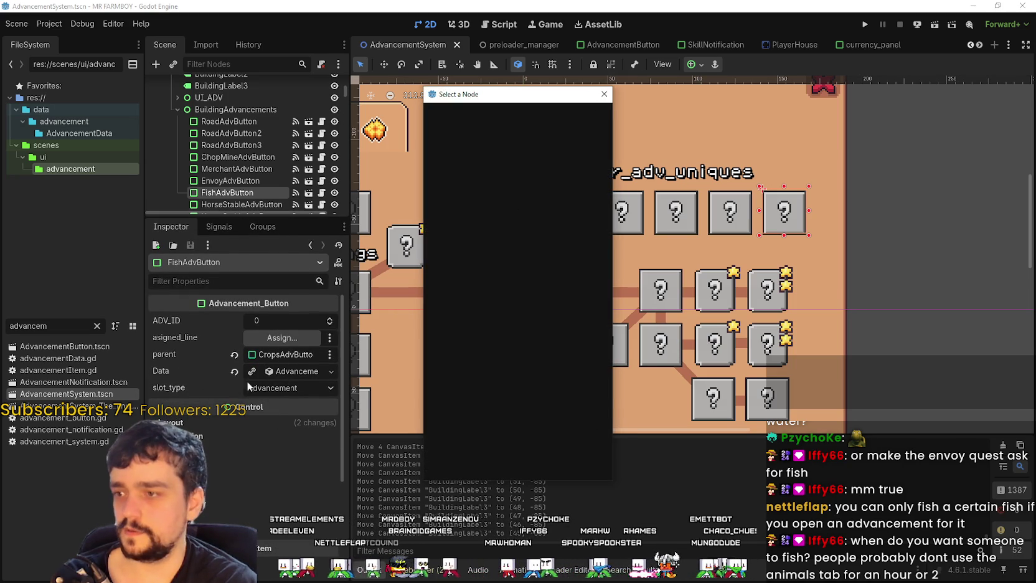
click(604, 94)
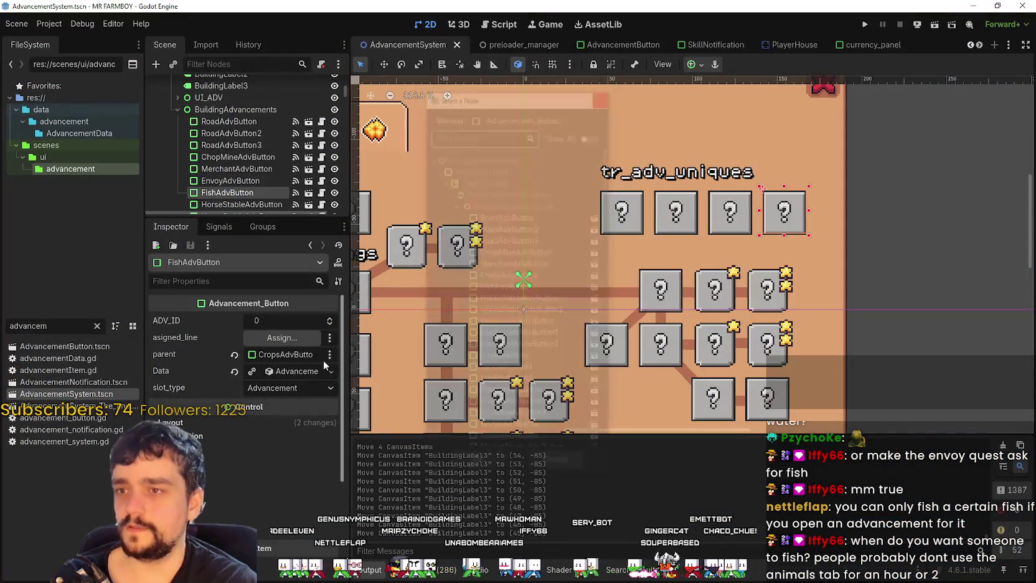
Expand FishAdvButton's Data properties, check the tr_envoy_name key, and bring up the localization sheet.
click(289, 372)
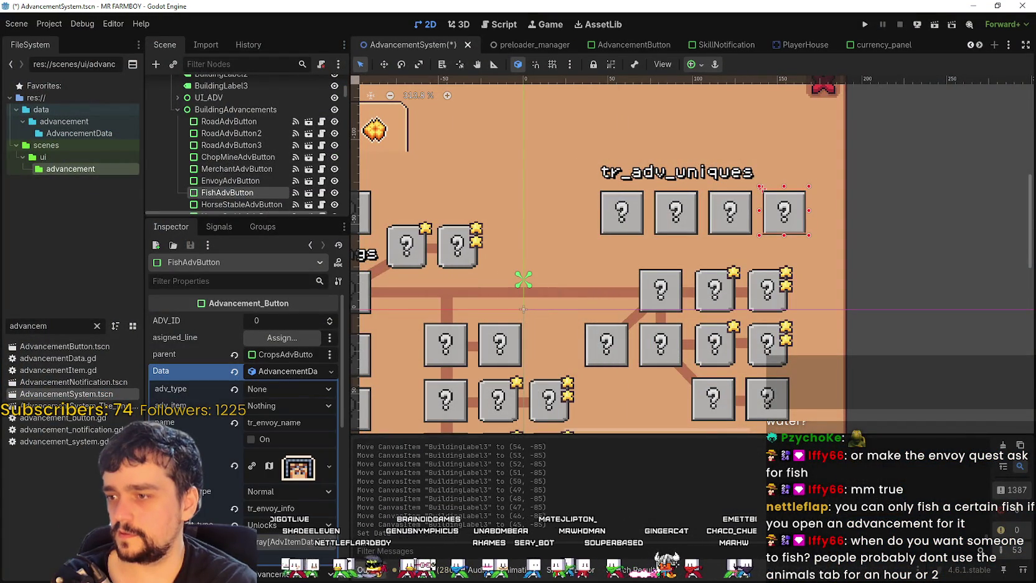
scroll(279, 471, down, 3)
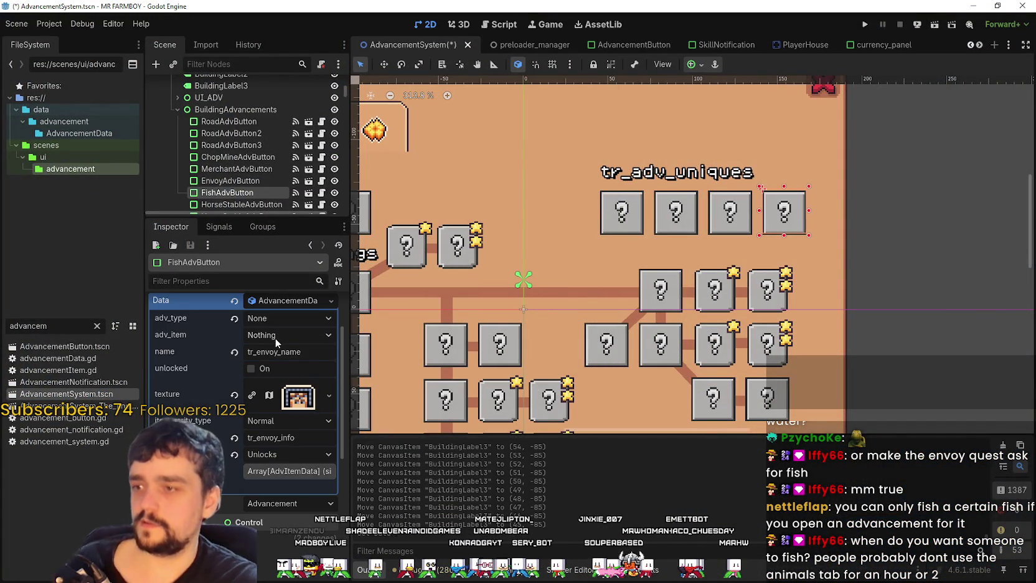
click(304, 352)
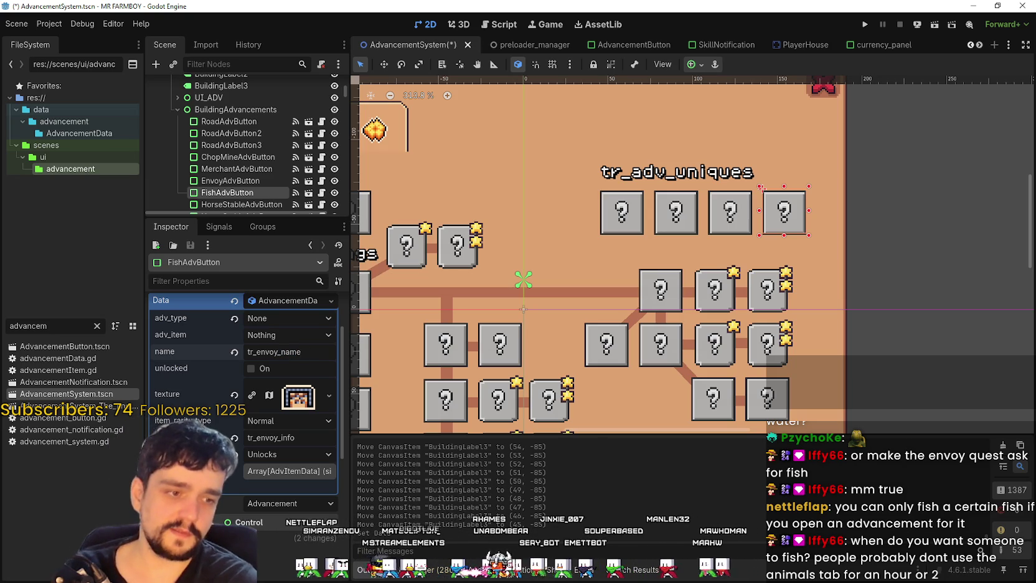
key(Return)
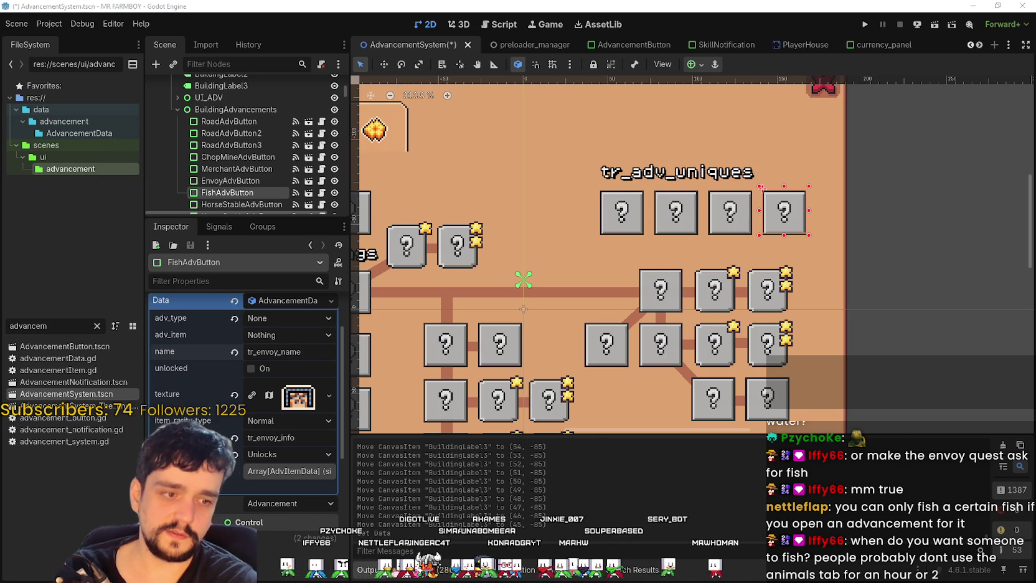
key(alt+Tab)
click(560, 299)
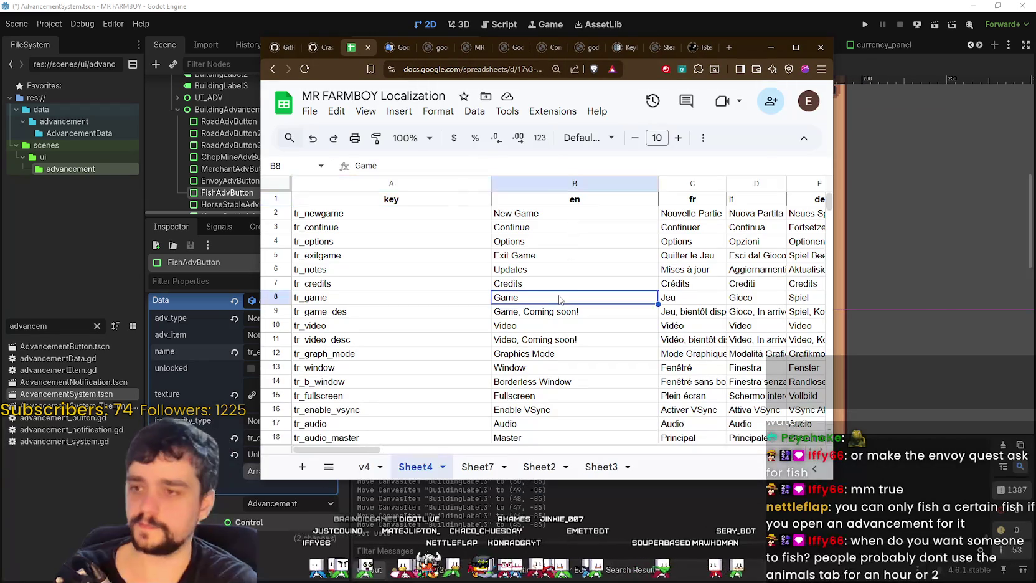
Find 'Fish' in the sheet and take the tr_crafting_fish key from A822 for the button.
key(ctrl+f)
text(Fish)
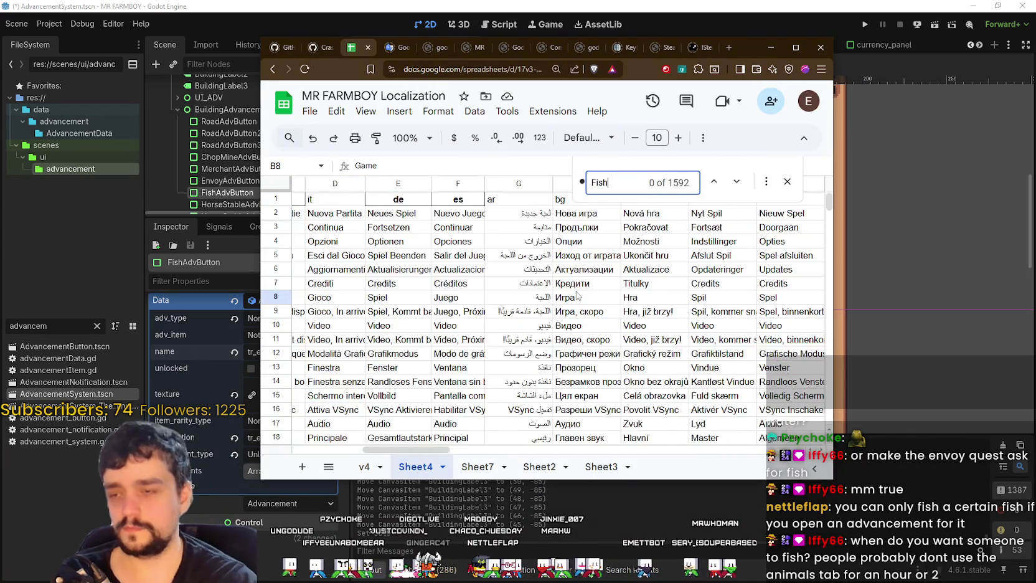
scroll(453, 361, down, 1)
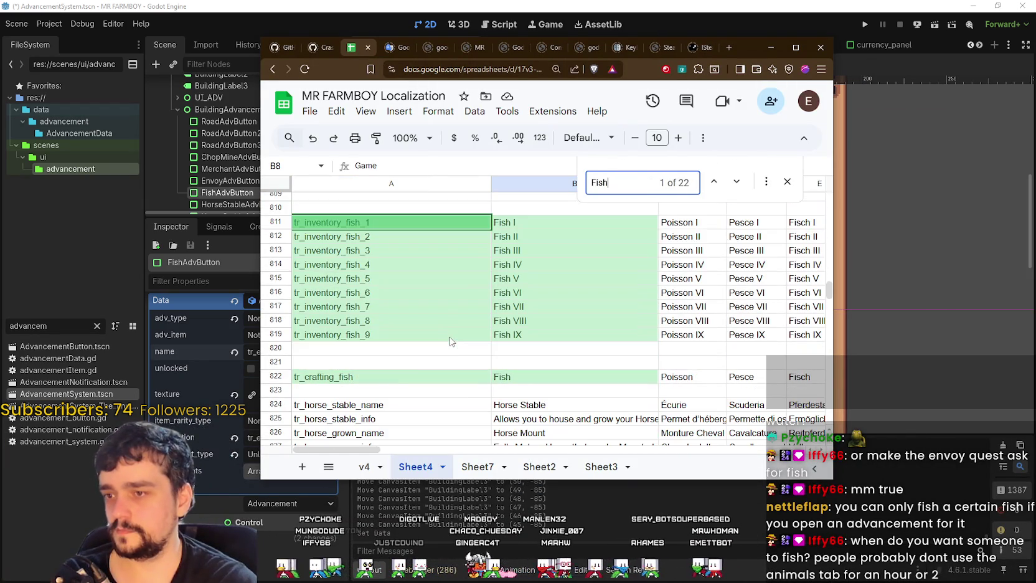
click(388, 381)
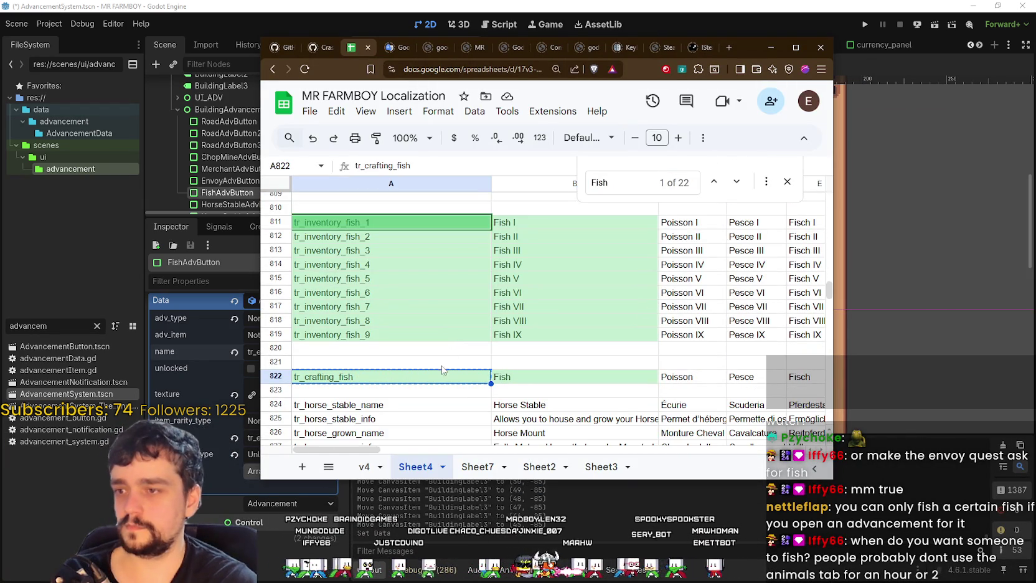
click(785, 11)
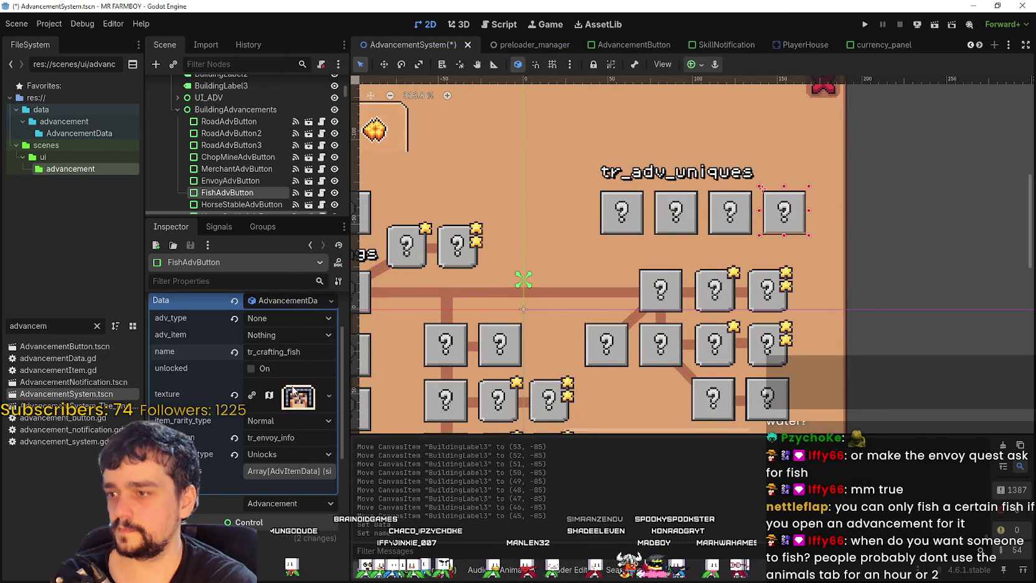
Check the button's texture preview and keep Unlocks as the requirement type.
click(285, 405)
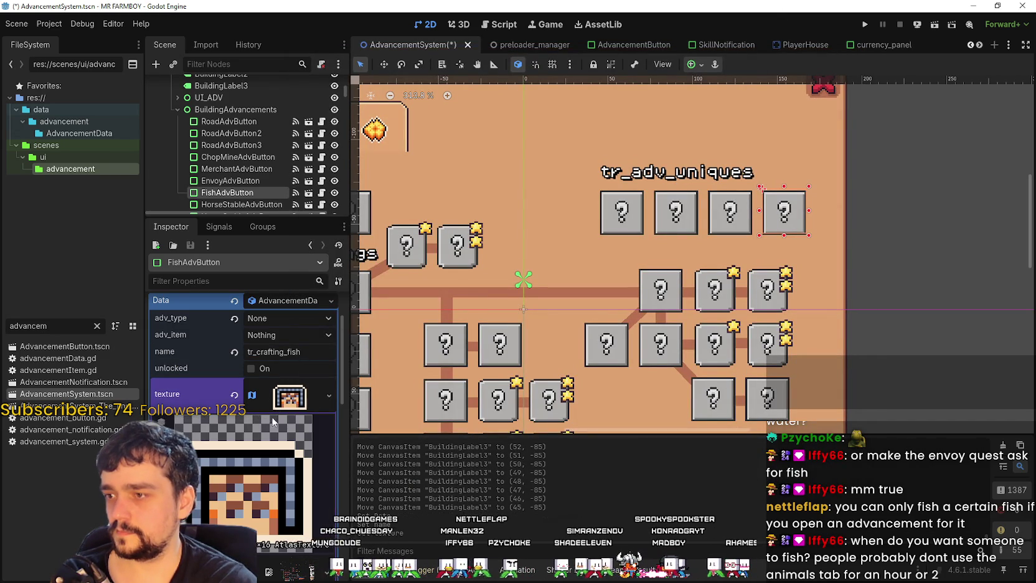
click(286, 399)
scroll(280, 420, down, 1)
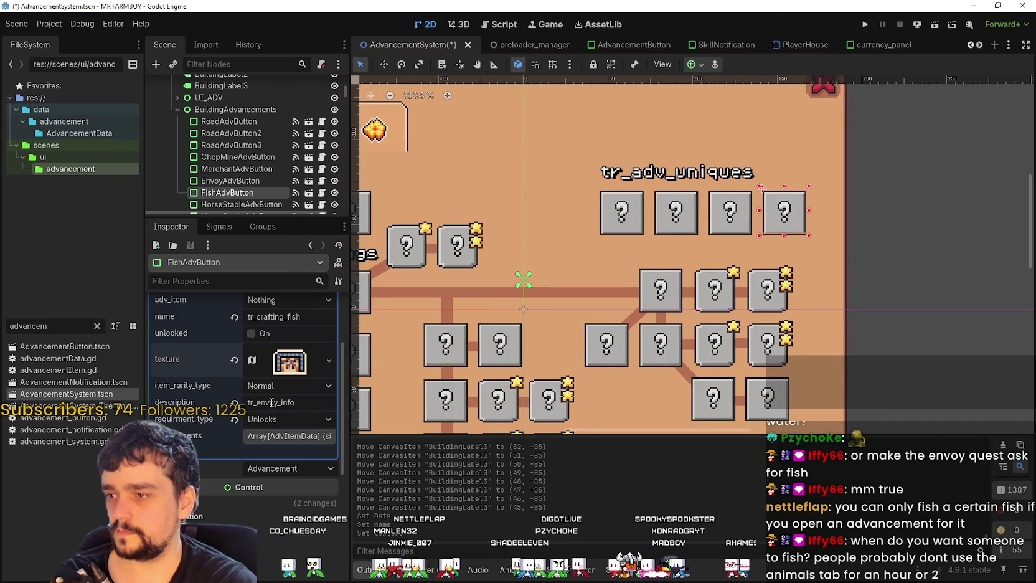
click(280, 418)
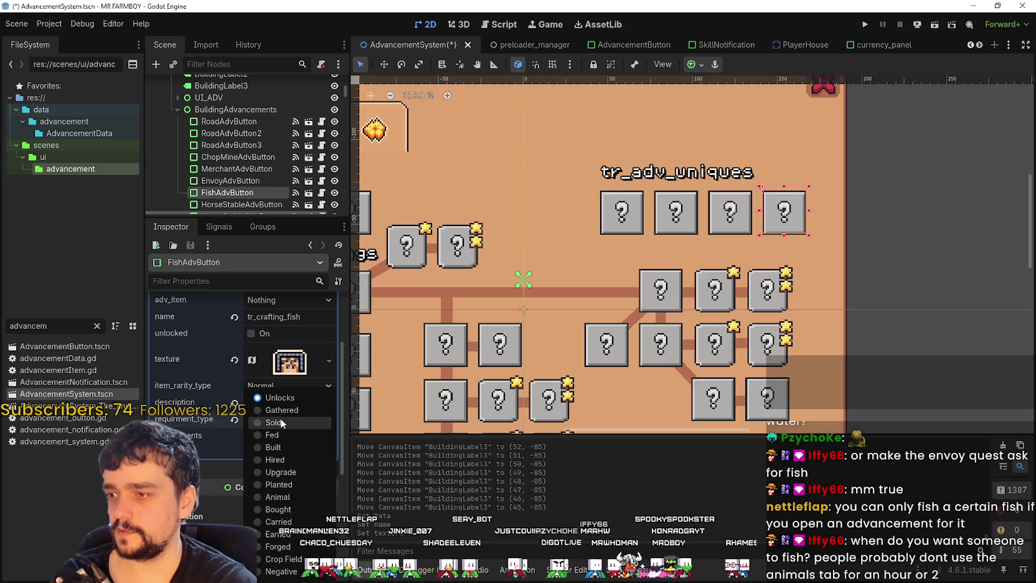
click(290, 394)
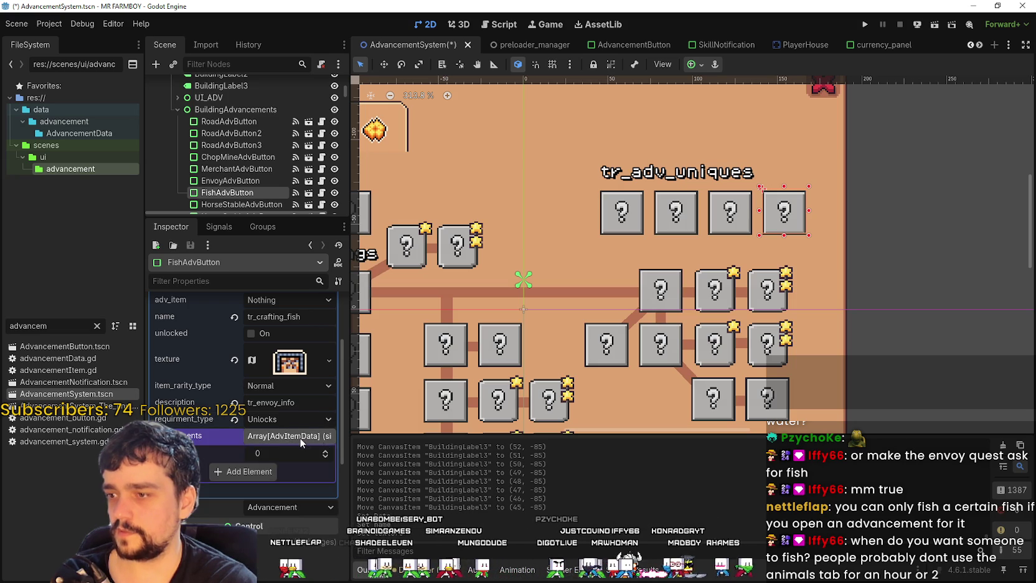
Expand the texture's atlas settings and open its region editor.
click(286, 364)
click(243, 437)
scroll(611, 264, left, 10)
scroll(461, 333, up, 3)
scroll(557, 276, up, 2)
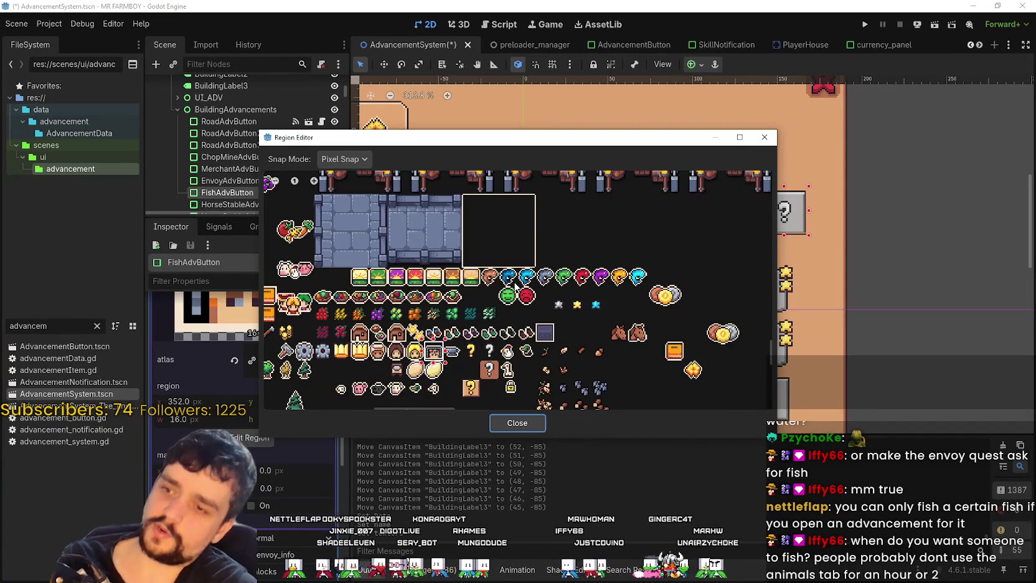
scroll(516, 284, up, 2)
scroll(518, 284, up, 3)
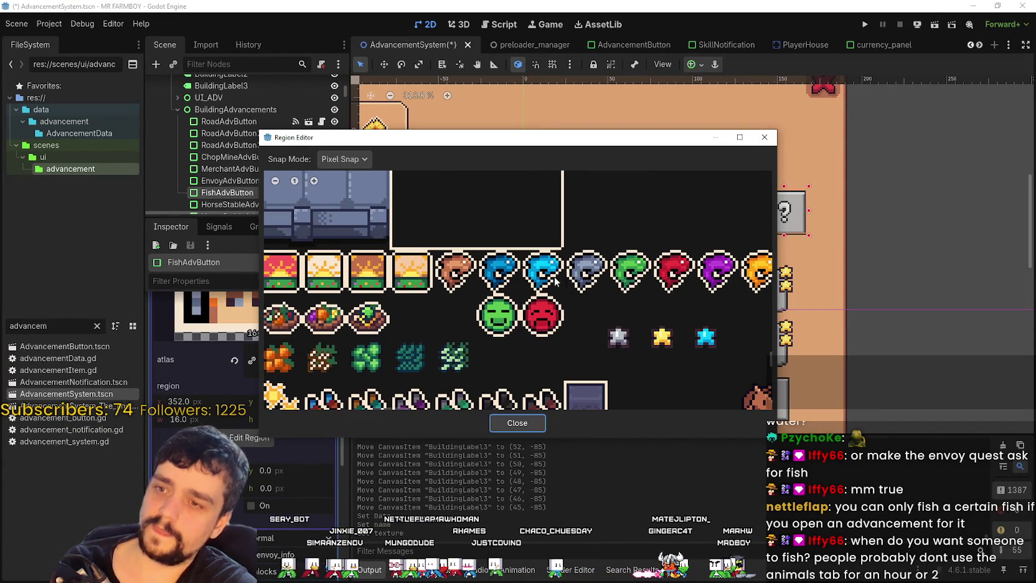
scroll(479, 241, down, 3)
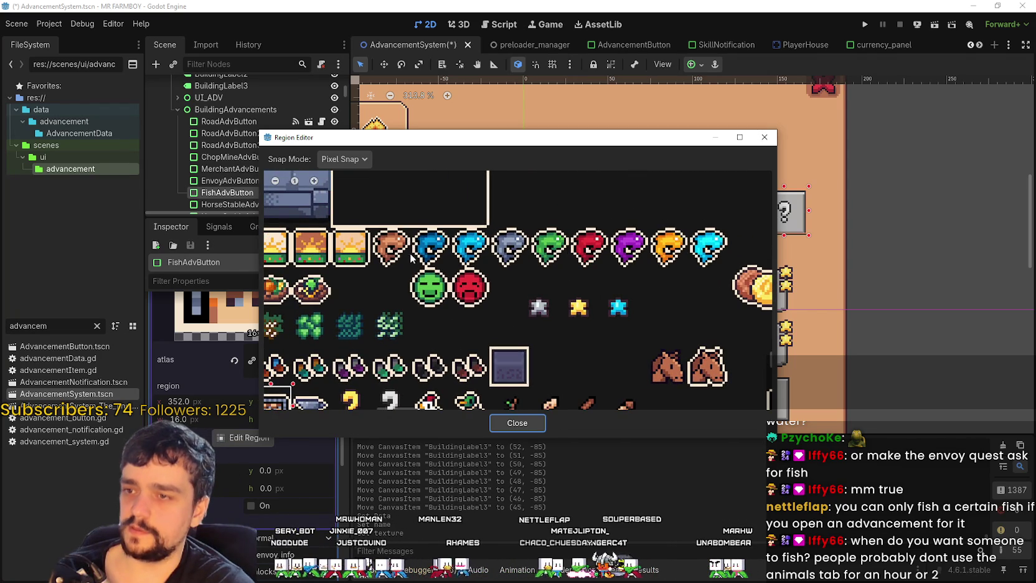
scroll(316, 232, up, 5)
Use 8 px Grid Snap to pick the brown fish tile as the icon region.
click(343, 160)
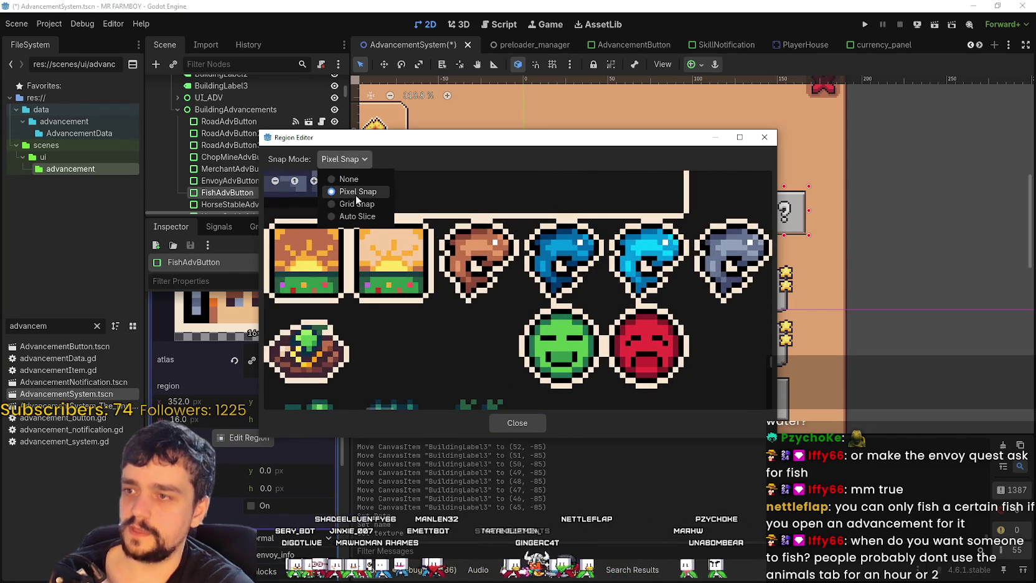
click(357, 204)
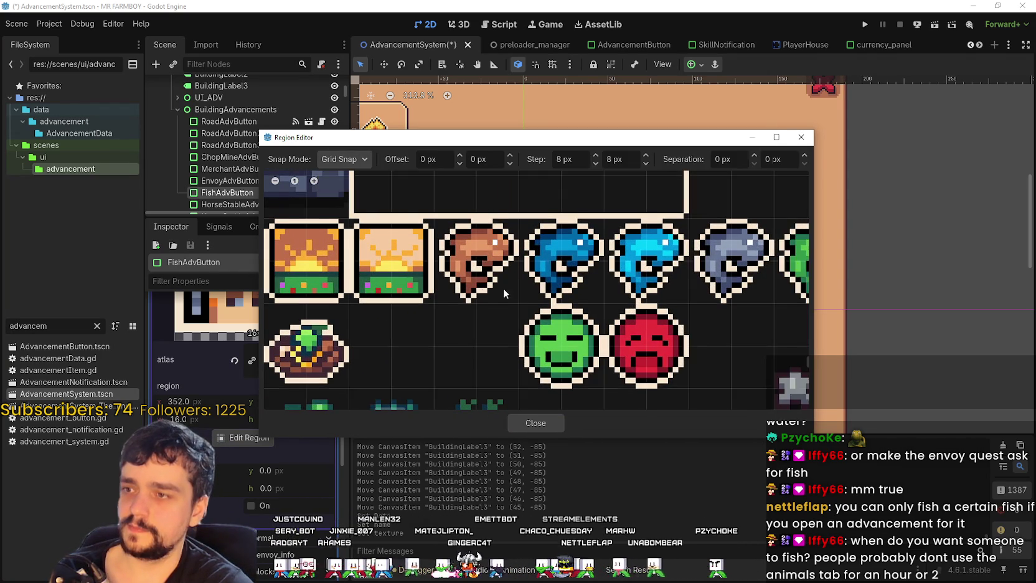
drag(440, 223, 518, 299)
scroll(516, 286, down, 2)
scroll(516, 286, down, 3)
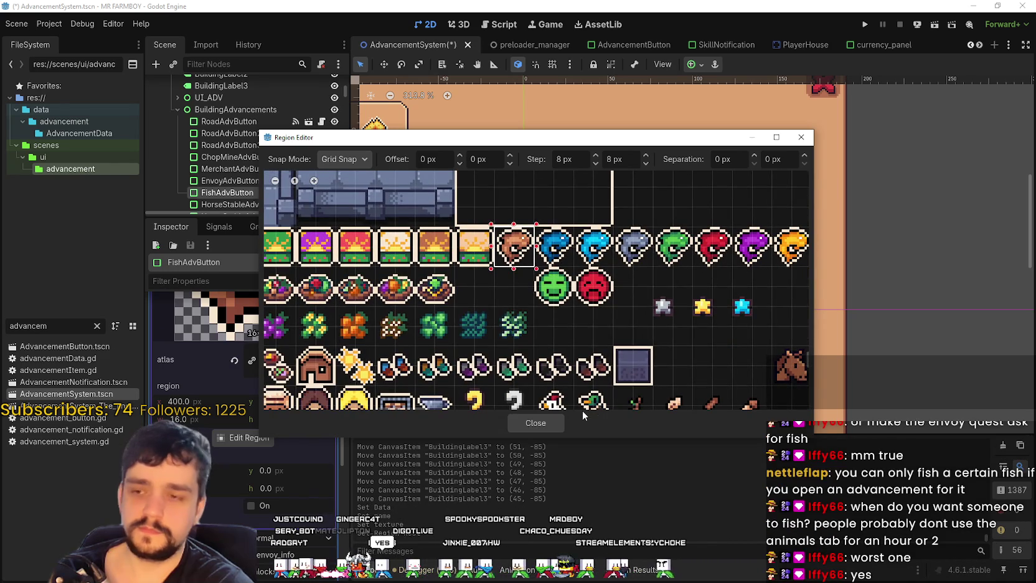
click(536, 423)
scroll(733, 222, down, 2)
scroll(733, 222, up, 1)
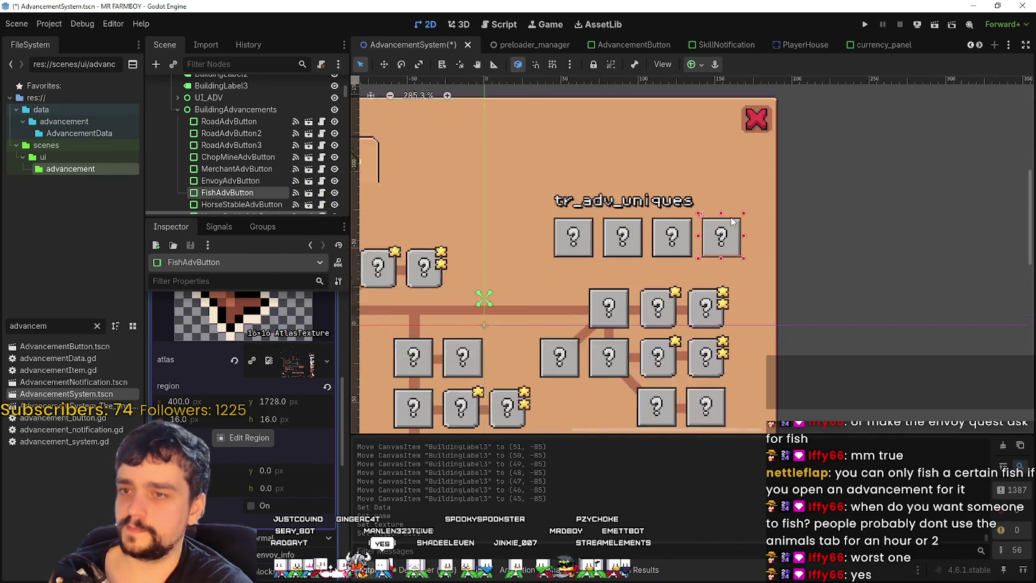
scroll(733, 222, up, 1)
scroll(295, 418, up, 3)
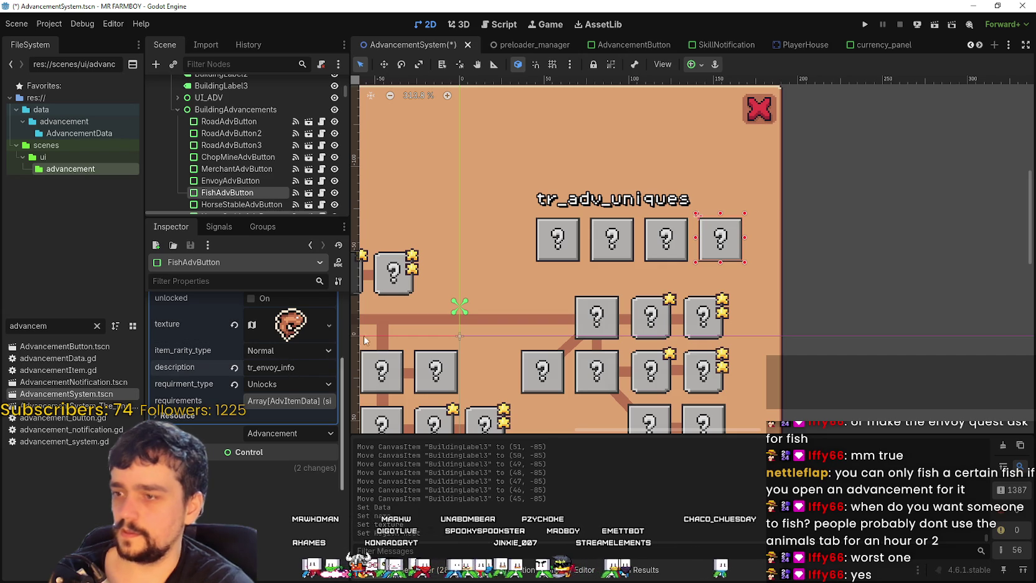
key(alt+Tab)
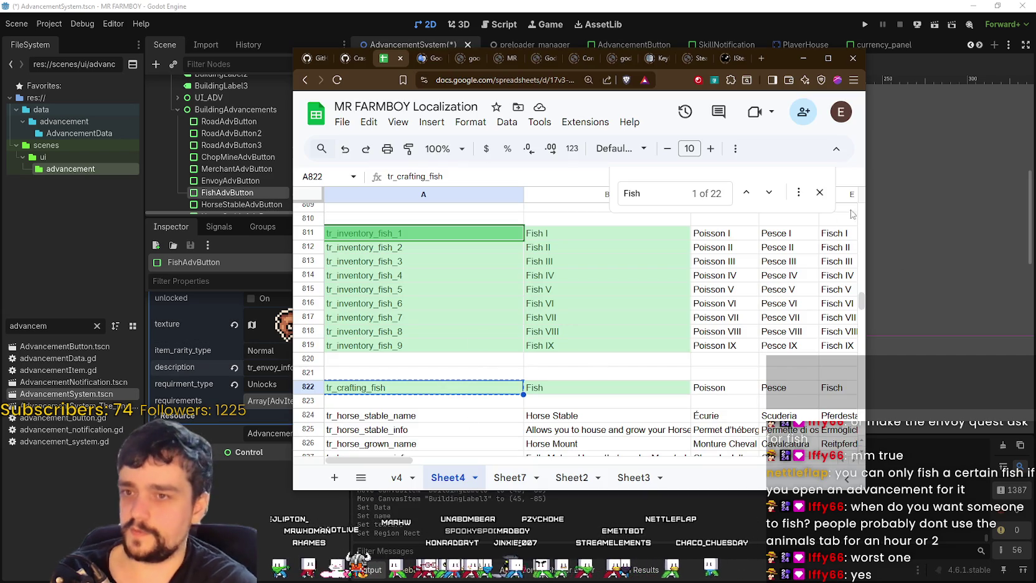
Add a new tr_fish_info key in cell A821 of the localization sheet.
scroll(621, 351, down, 3)
scroll(621, 351, down, 3)
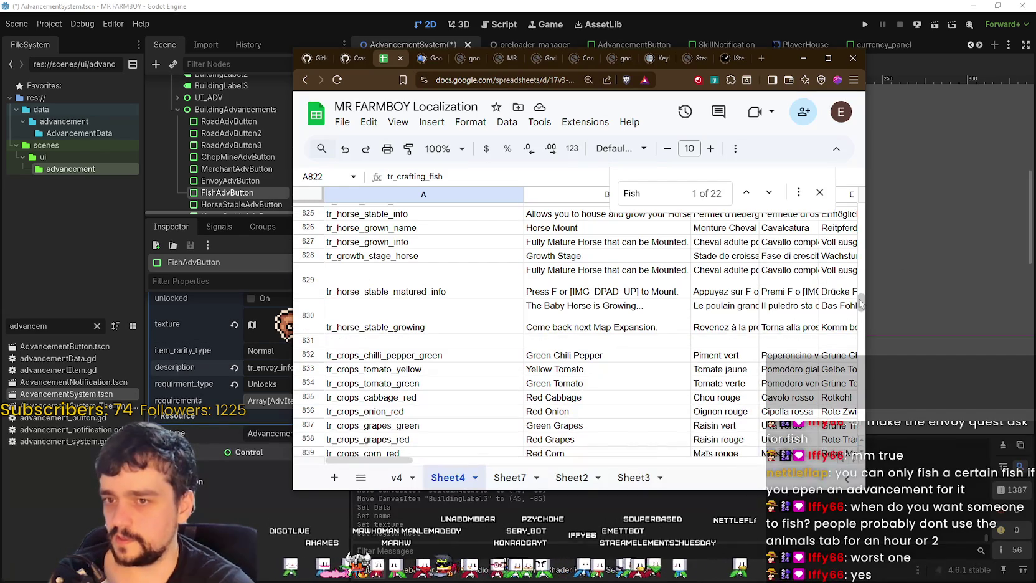
scroll(864, 304, up, 7)
mouse_move(864, 303)
mouse_down()
mouse_move(854, 369)
mouse_move(845, 323)
mouse_move(860, 249)
mouse_move(852, 302)
mouse_up()
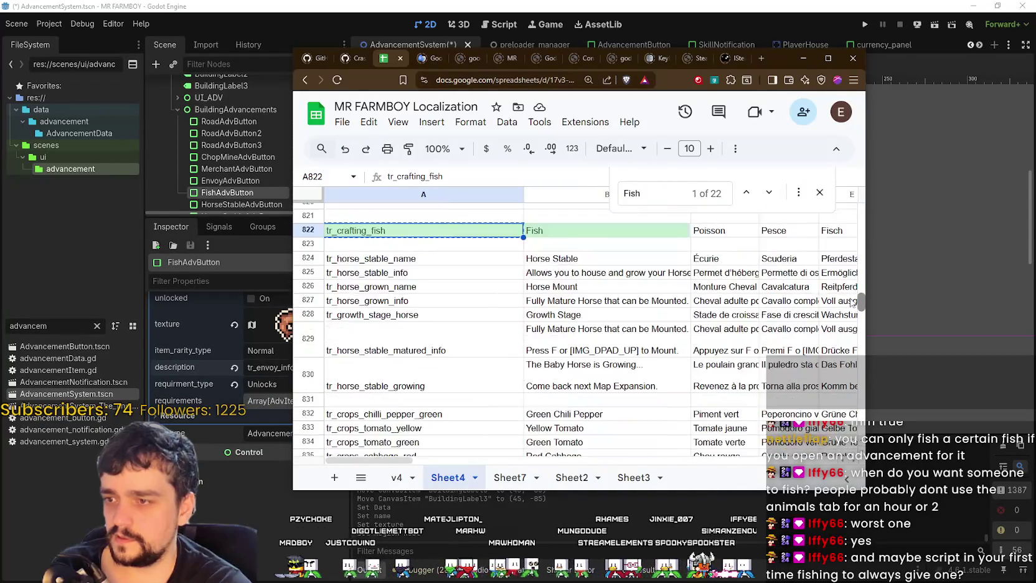
click(408, 288)
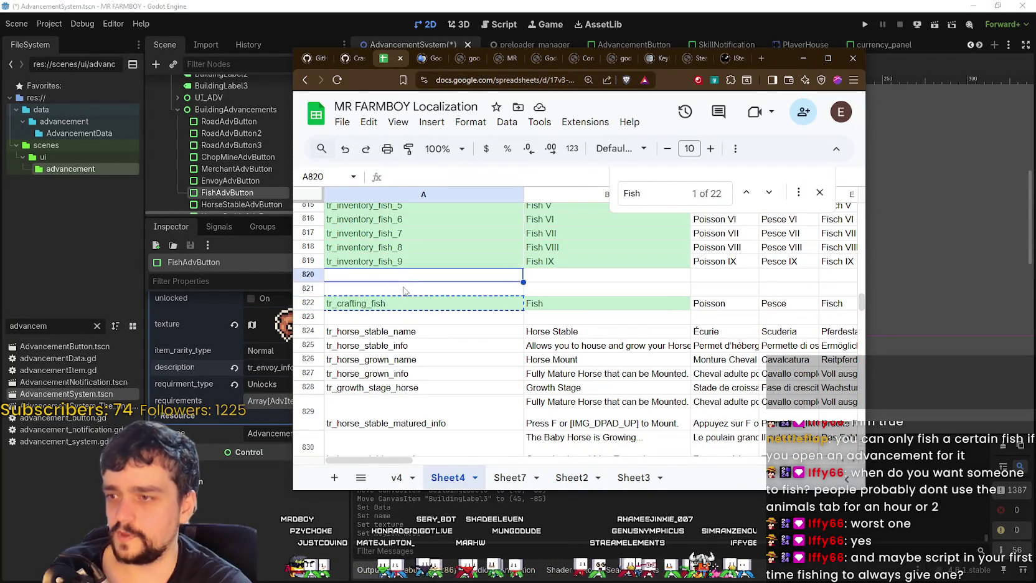
text(tr_crafting_fish)
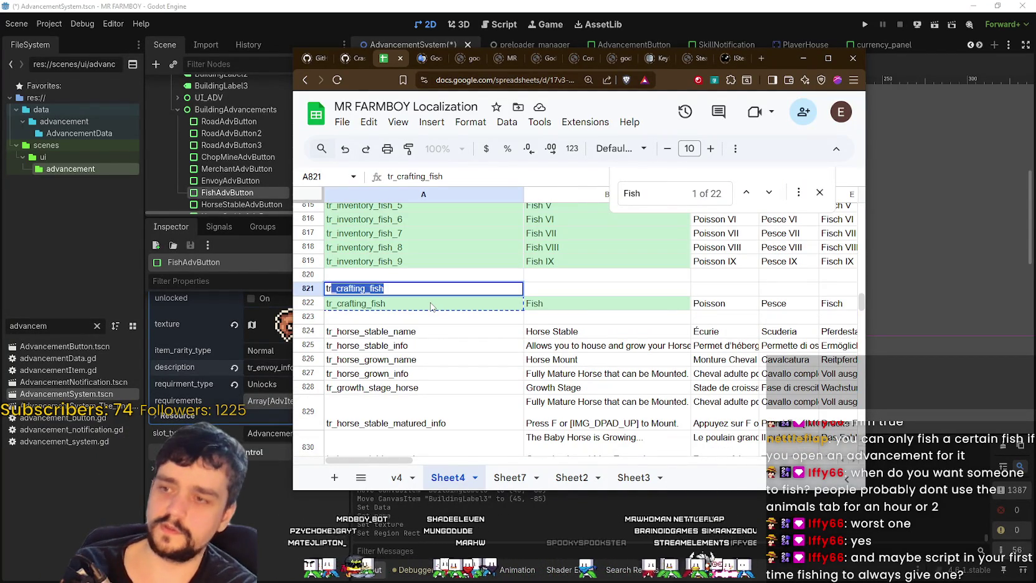
key(BackSpace)
key(BackSpace)
text(fish_inf)
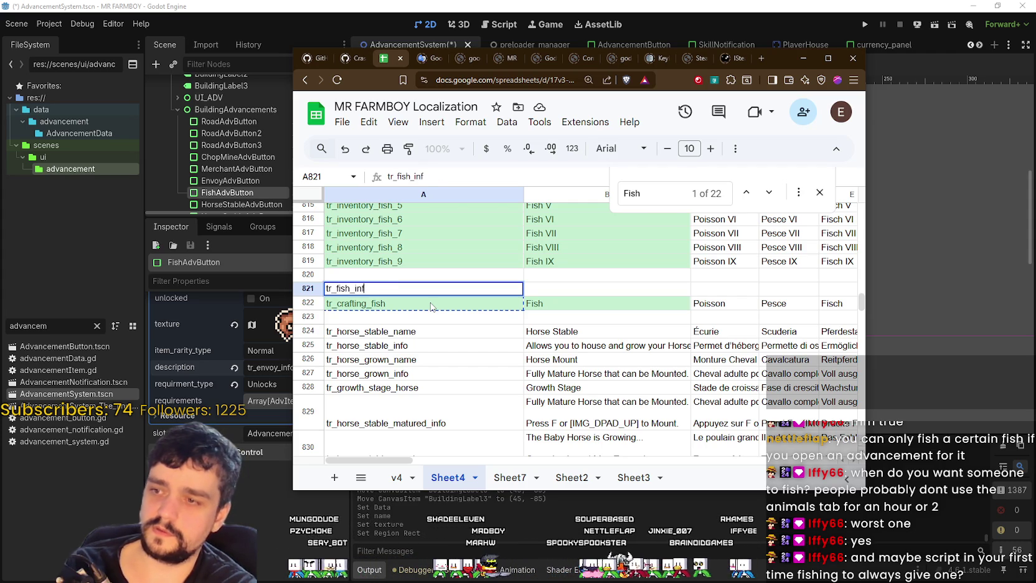
text(o)
key(Return)
click(432, 290)
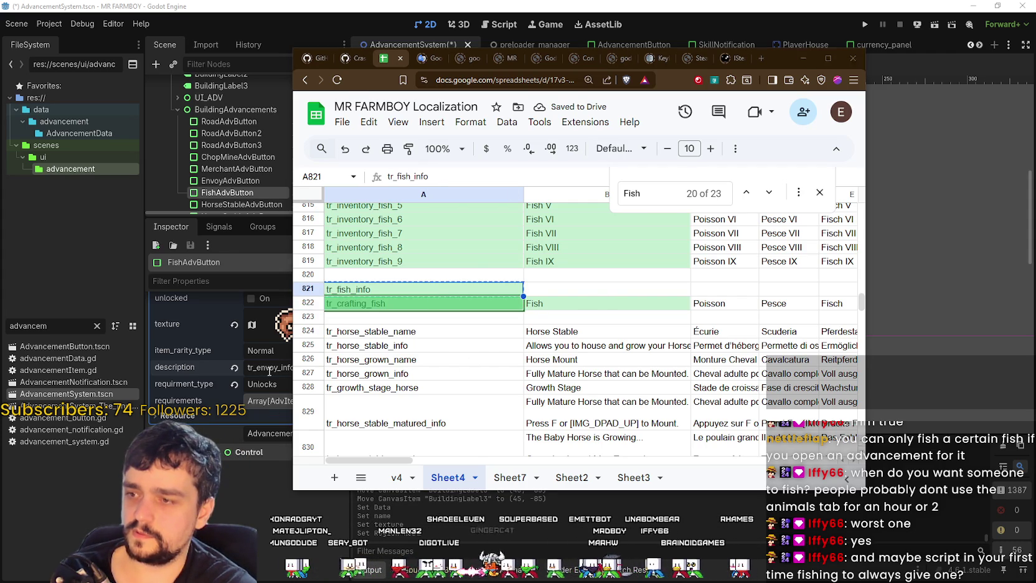
Save the advancement scene and enter placeholder text 'Fish???' beside tr_fish_info.
click(269, 371)
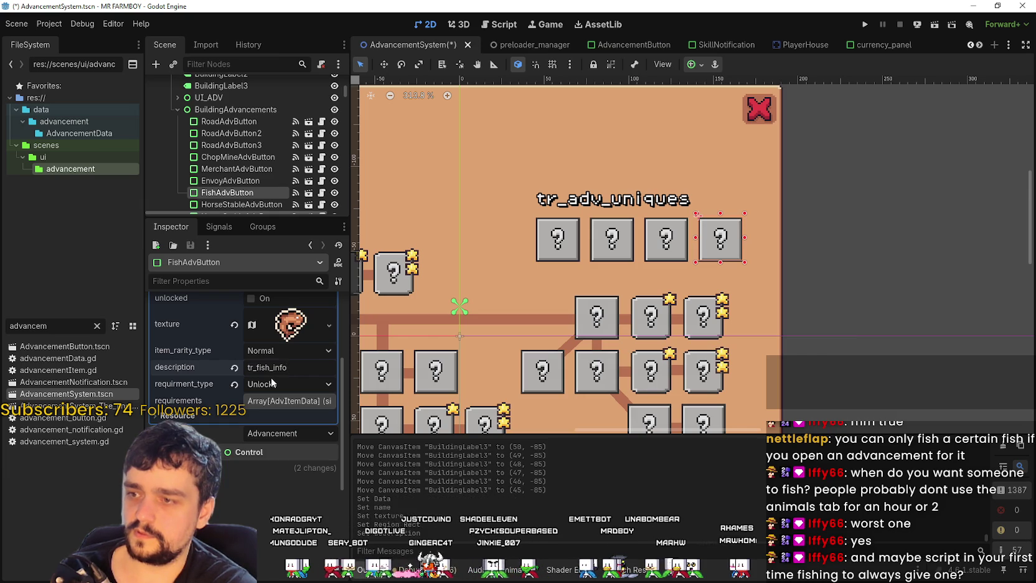
key(ctrl+s)
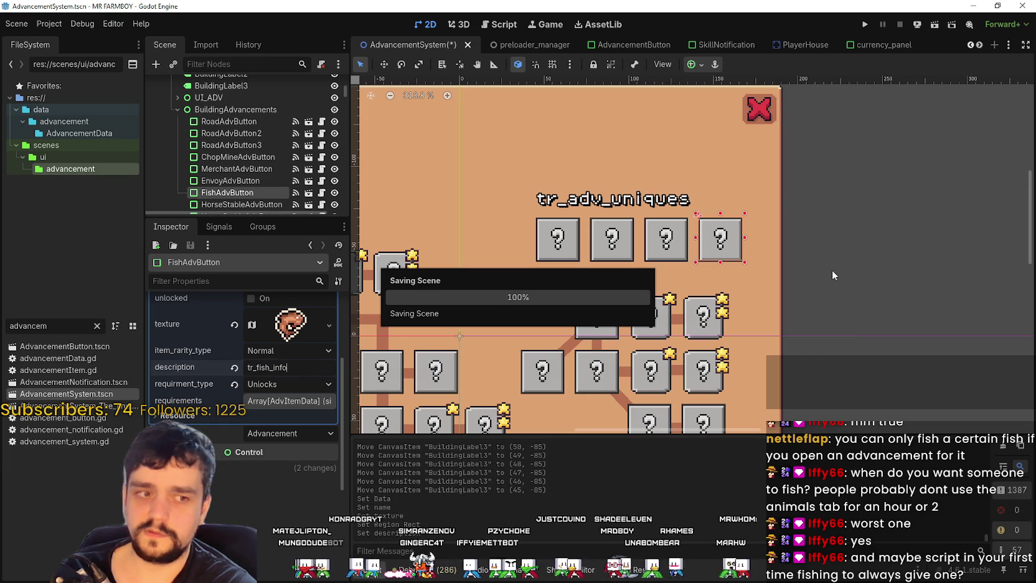
key(alt+Tab)
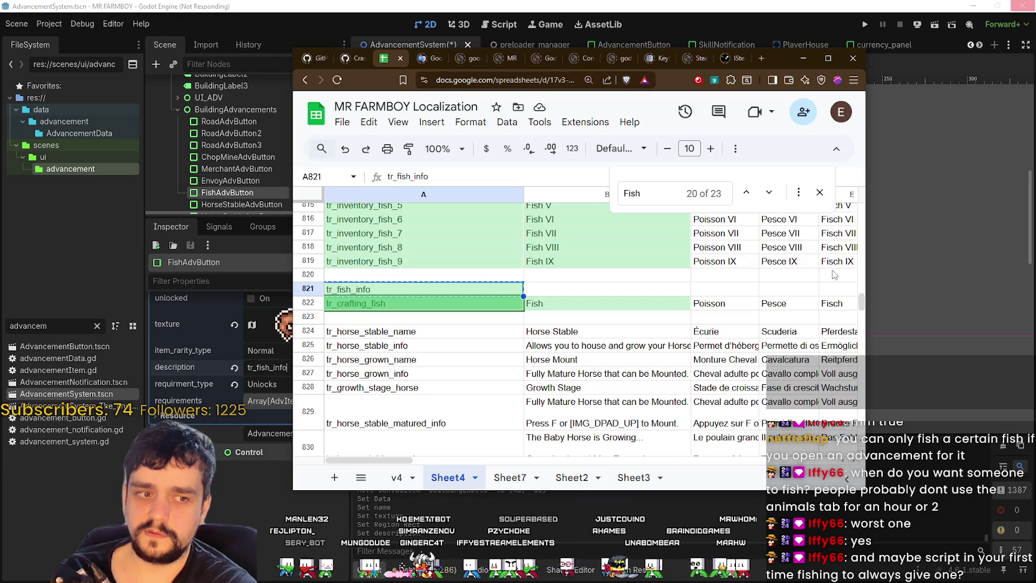
click(597, 292)
text(F)
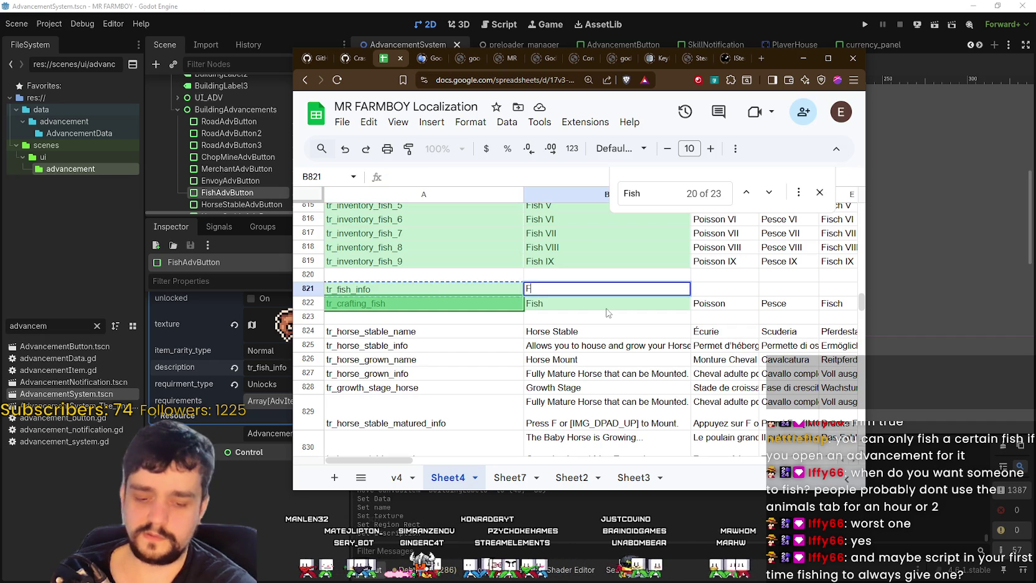
key(Return)
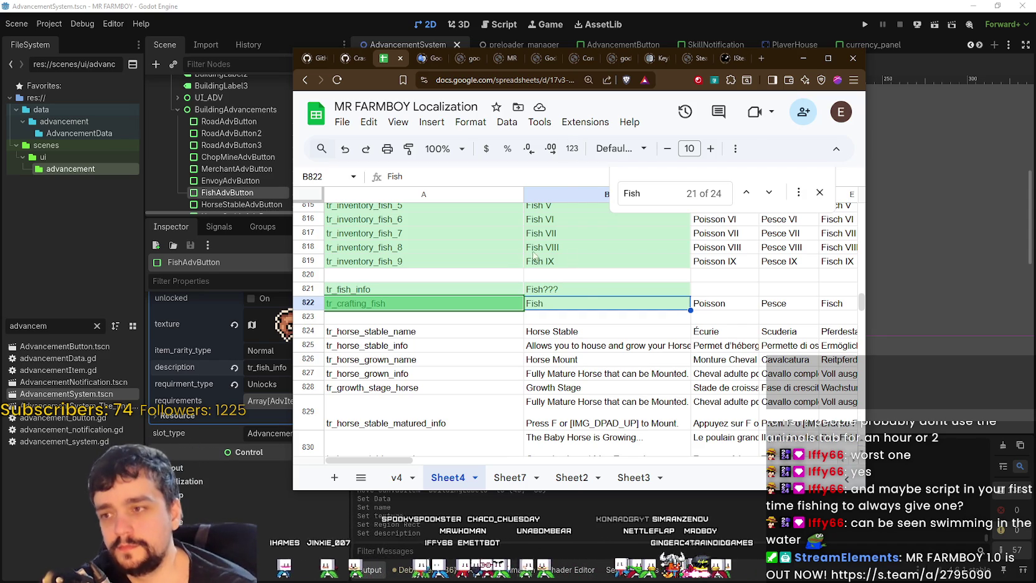
double_click(527, 290)
Replace the Fish??? placeholder in B821 with 'Fish can be swimming in the water'.
key(ctrl+a)
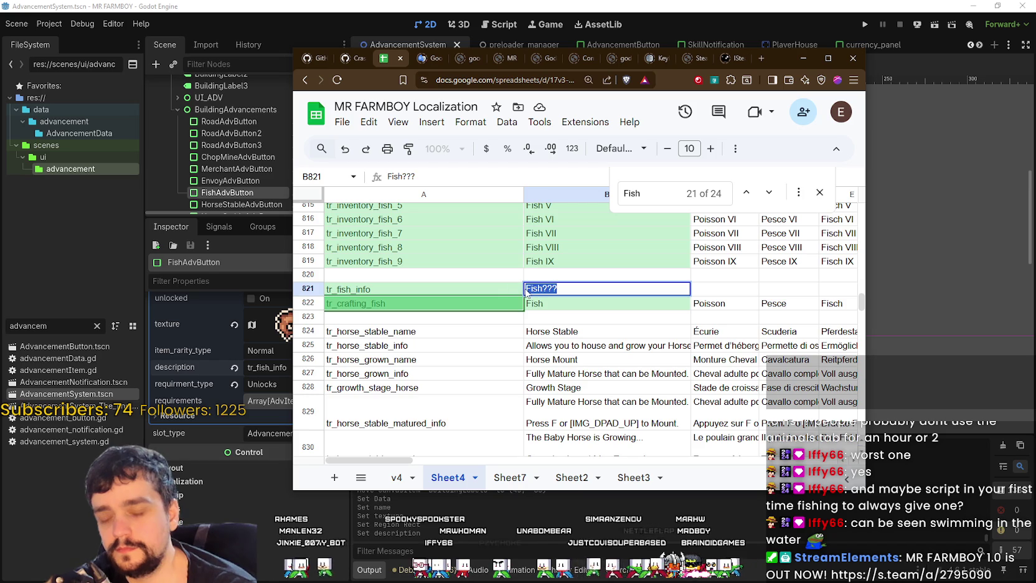
text(Fish. )
text(.can)
key(BackSpace)
key(BackSpace)
key(BackSpace)
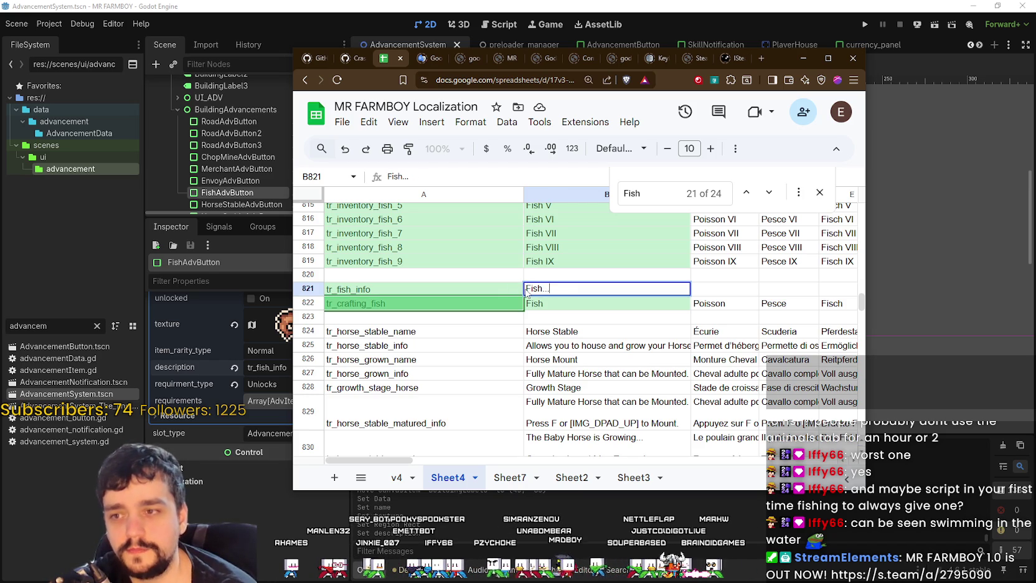
text(can be)
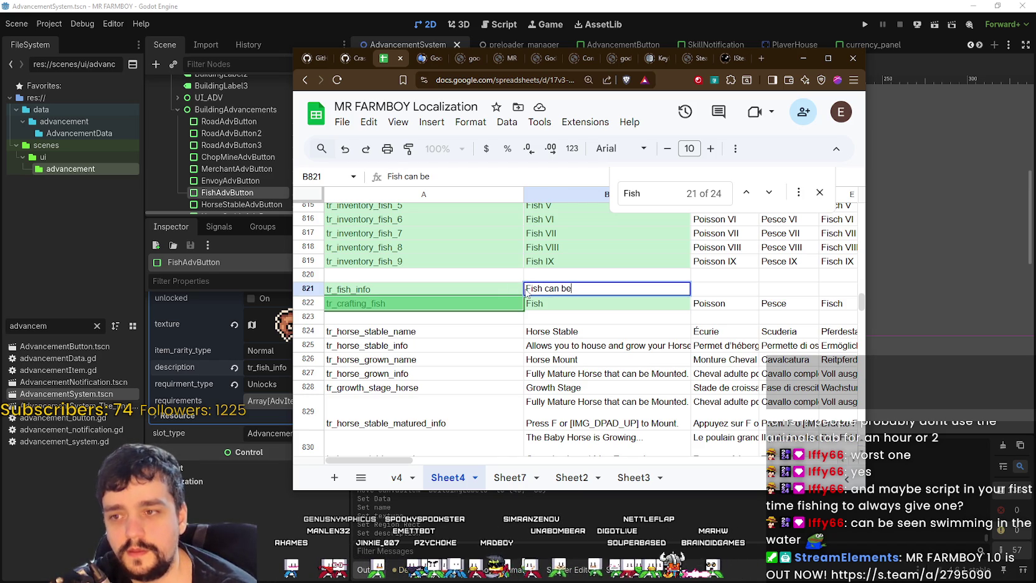
text( swimming in the water)
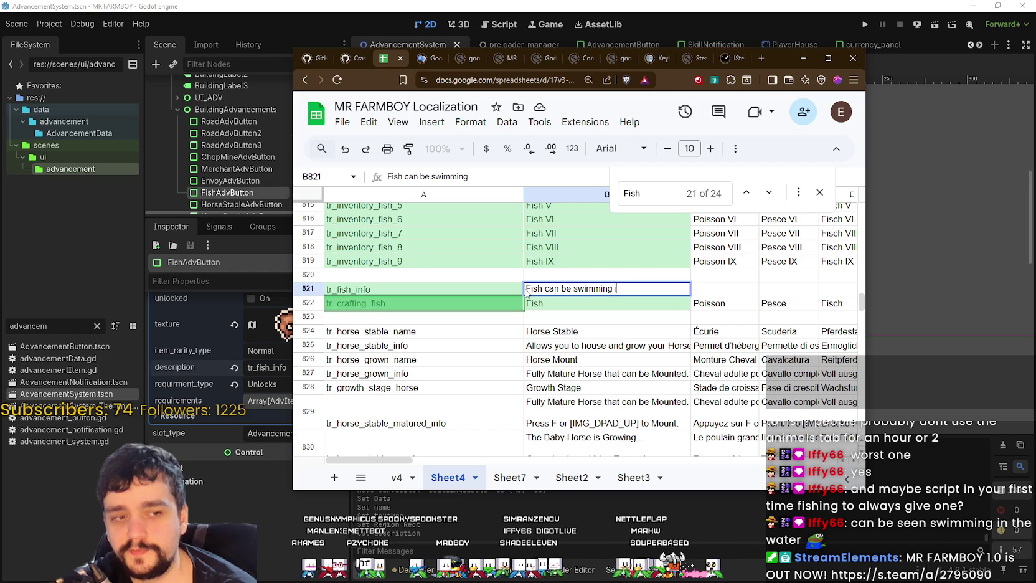
key(Return)
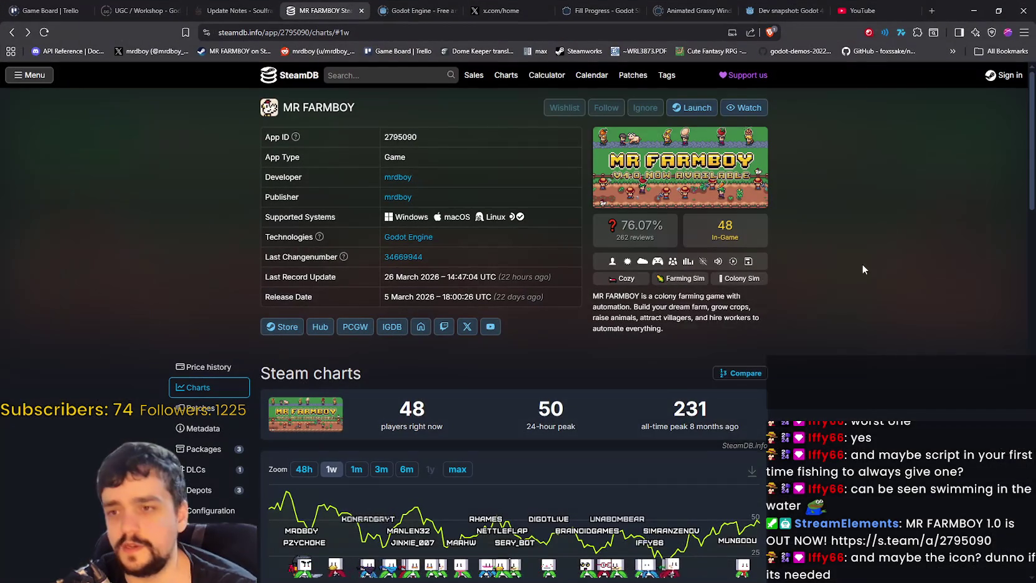
Reload the SteamDB page and return to the spreadsheet.
right_click(862, 263)
click(824, 302)
key(alt+Tab)
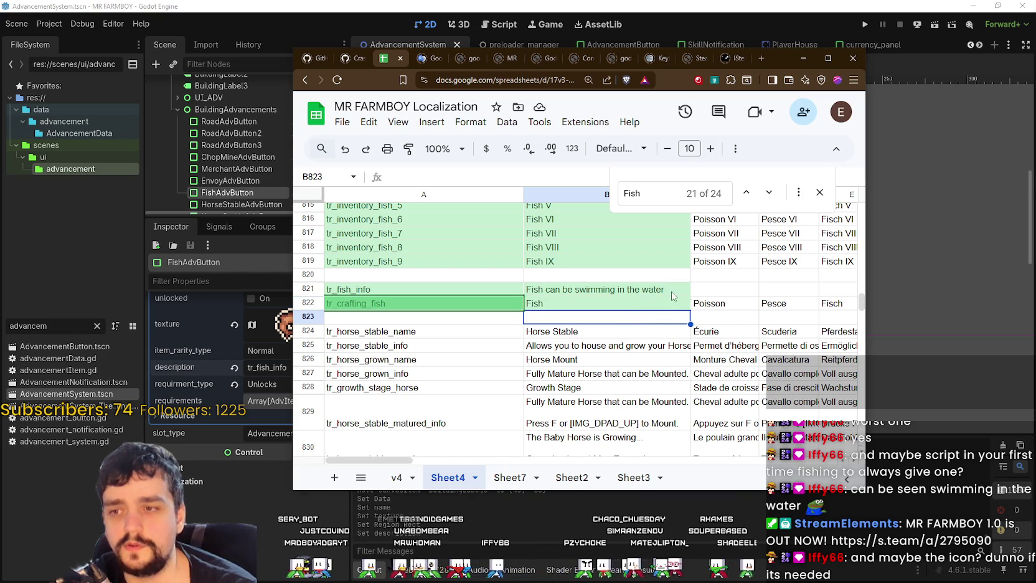
Review the Fish name and description cells in row 821.
click(701, 291)
click(647, 291)
click(580, 303)
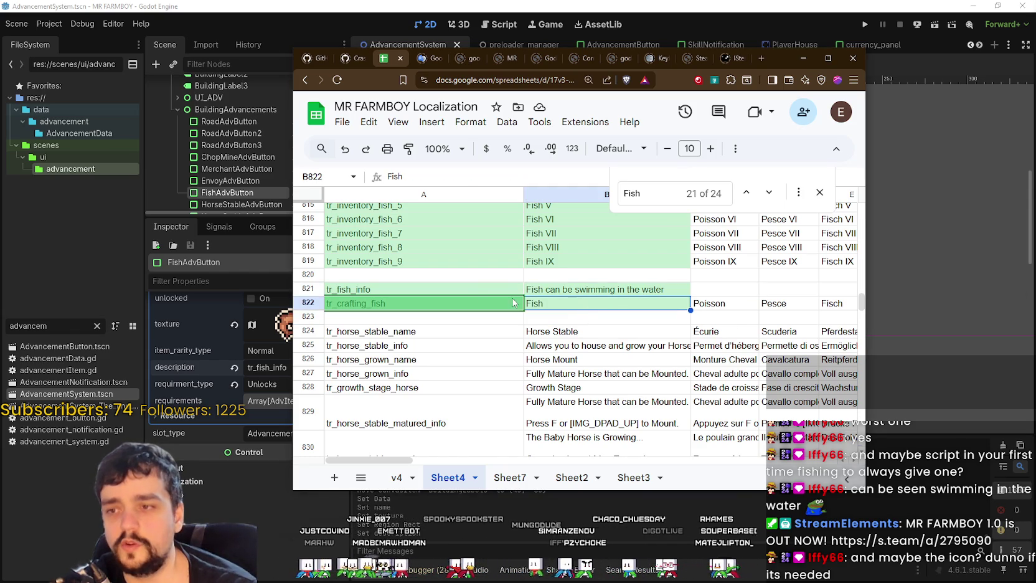
click(556, 289)
click(543, 303)
click(555, 293)
click(556, 305)
click(558, 292)
click(559, 304)
click(559, 292)
click(560, 305)
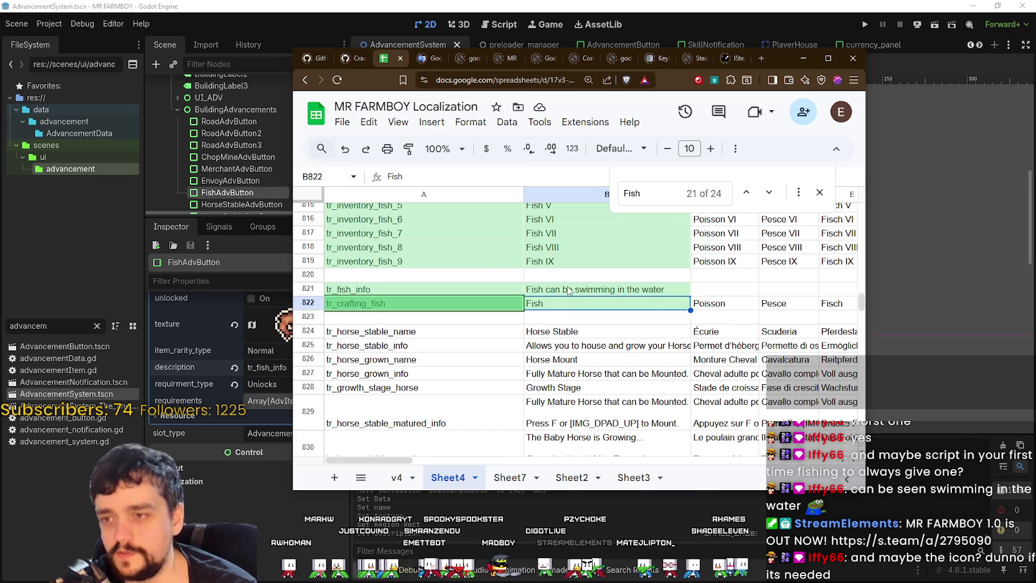
click(570, 291)
click(563, 303)
click(570, 292)
click(561, 305)
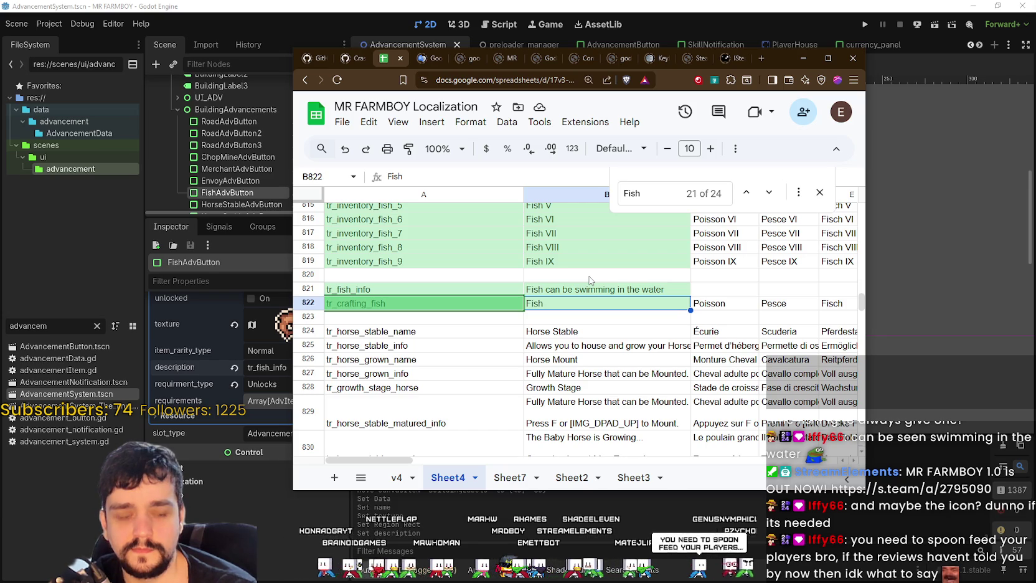
Reopen the fish description cell B821 and select it again to rewrite it.
click(545, 293)
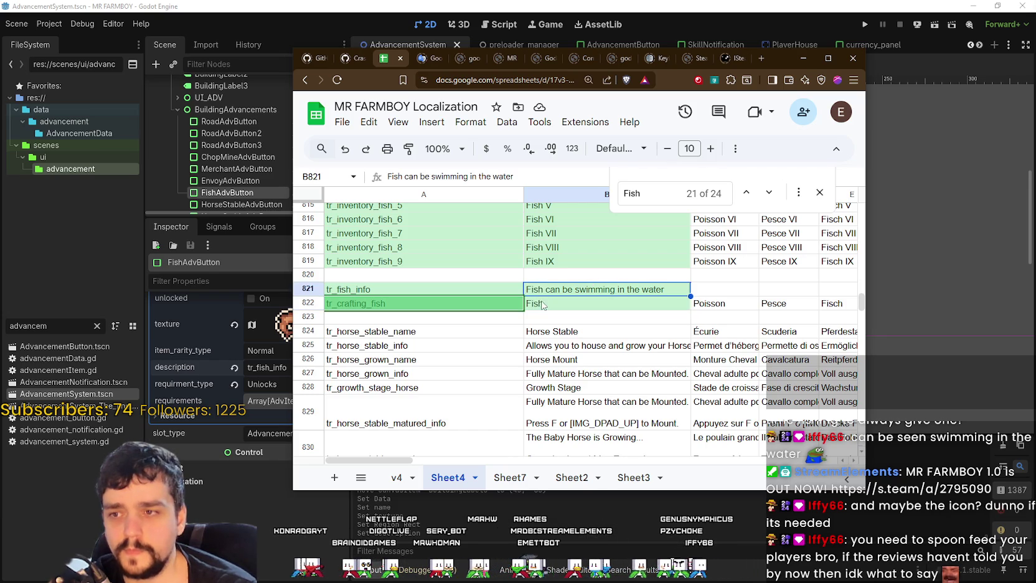
key(Down)
click(562, 293)
click(582, 304)
click(586, 293)
click(591, 310)
click(627, 291)
click(651, 308)
click(667, 298)
double_click(665, 294)
click(663, 301)
double_click(664, 294)
double_click(661, 299)
double_click(660, 293)
double_click(648, 305)
double_click(652, 294)
click(642, 304)
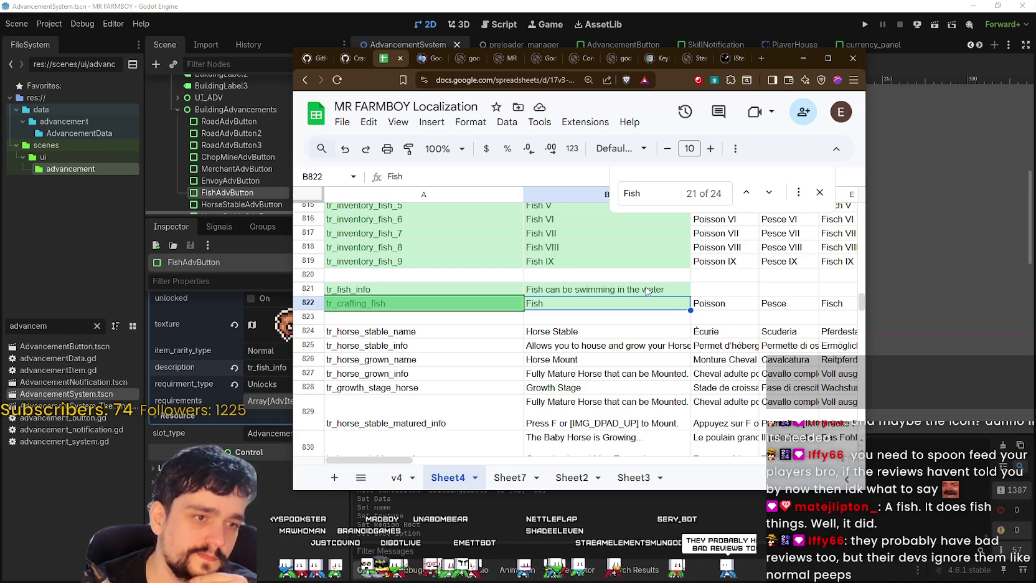
click(617, 289)
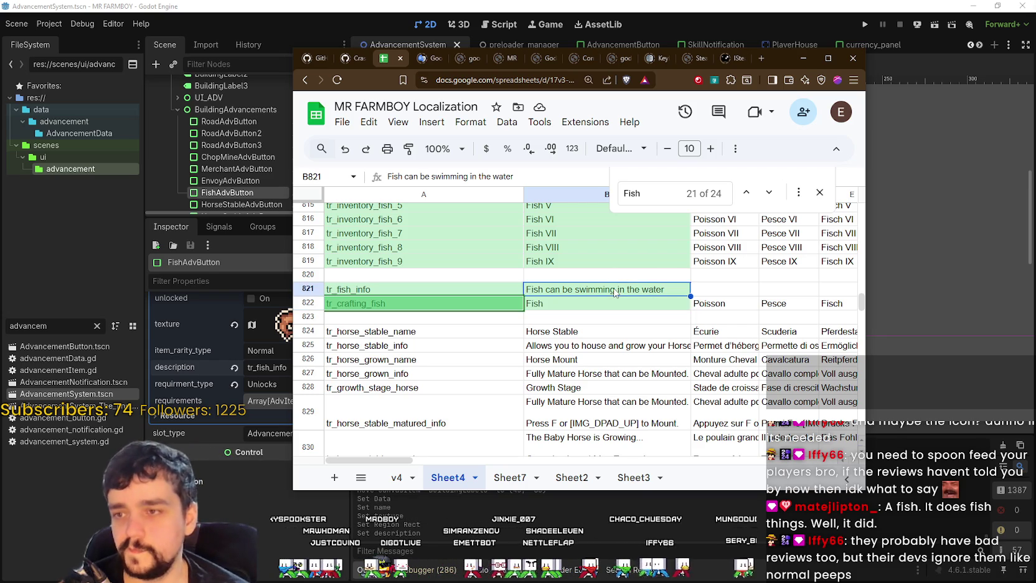
Rewrite B821 as 'You can catch fish and sell them', confirm it, and bring Godot forward.
double_click(665, 287)
key(ctrl+a)
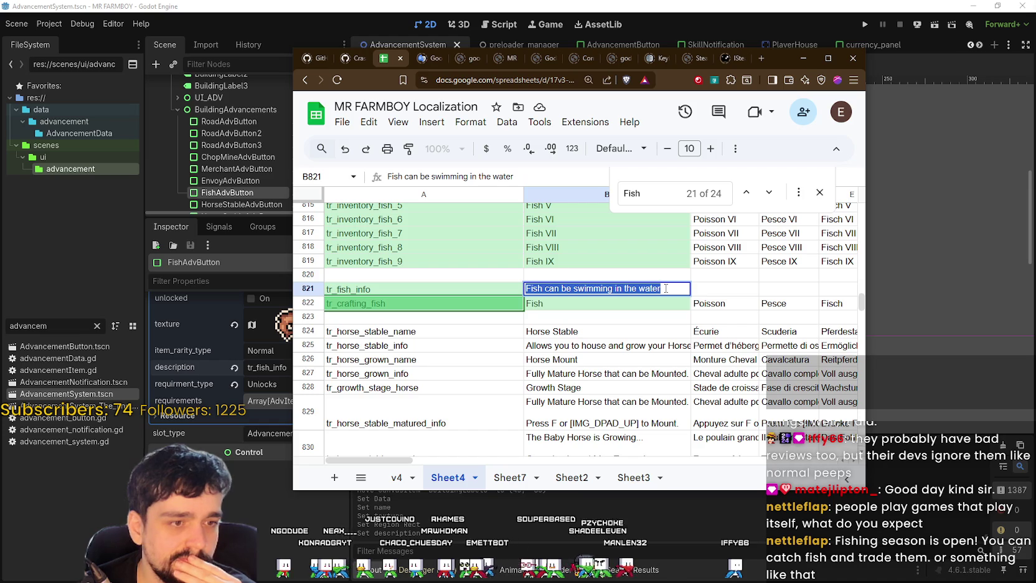
text(You can catch f)
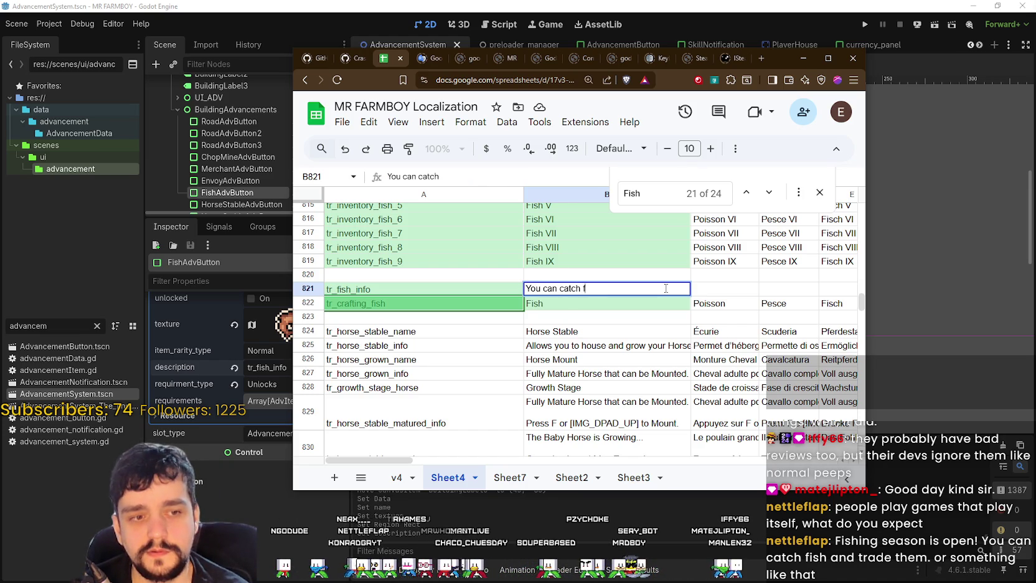
text(ish and sell them!)
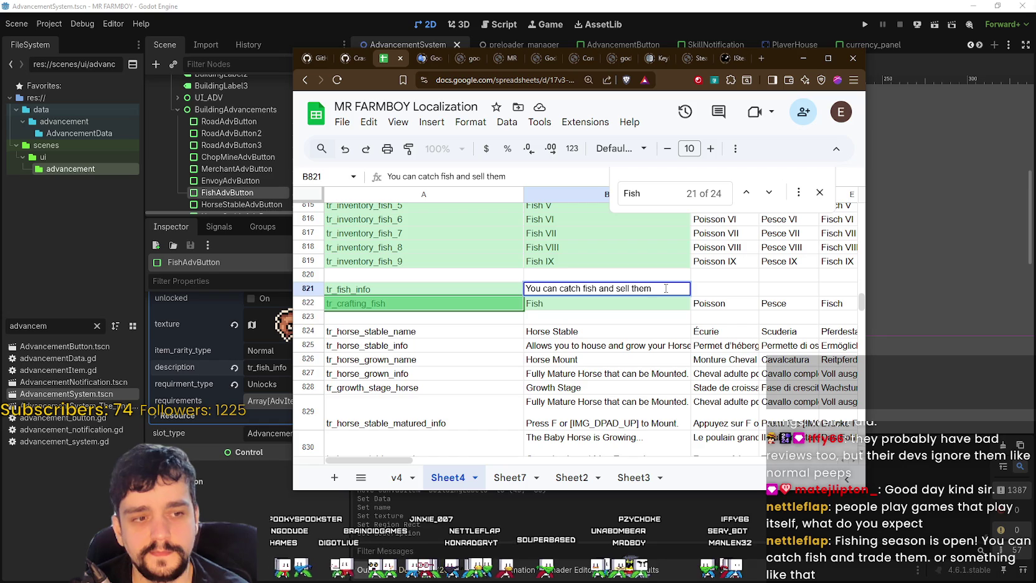
click(557, 319)
click(638, 291)
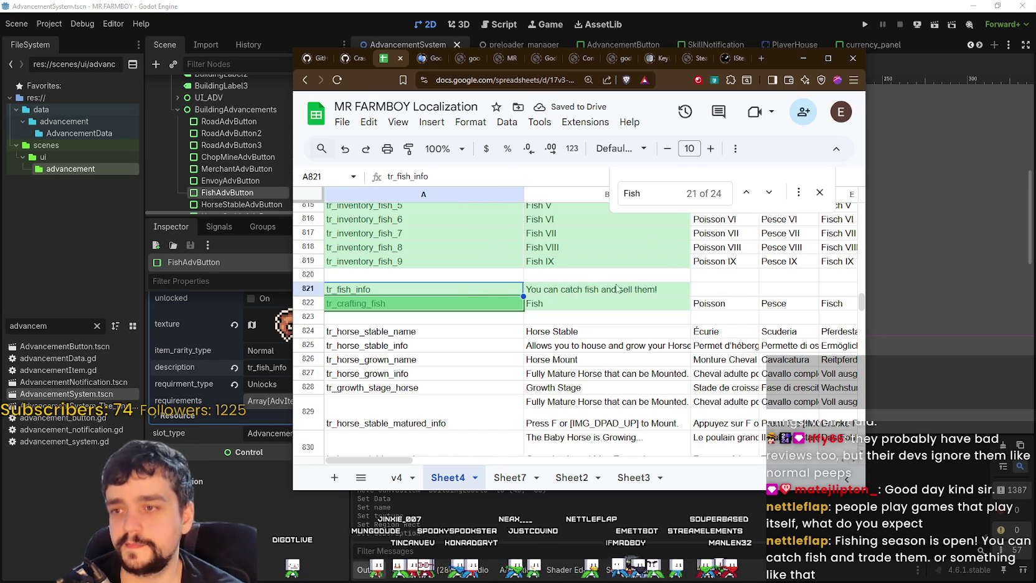
click(808, 5)
scroll(790, 311, down, 3)
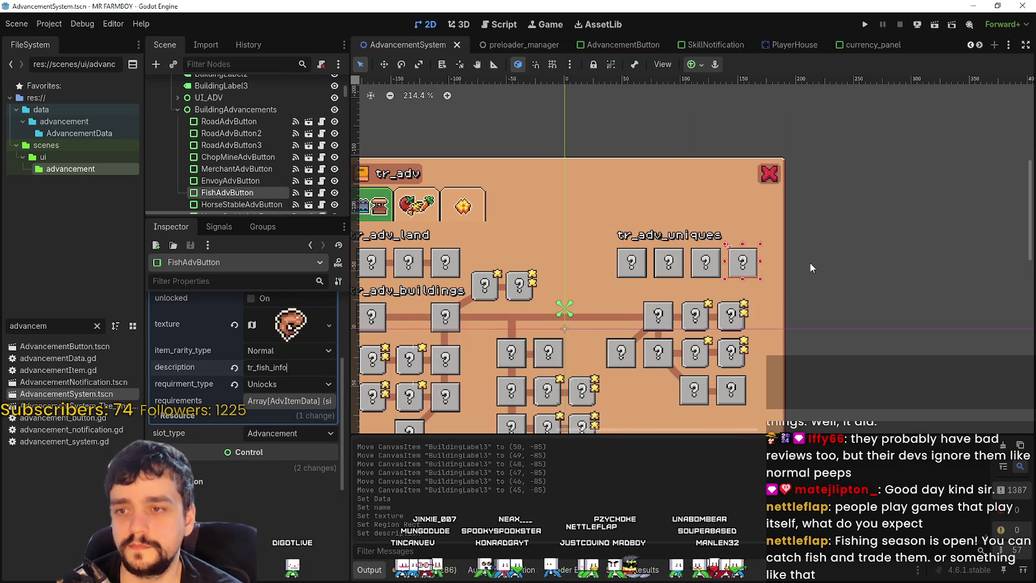
Download the localization sheet as a CSV file.
key(alt+Tab)
click(342, 122)
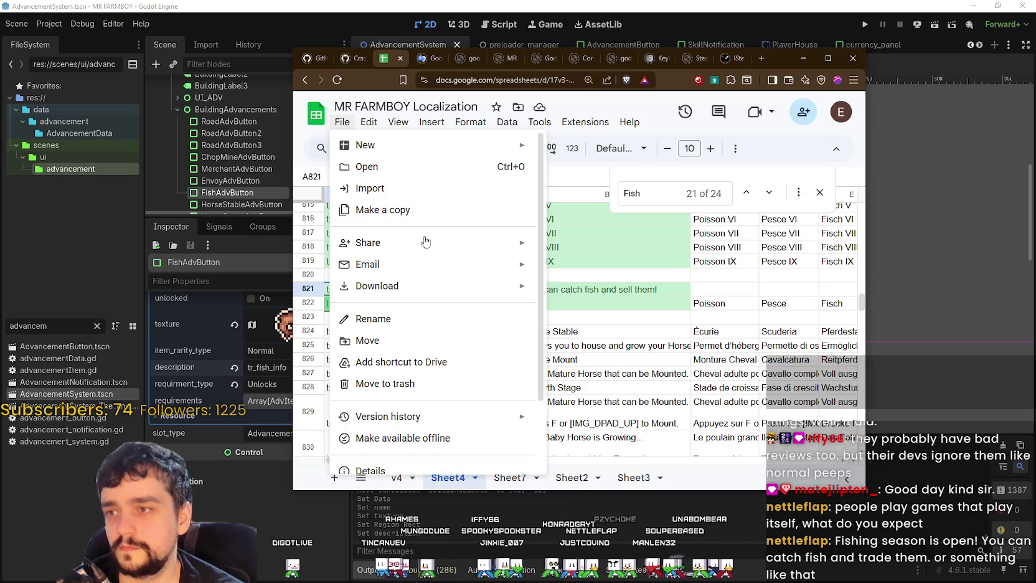
mouse_move(467, 286)
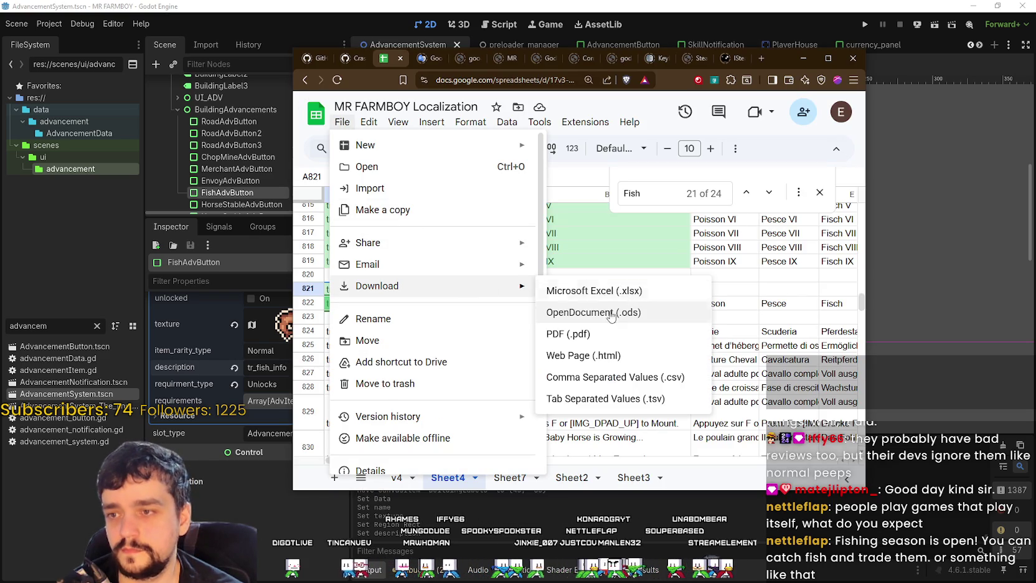
click(614, 377)
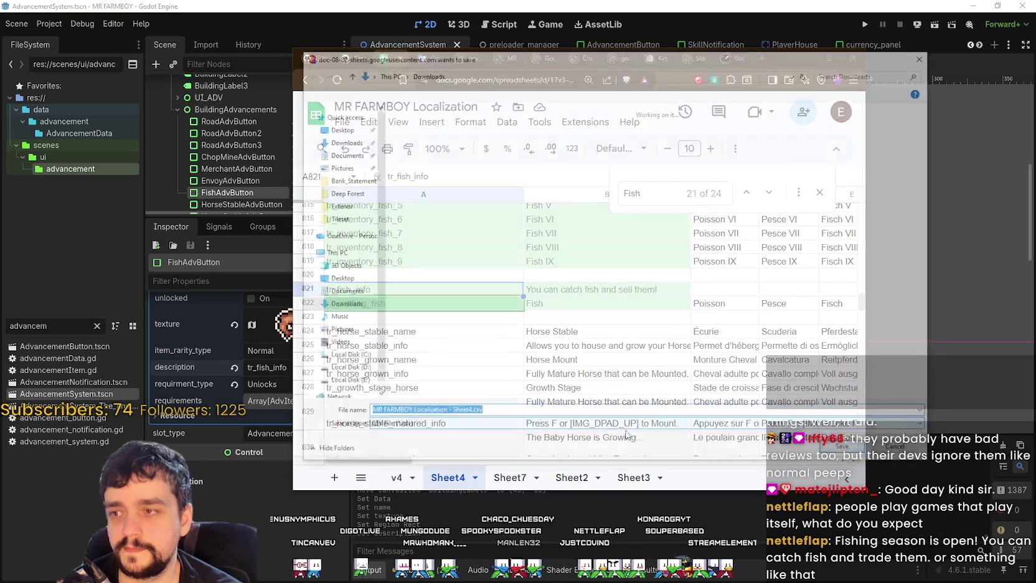
Browse from Documents through GitHub and mr-farmboy-v5.RC to data > translations.
click(349, 307)
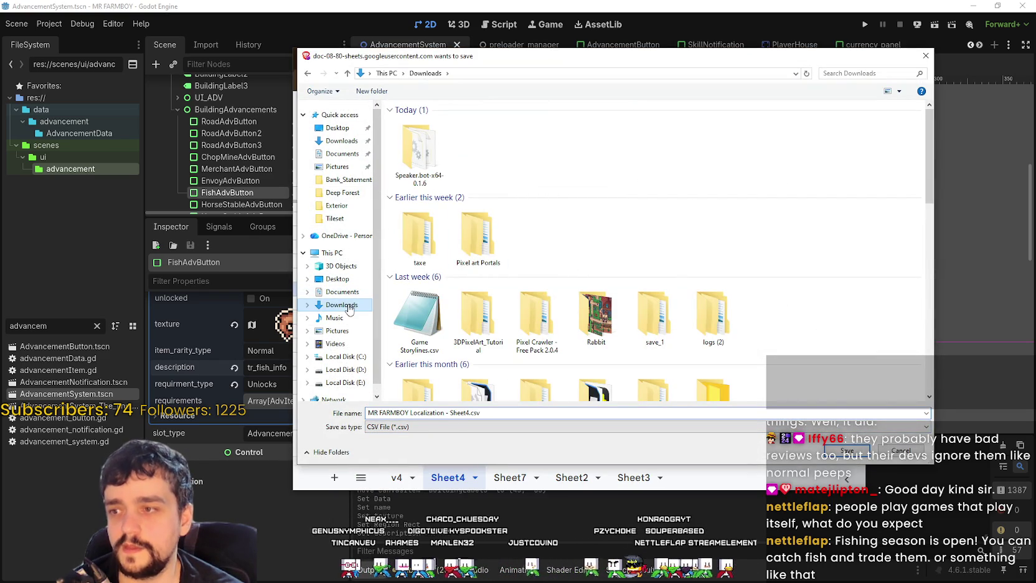
click(347, 293)
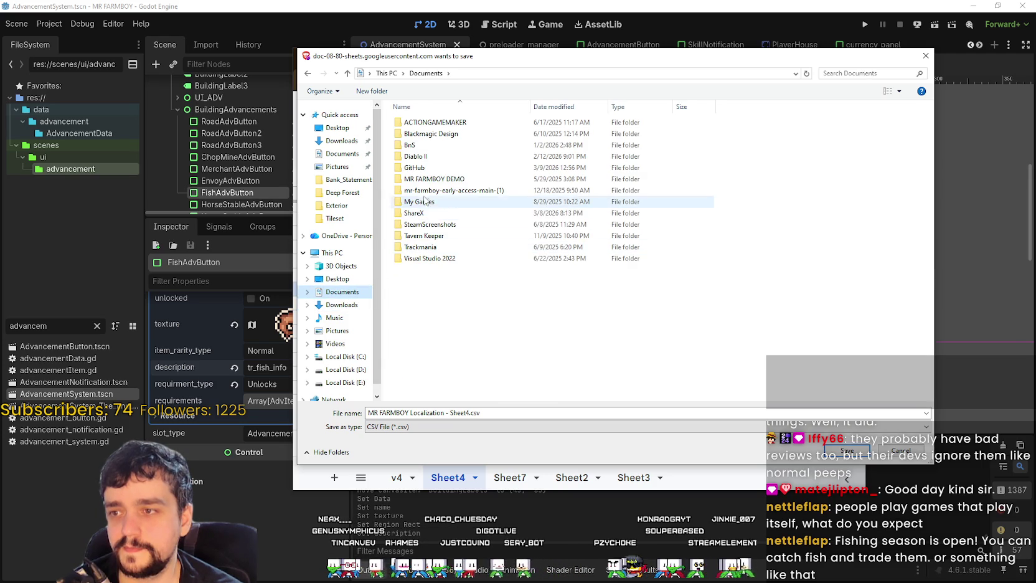
double_click(434, 168)
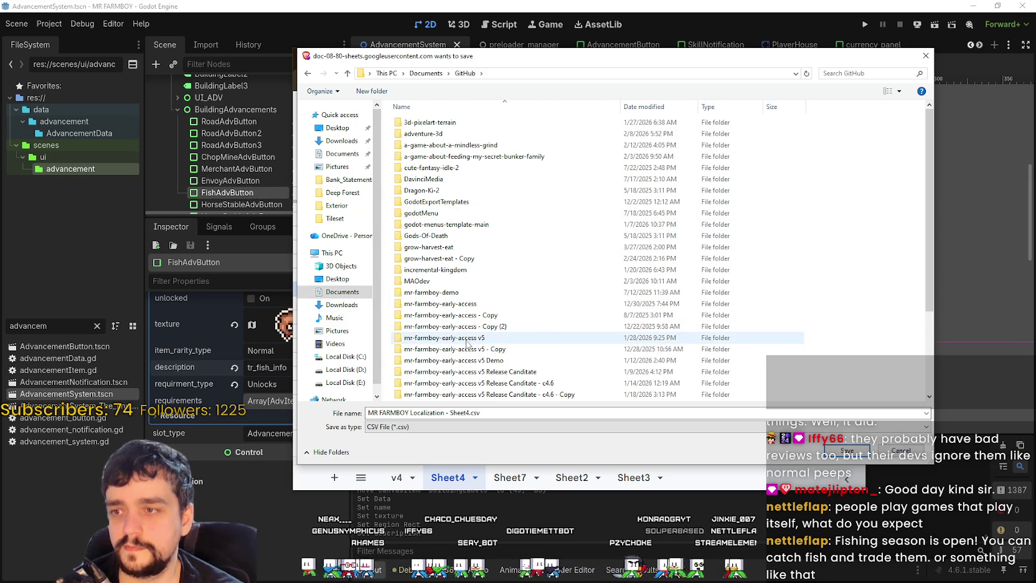
scroll(535, 311, down, 5)
double_click(535, 315)
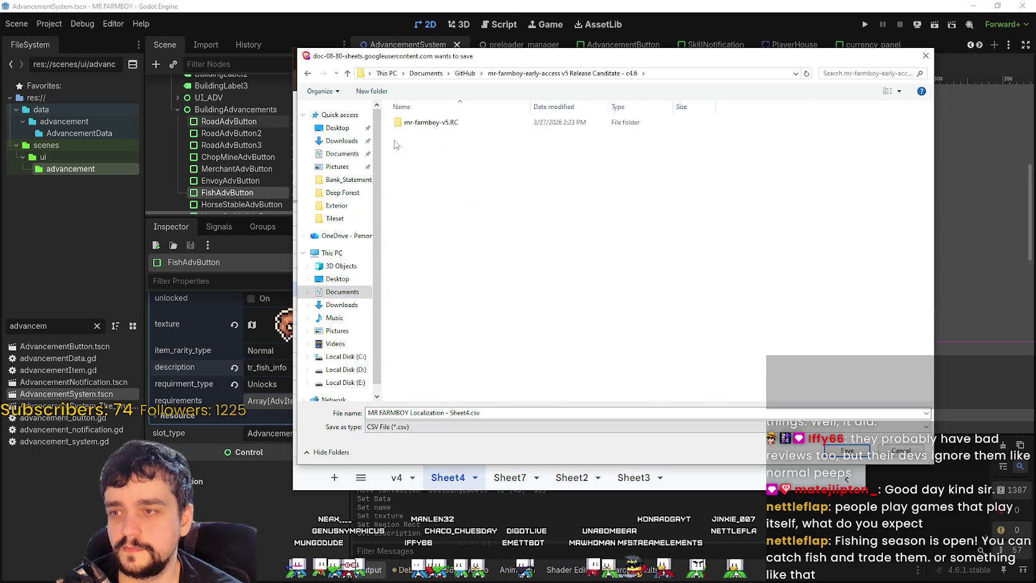
double_click(418, 123)
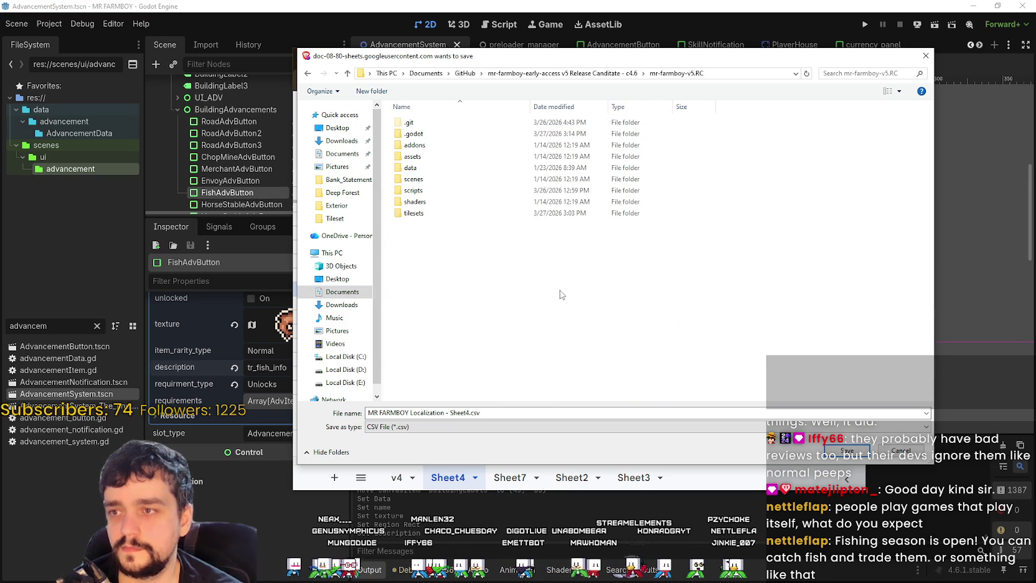
click(434, 156)
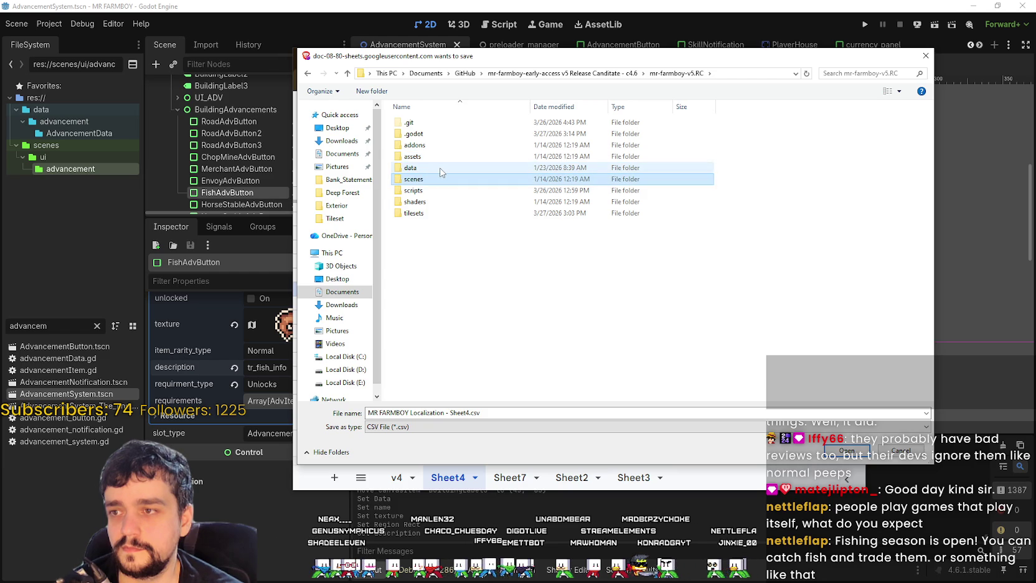
double_click(439, 169)
double_click(479, 190)
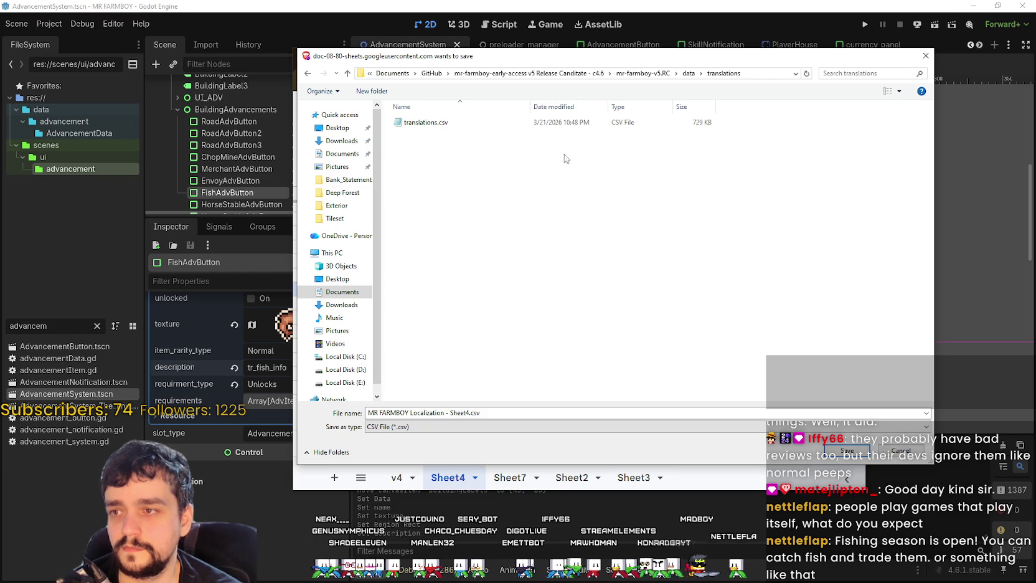
Save the CSV over translations.csv, confirming the replacement.
click(560, 125)
click(847, 450)
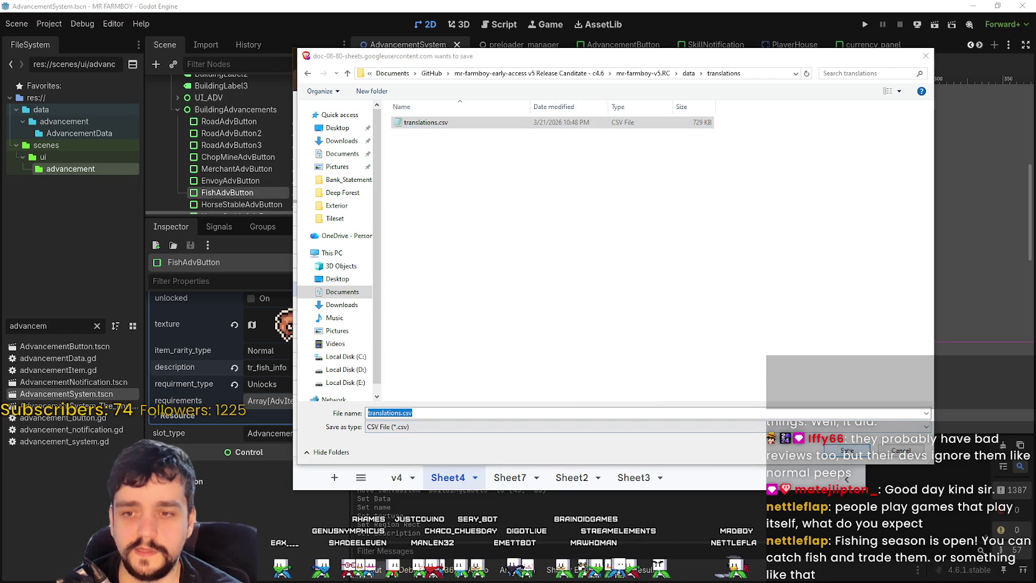
click(542, 297)
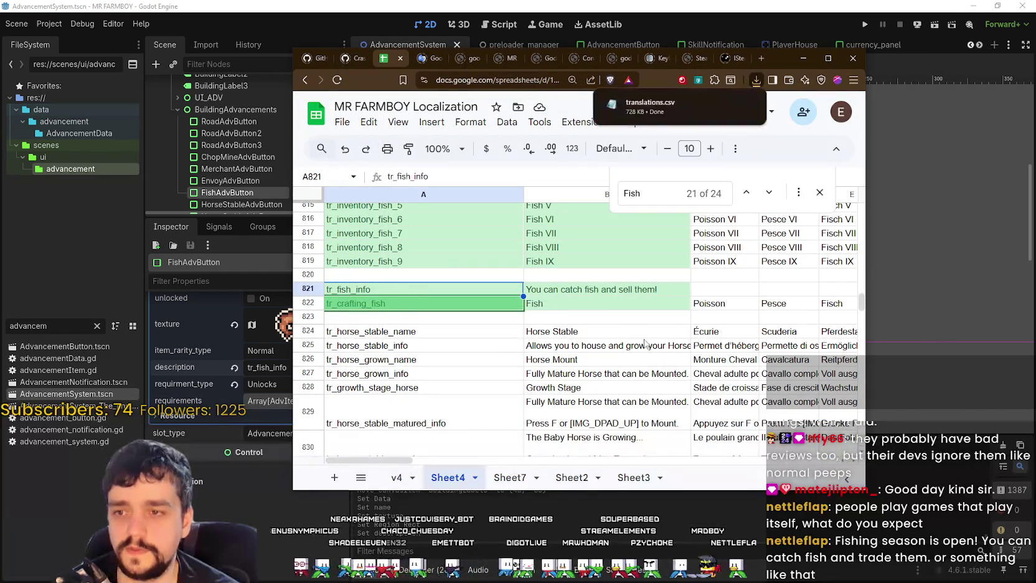
key(alt+Tab)
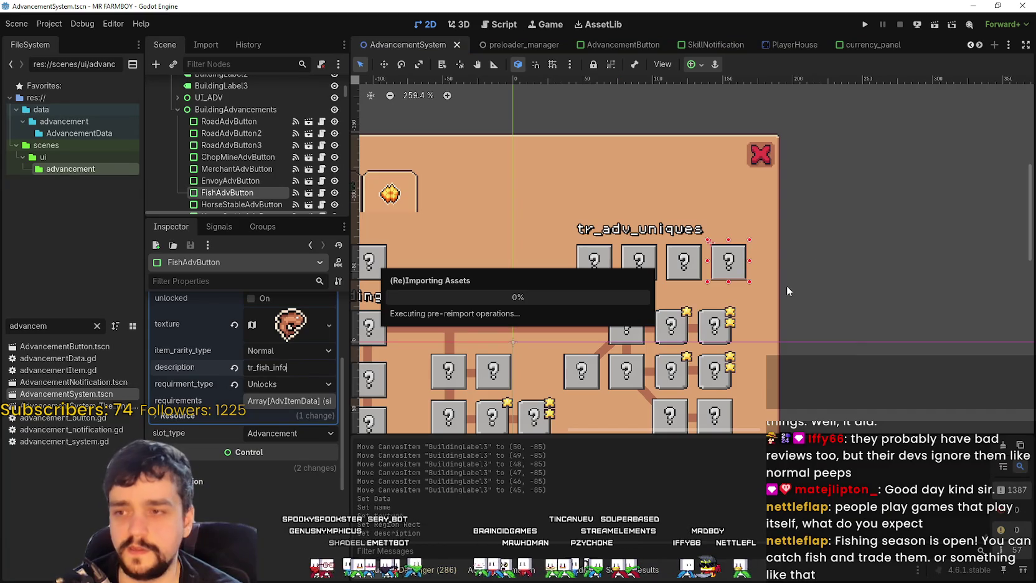
Run Mr Farmboy from Godot and continue from the first save slot.
scroll(594, 257, down, 4)
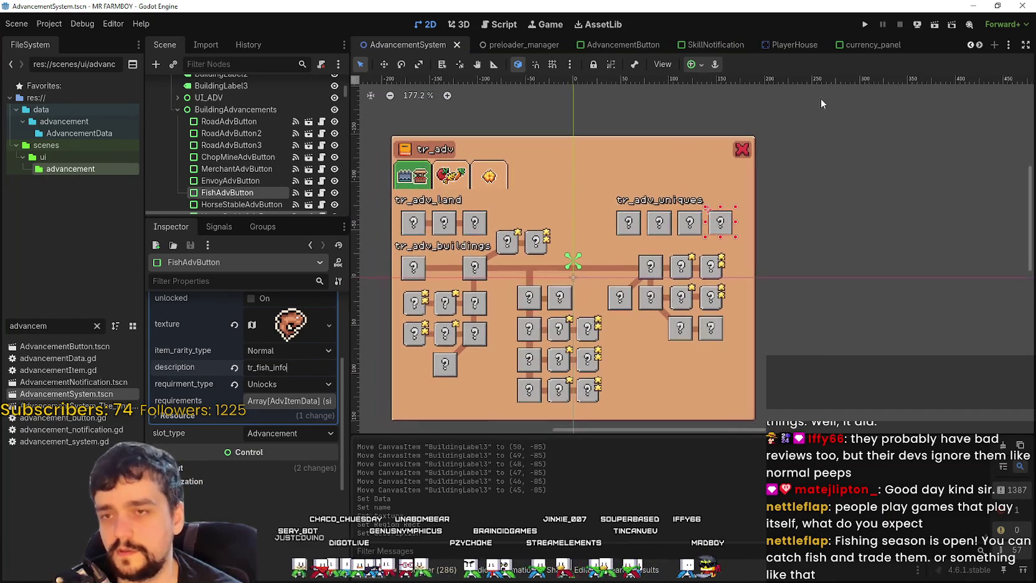
click(865, 24)
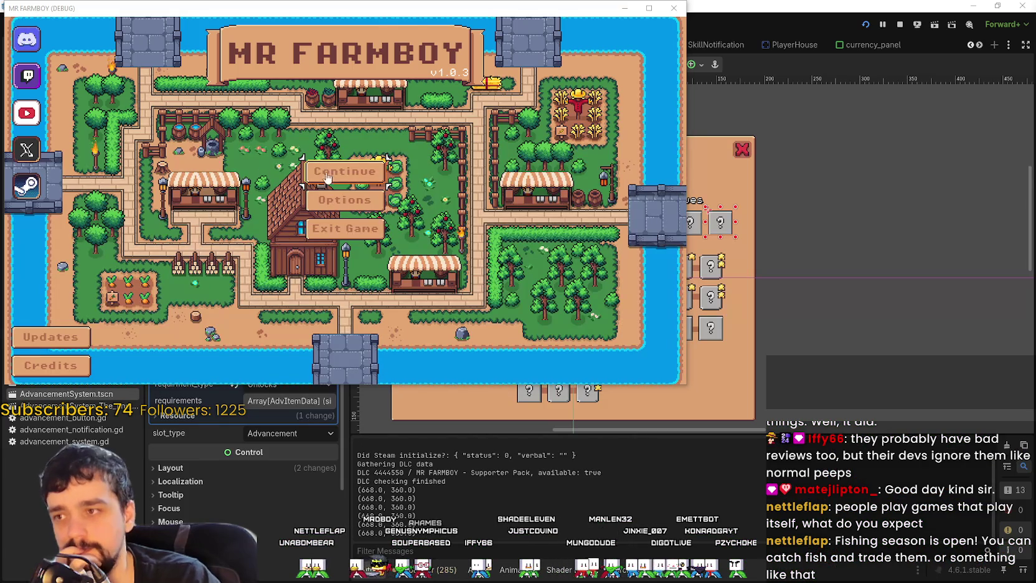
click(328, 179)
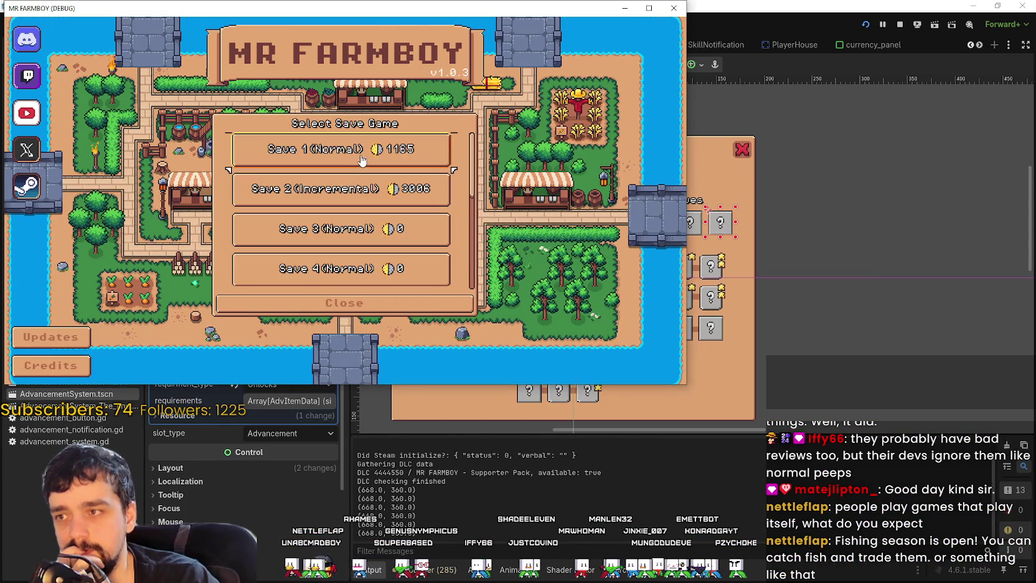
click(361, 160)
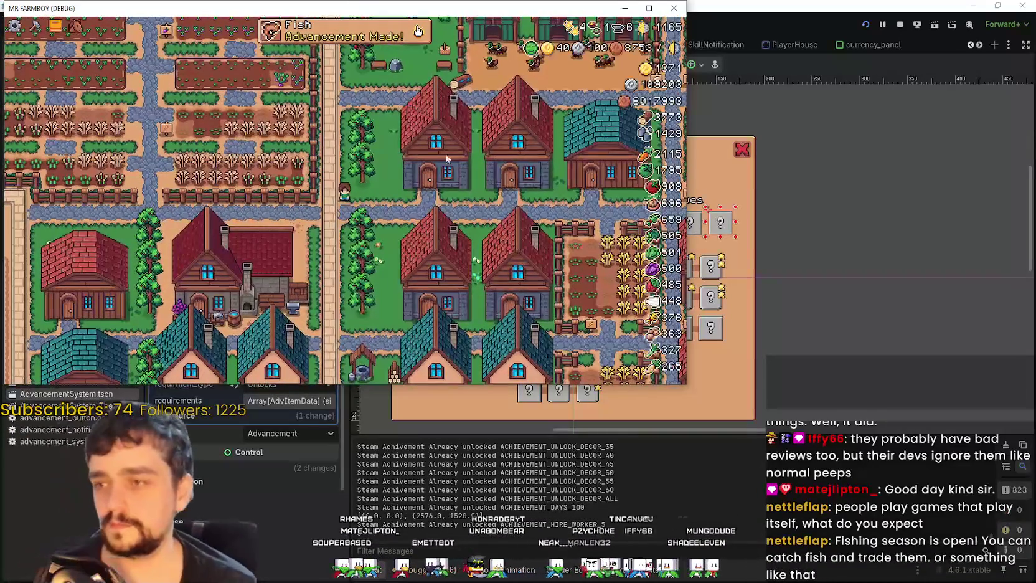
Open Advancements, maximized, to view the Fish entry's tooltip, then restore the window.
click(358, 40)
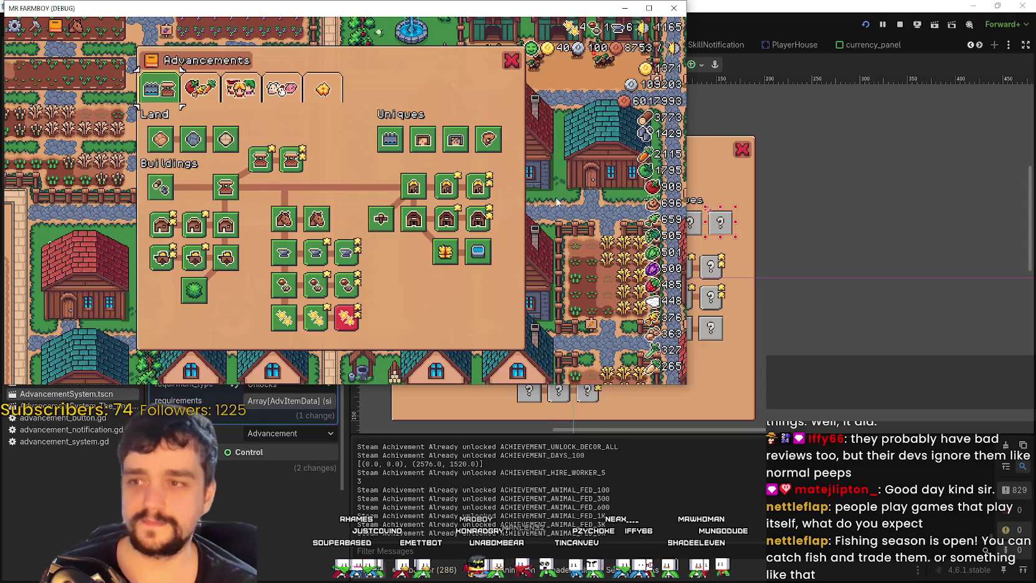
key(super+Up)
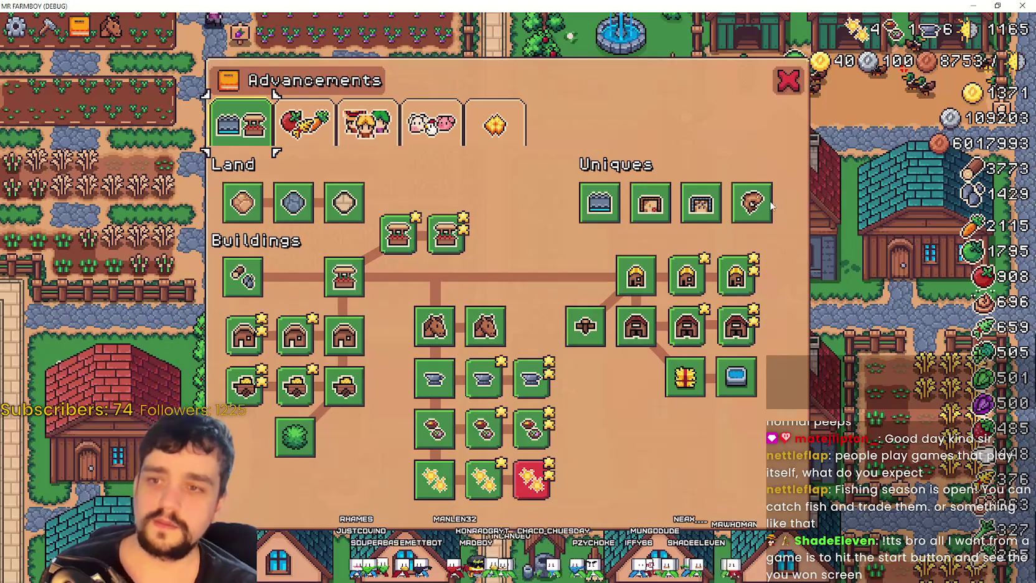
mouse_move(750, 203)
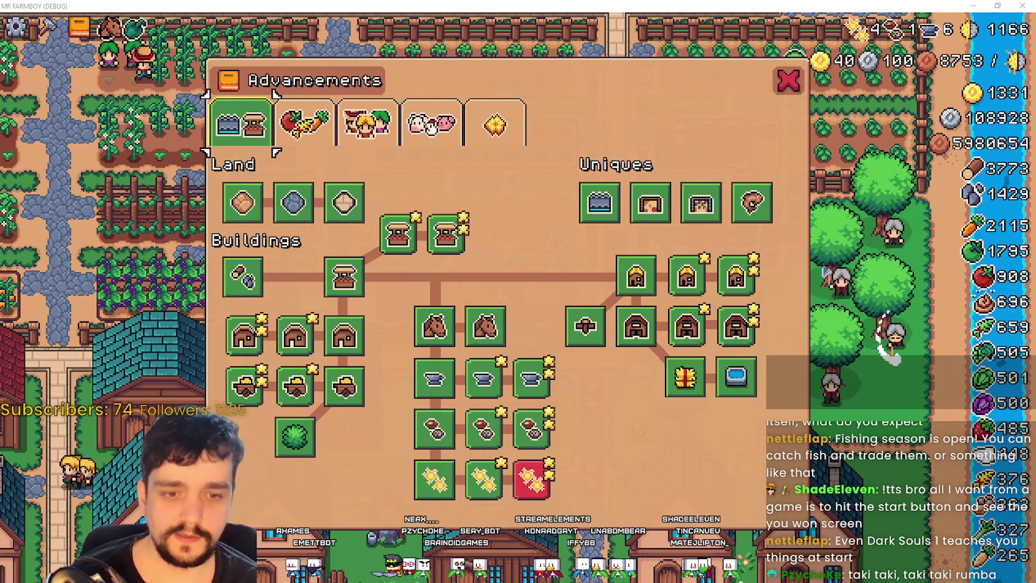
key(super+Down)
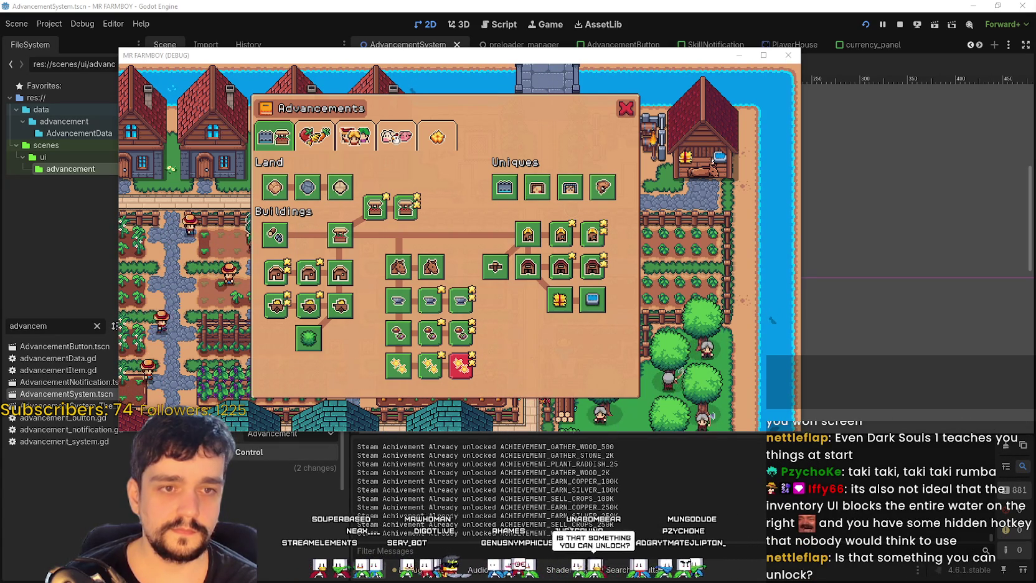
Start a Snipping Tool snip around the Fish tooltip area.
key(super+shift+s)
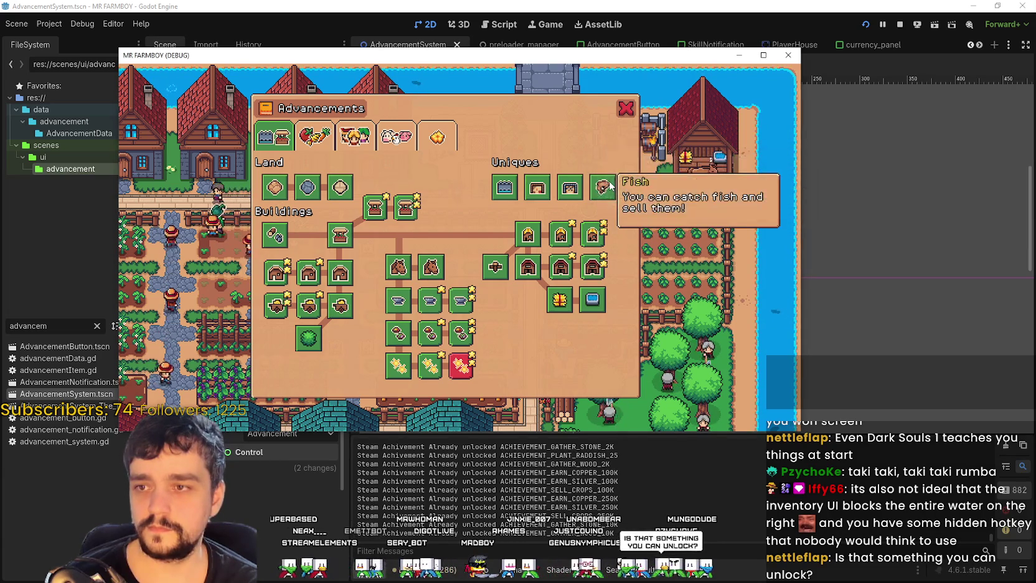
click(610, 182)
drag(576, 146, 790, 280)
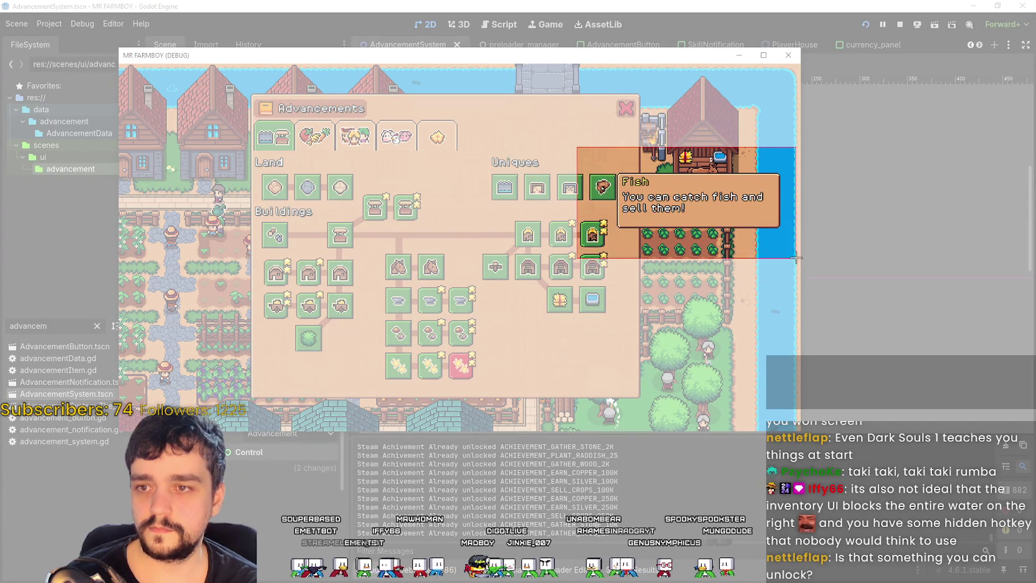
Finish the first snip, reposition the windows and walk the character briefly.
drag(795, 249, 795, 249)
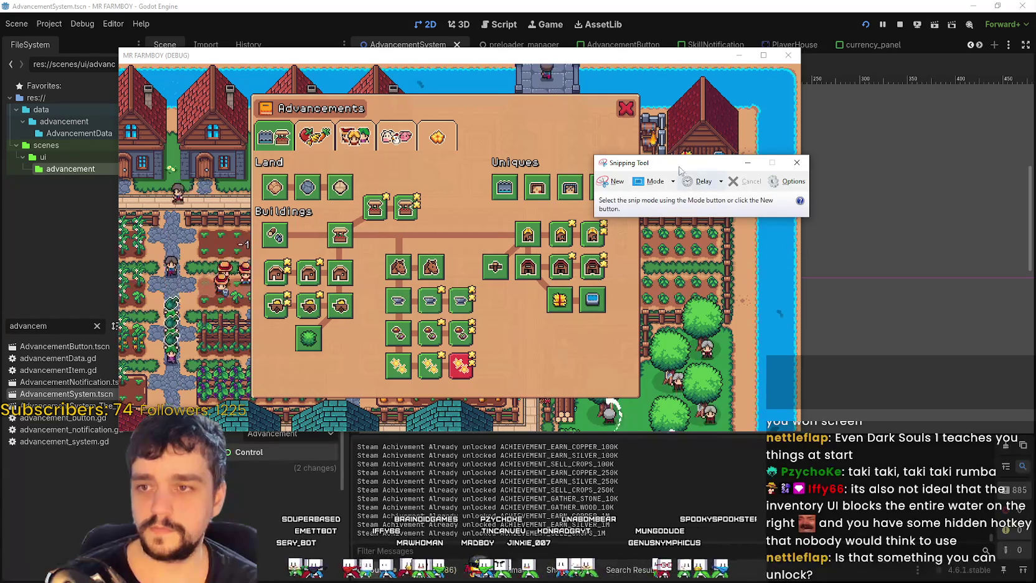
drag(673, 150, 713, 331)
click(728, 239)
key(s)
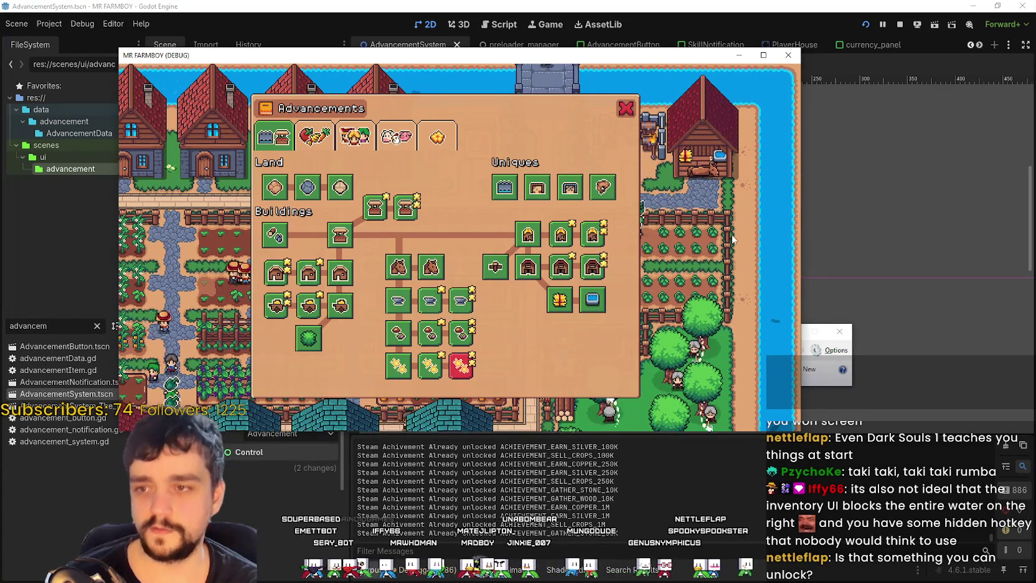
key(a)
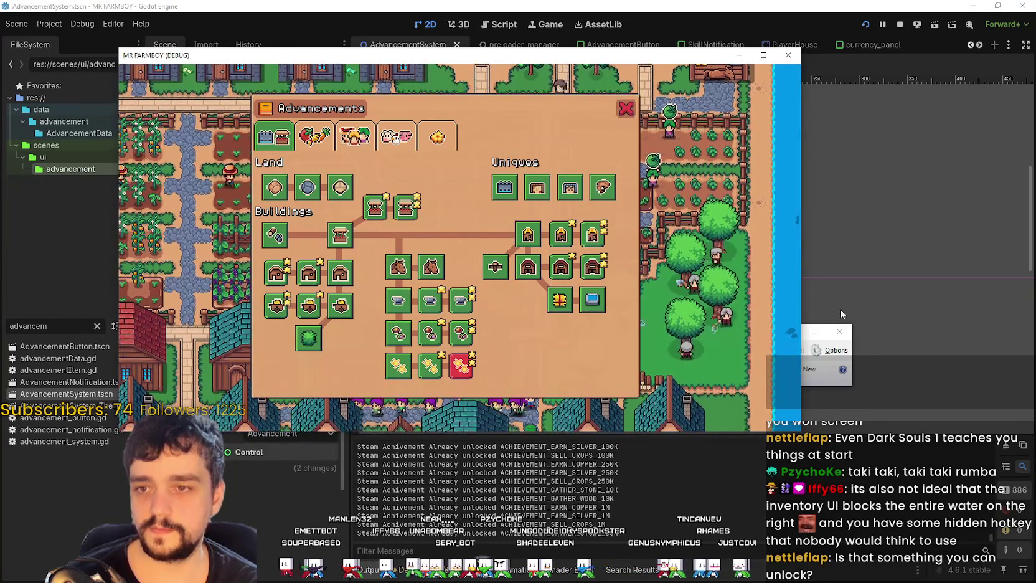
click(822, 332)
mouse_move(724, 334)
mouse_down()
mouse_move(699, 237)
mouse_move(701, 272)
mouse_up()
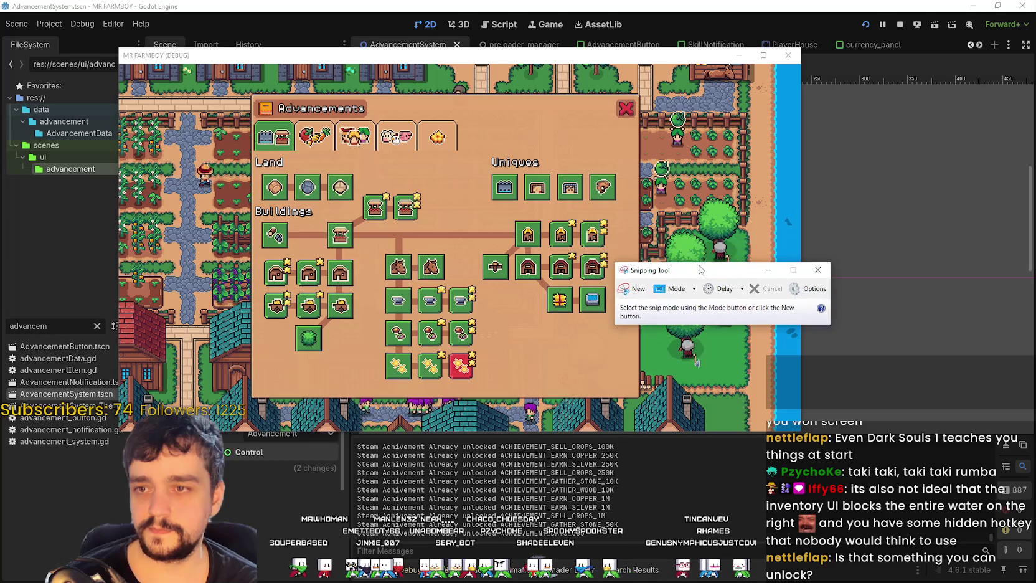
mouse_move(604, 189)
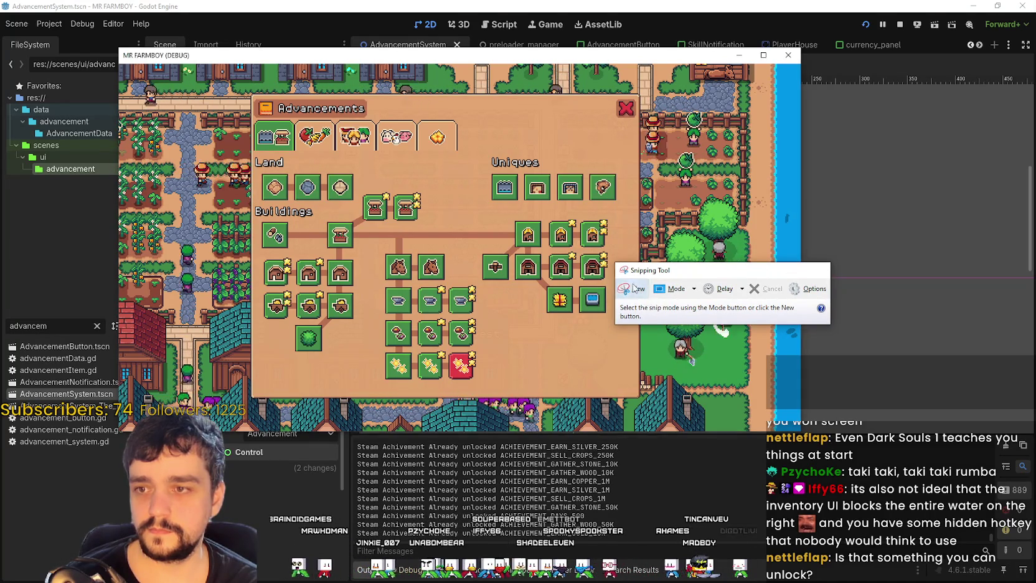
Retake the snip around the Fish icon and its tooltip.
key(ctrl+n)
mouse_move(637, 275)
mouse_down()
mouse_move(619, 245)
mouse_move(615, 169)
mouse_move(691, 247)
mouse_move(777, 255)
mouse_move(799, 247)
mouse_up()
click(607, 192)
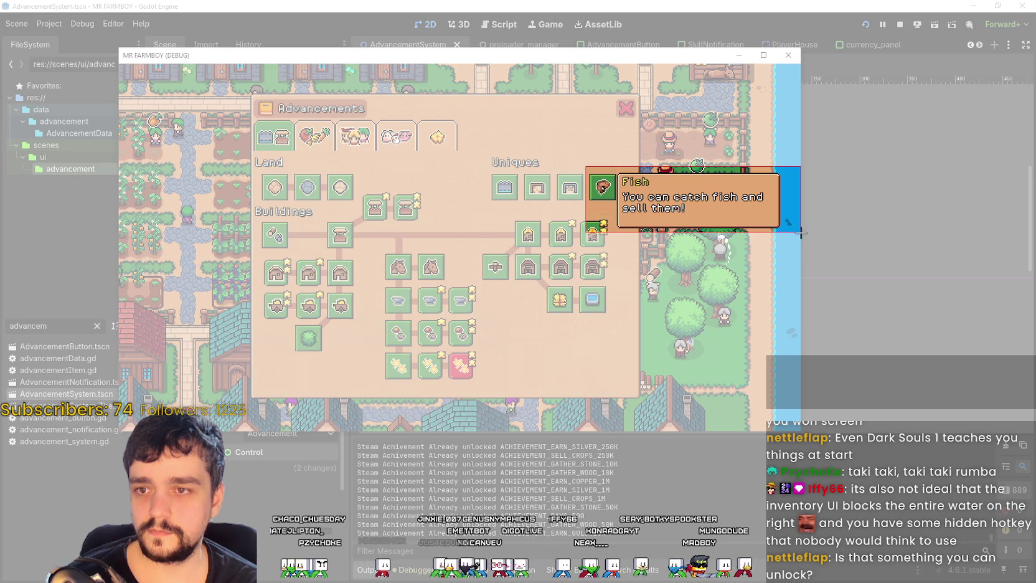
drag(801, 231, 801, 231)
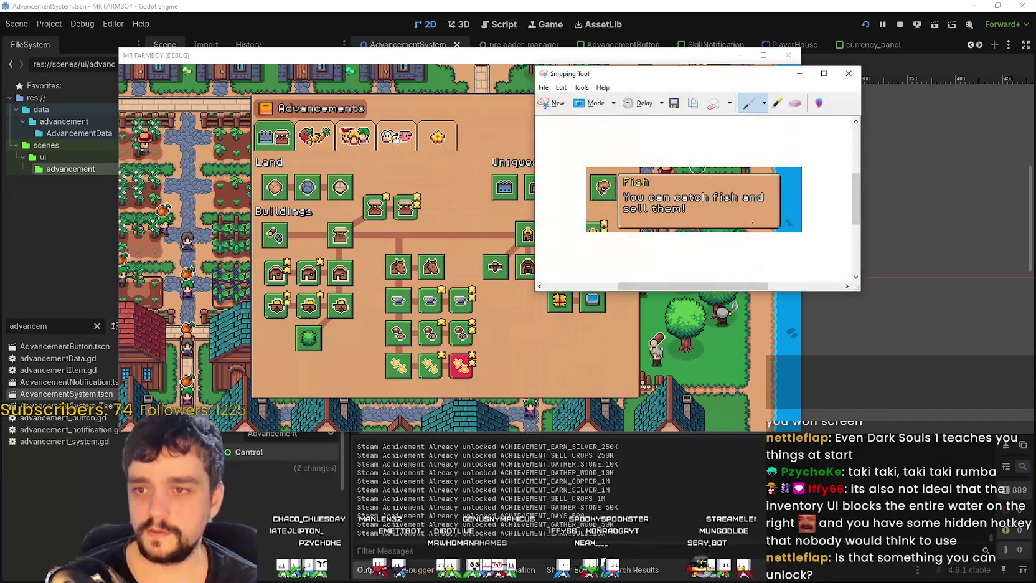
mouse_move(562, 72)
mouse_down()
mouse_move(562, 139)
mouse_move(618, 190)
mouse_move(618, 449)
mouse_move(625, 156)
mouse_move(582, 125)
mouse_up()
click(609, 184)
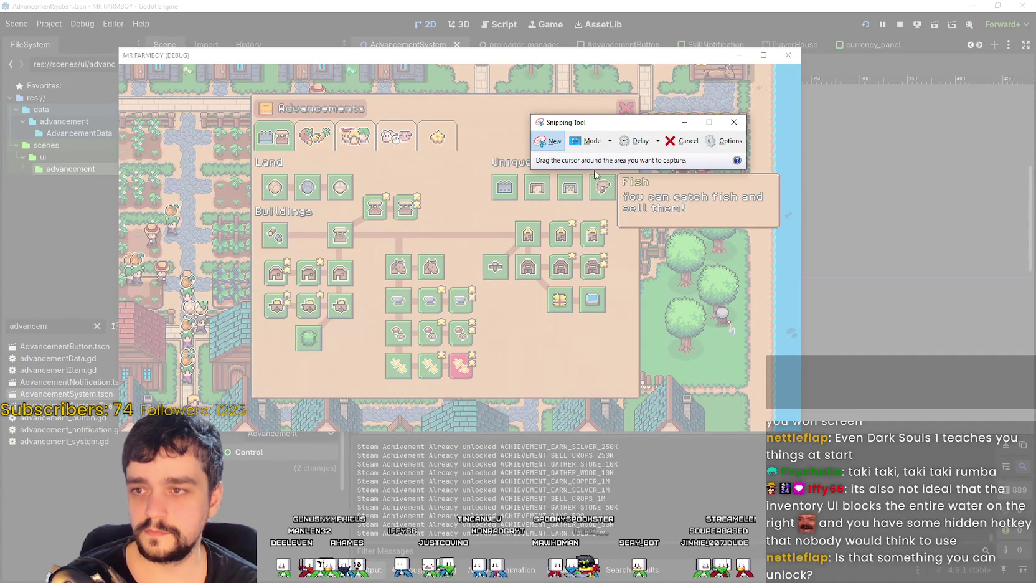
drag(587, 131, 573, 73)
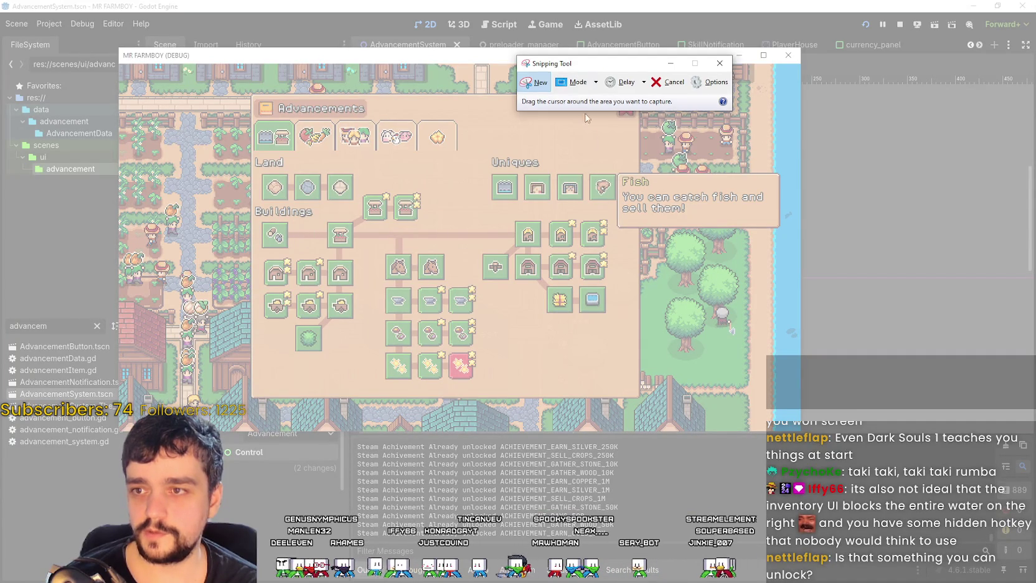
drag(588, 171, 786, 234)
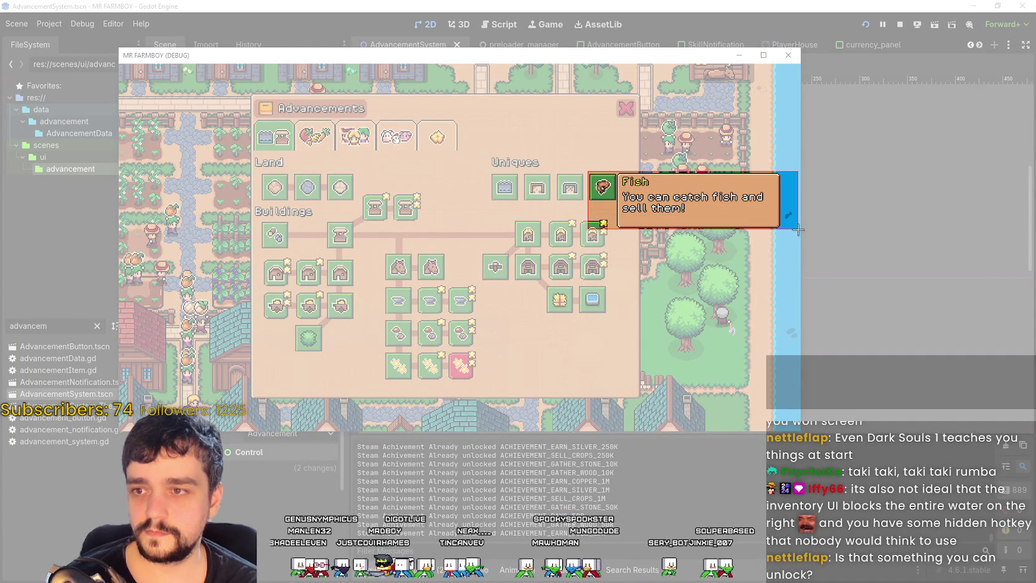
drag(797, 229, 797, 229)
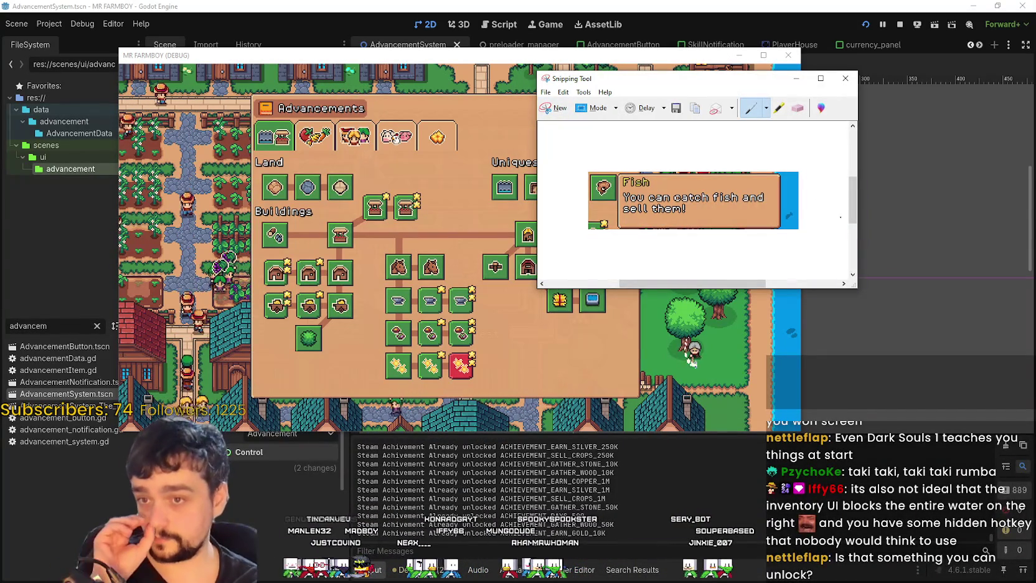
Copy the snip, then recapture the whole Uniques row with the Fish tooltip.
click(567, 95)
click(582, 103)
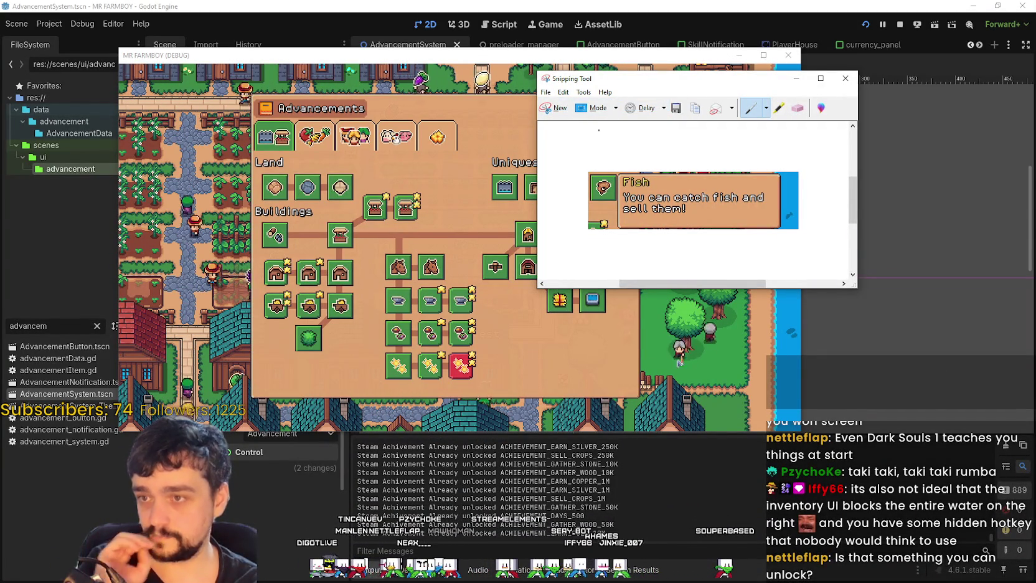
click(563, 92)
mouse_move(579, 78)
mouse_down()
mouse_move(615, 195)
mouse_move(642, 163)
mouse_up()
click(610, 193)
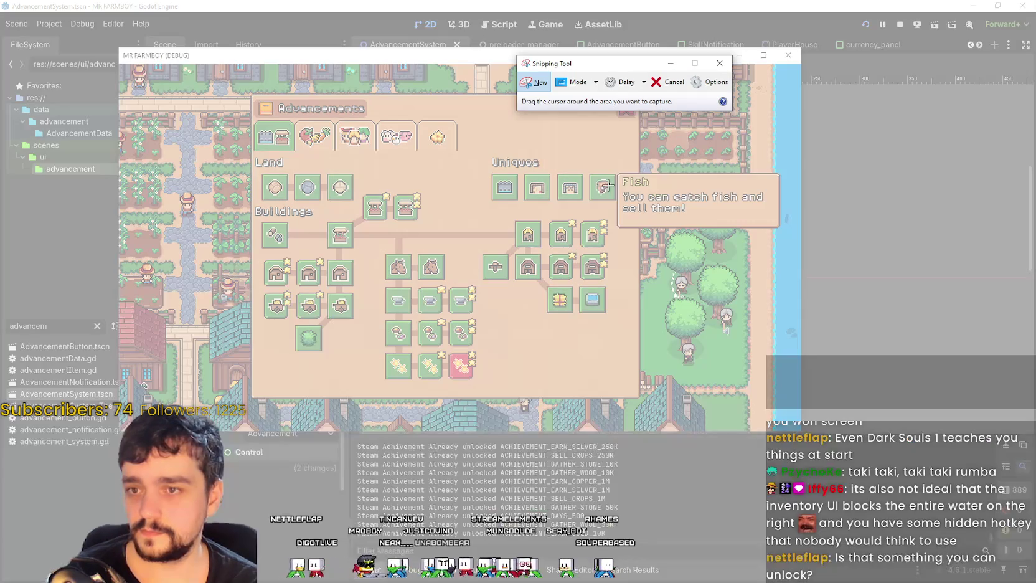
mouse_move(484, 151)
mouse_down()
mouse_move(811, 256)
mouse_move(800, 239)
mouse_up()
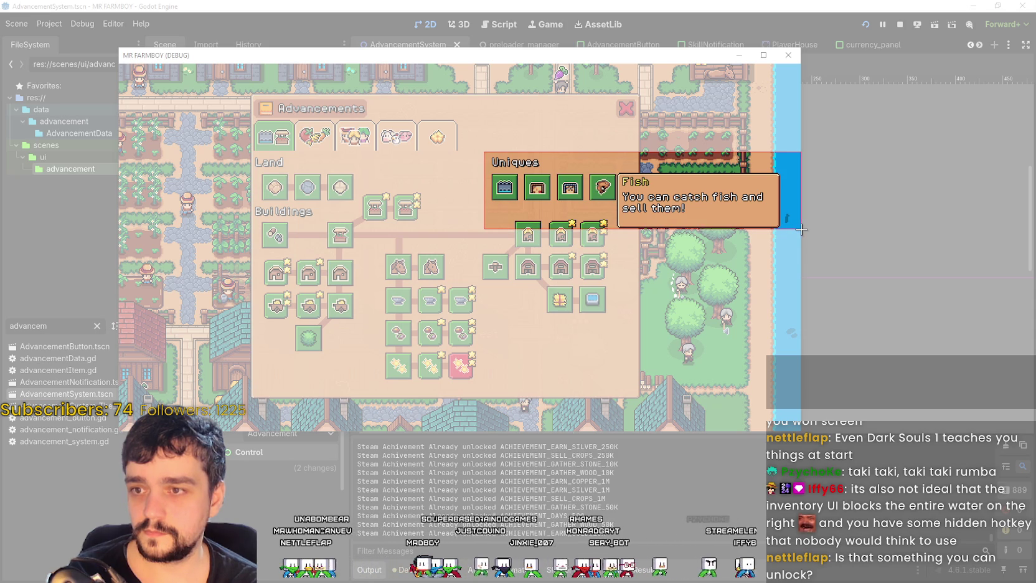
drag(801, 229, 802, 229)
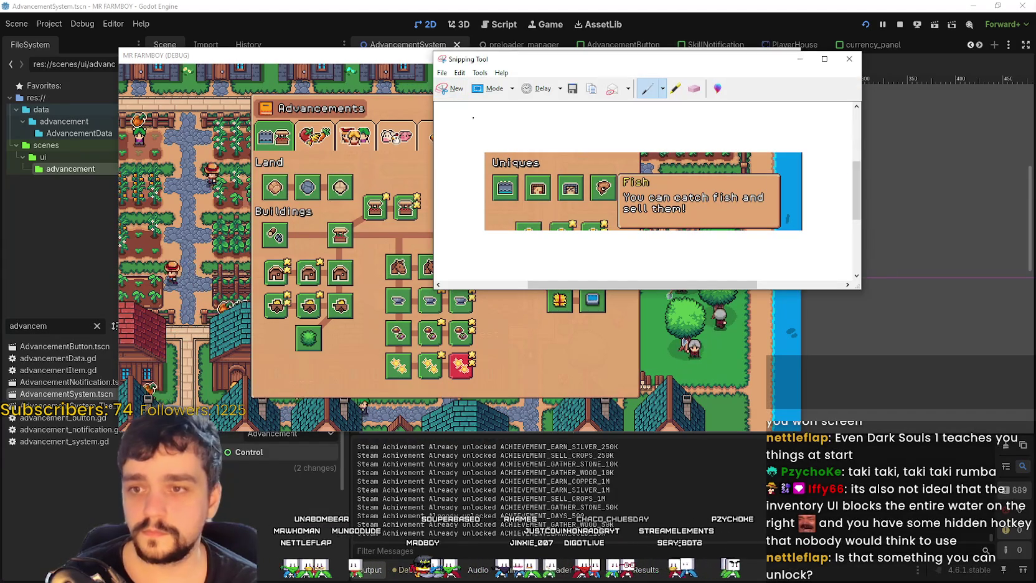
click(442, 72)
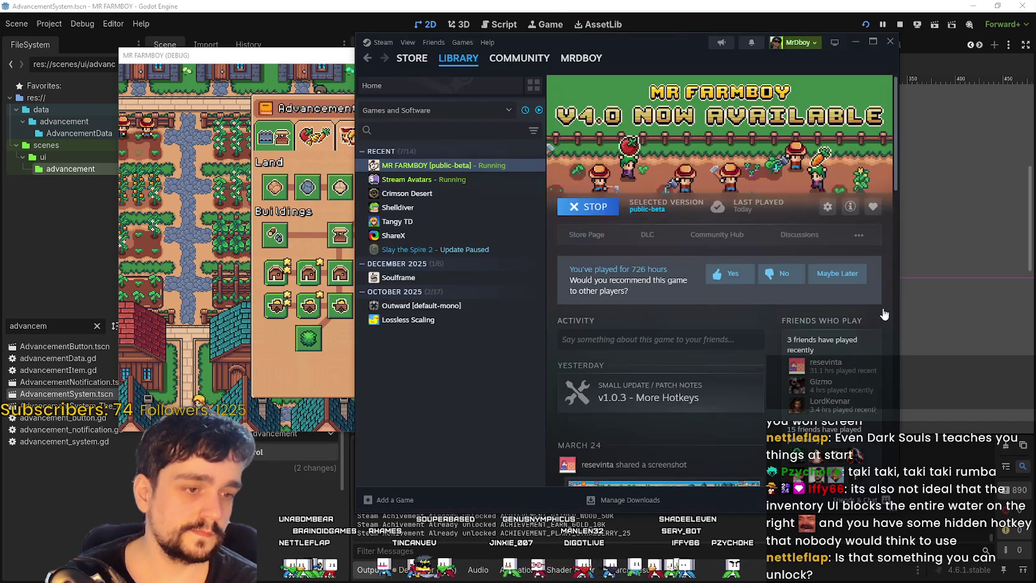
Open MR FARMBOY's event dashboard, briefly checking the v1.0.3 - More Hotkeys event.
click(695, 236)
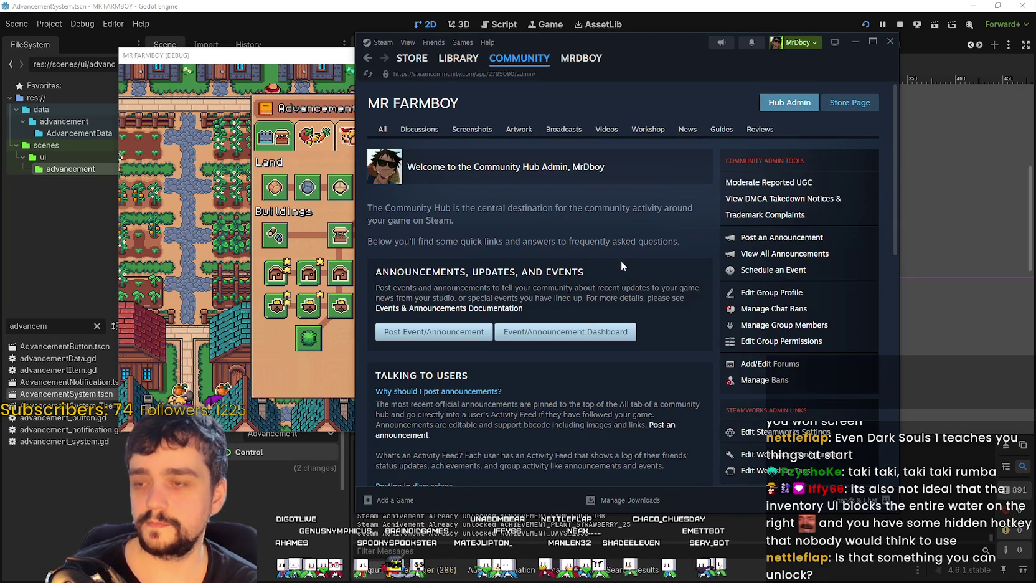
click(587, 327)
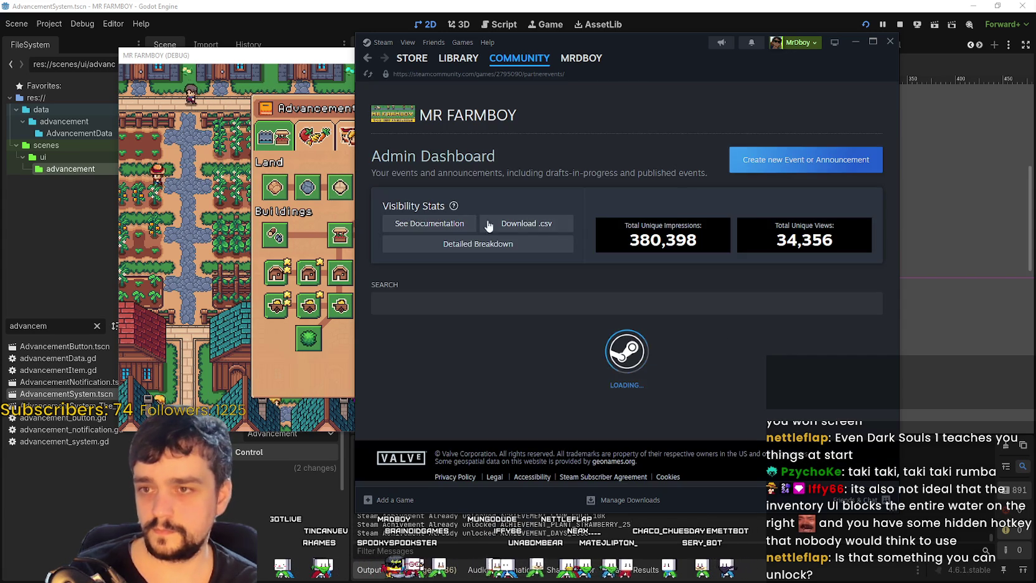
scroll(486, 280, down, 4)
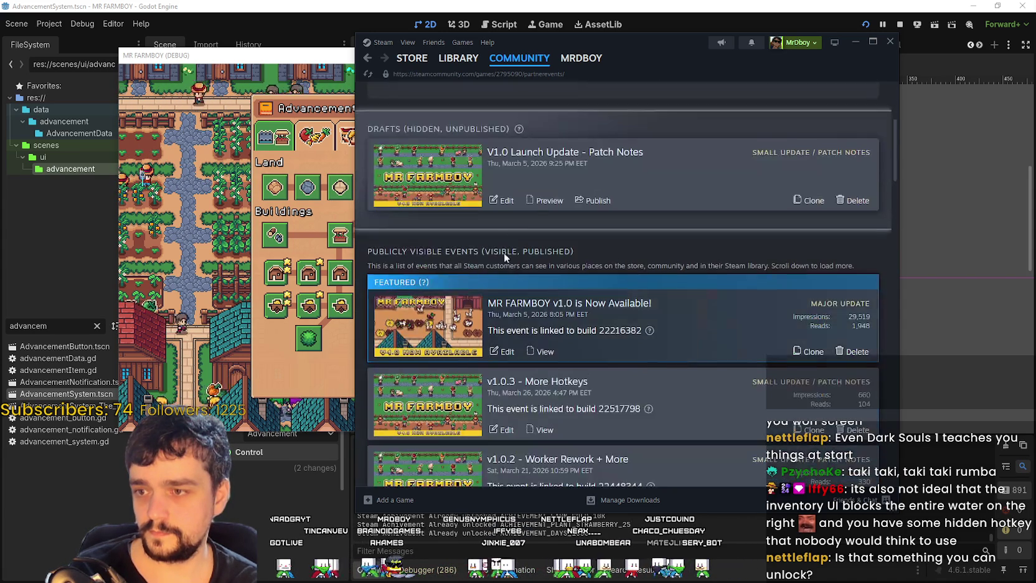
scroll(604, 387, down, 2)
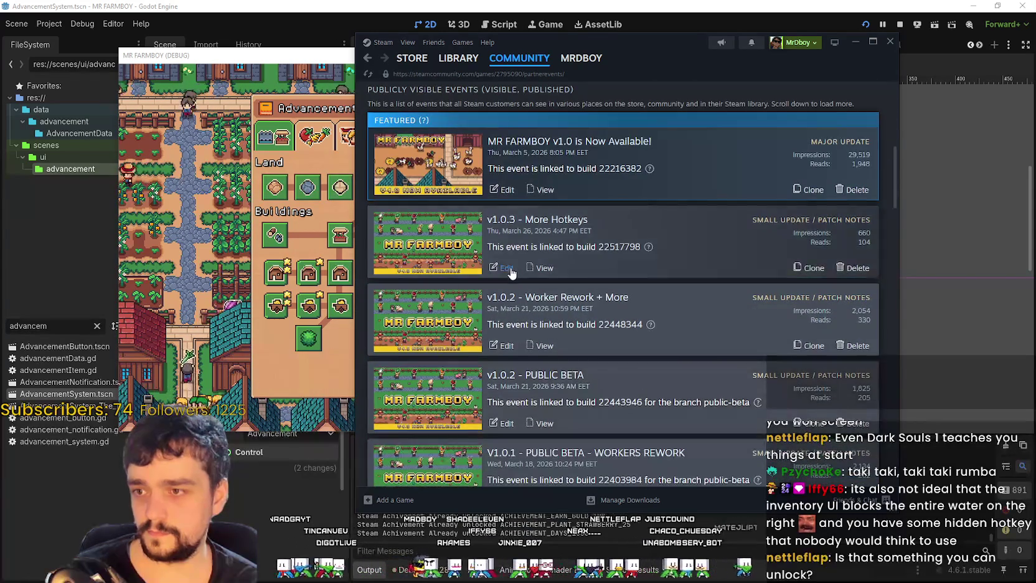
click(502, 268)
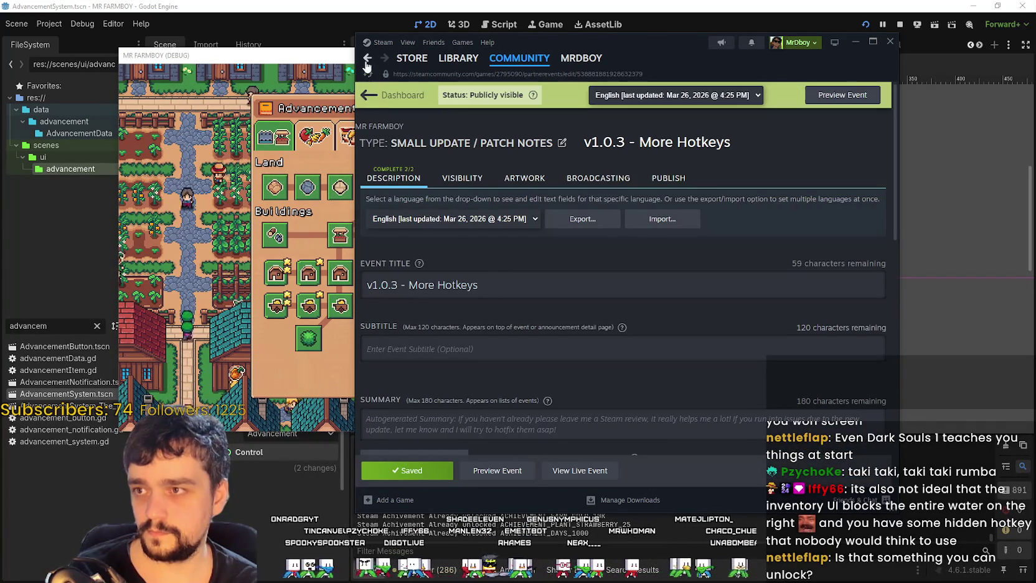
click(368, 59)
Create a new event or announcement and expand the Game Update categories.
scroll(526, 358, down, 6)
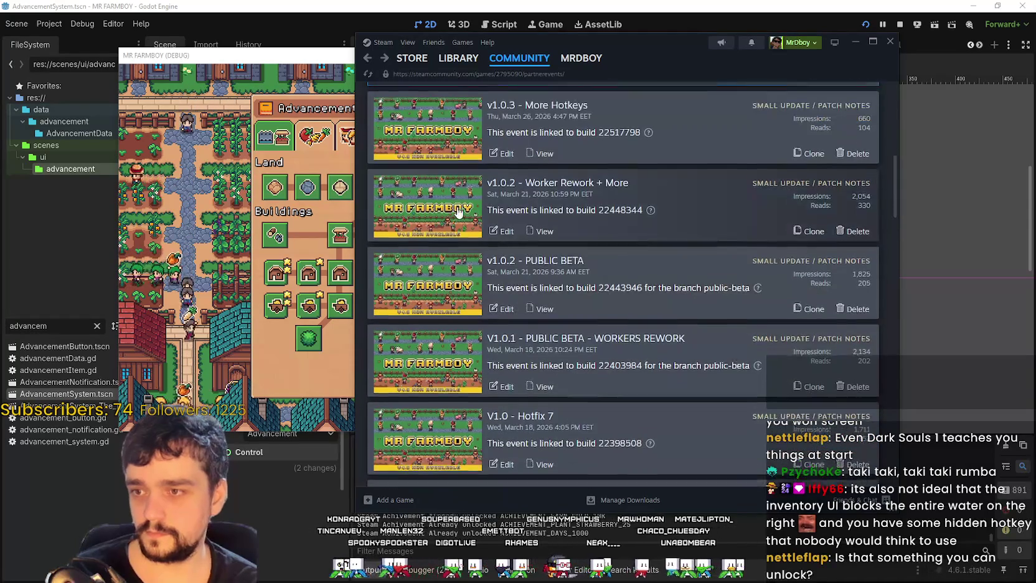
scroll(498, 249, down, 1)
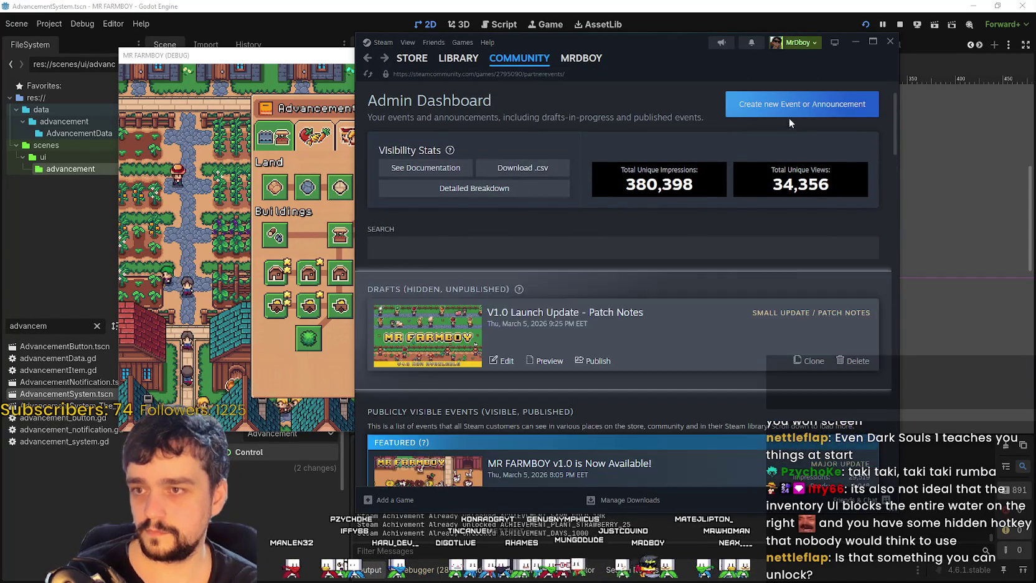
click(790, 113)
click(473, 262)
scroll(491, 225, down, 3)
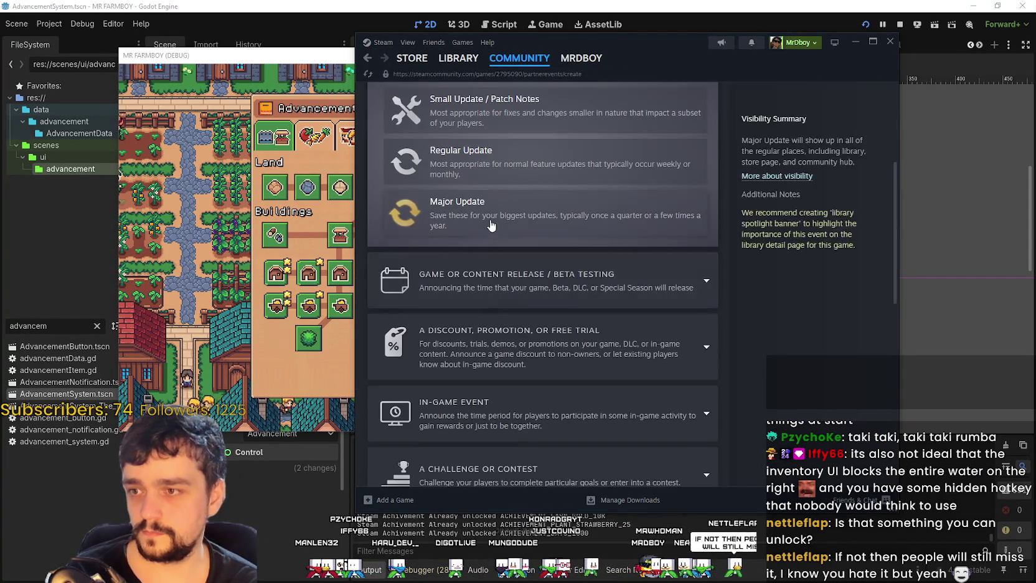
Set the new event's type to Small Update / Patch Notes.
click(485, 173)
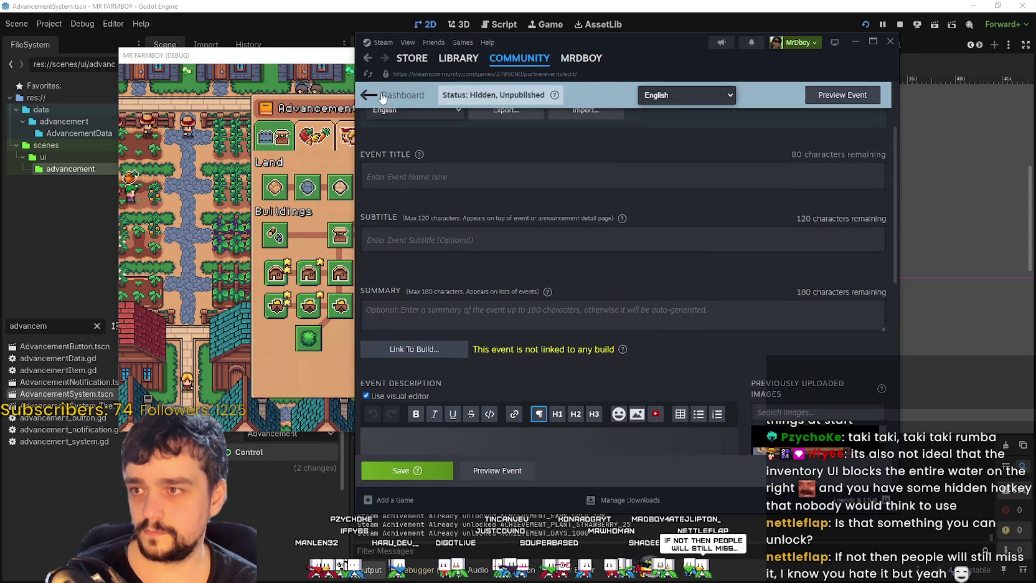
scroll(420, 189, up, 2)
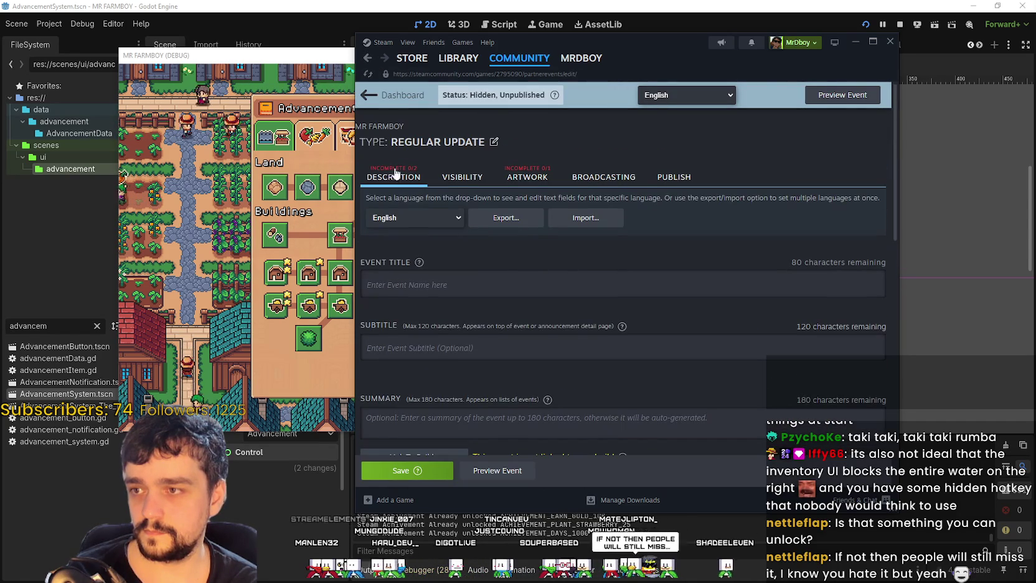
click(494, 142)
click(497, 429)
click(485, 142)
click(561, 327)
Paste the Fish capture into the description and set subtitle 'v1.0.3 - Fish???'.
scroll(547, 321, down, 3)
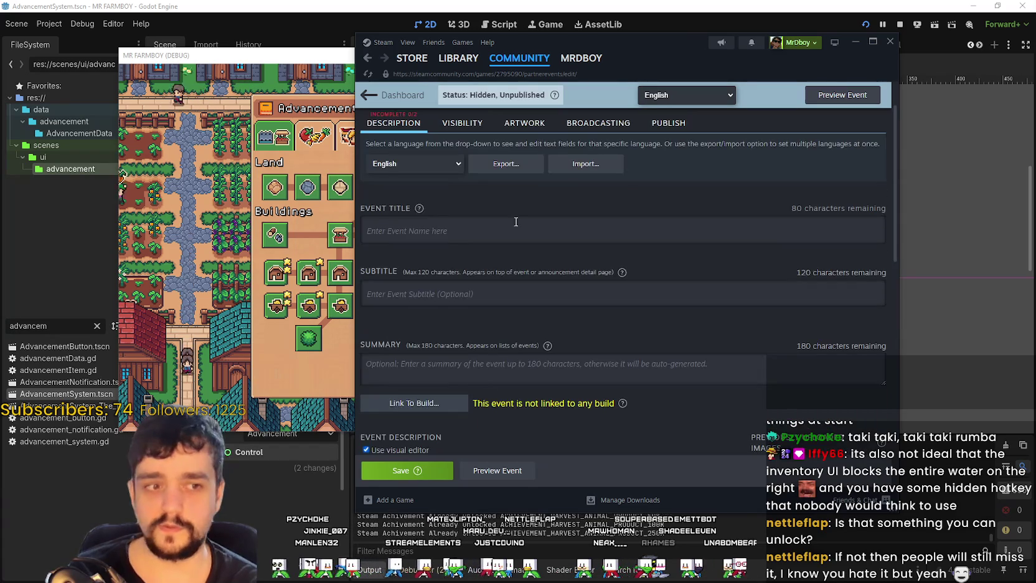
scroll(510, 351, down, 5)
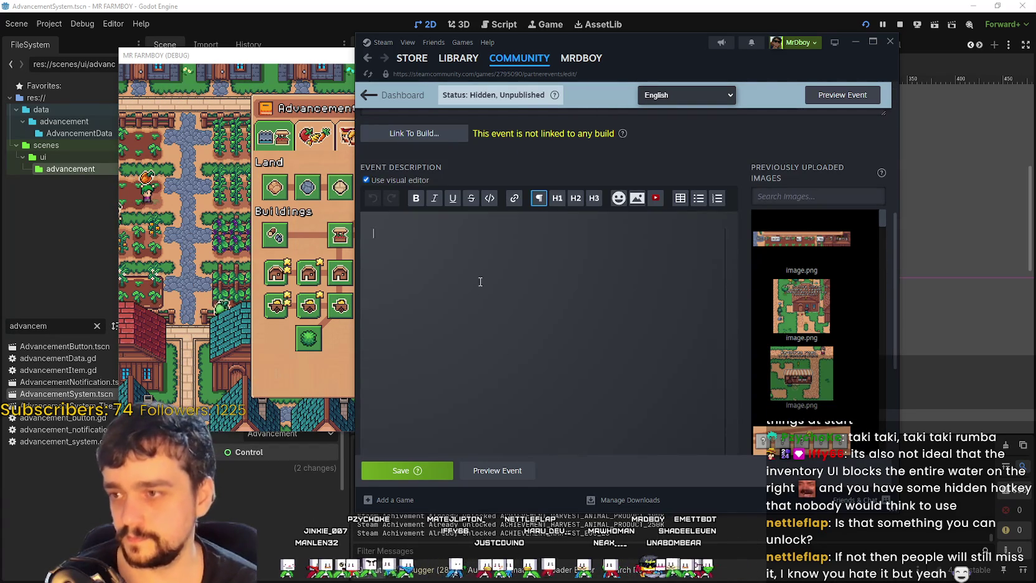
key(ctrl+v)
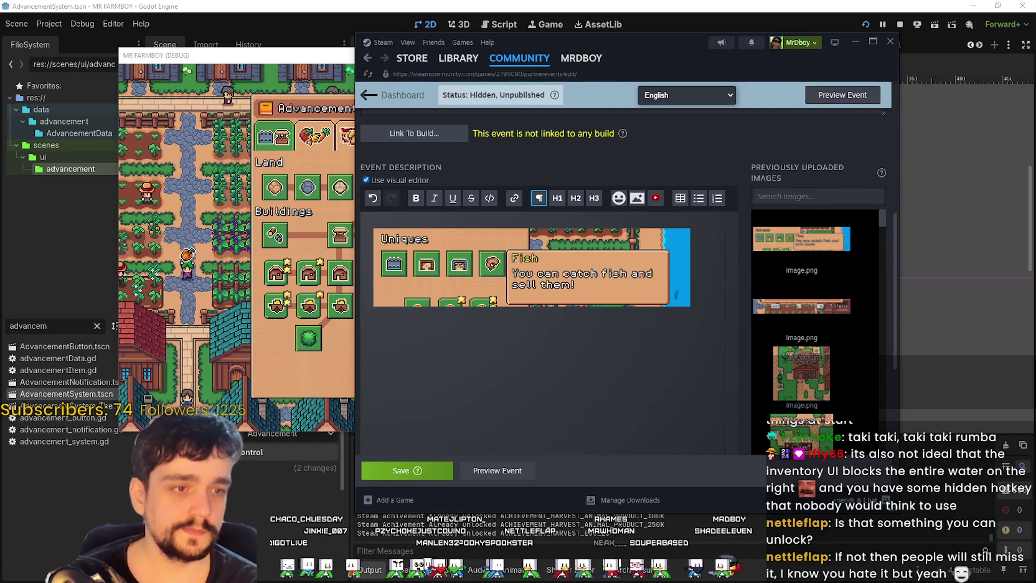
scroll(531, 235, up, 2)
scroll(532, 235, up, 1)
click(487, 186)
text(v1.0.3)
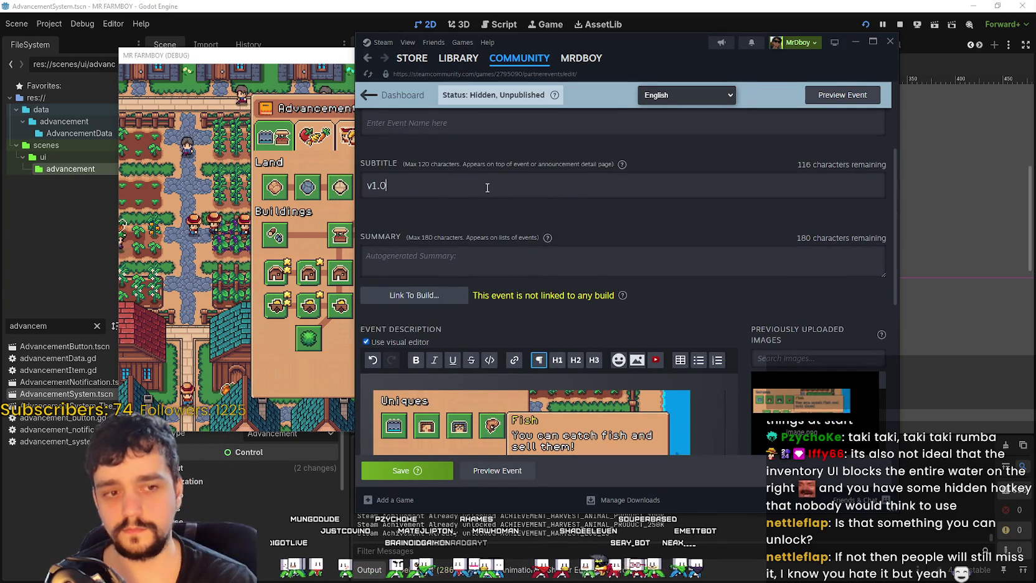
text( - Fish???)
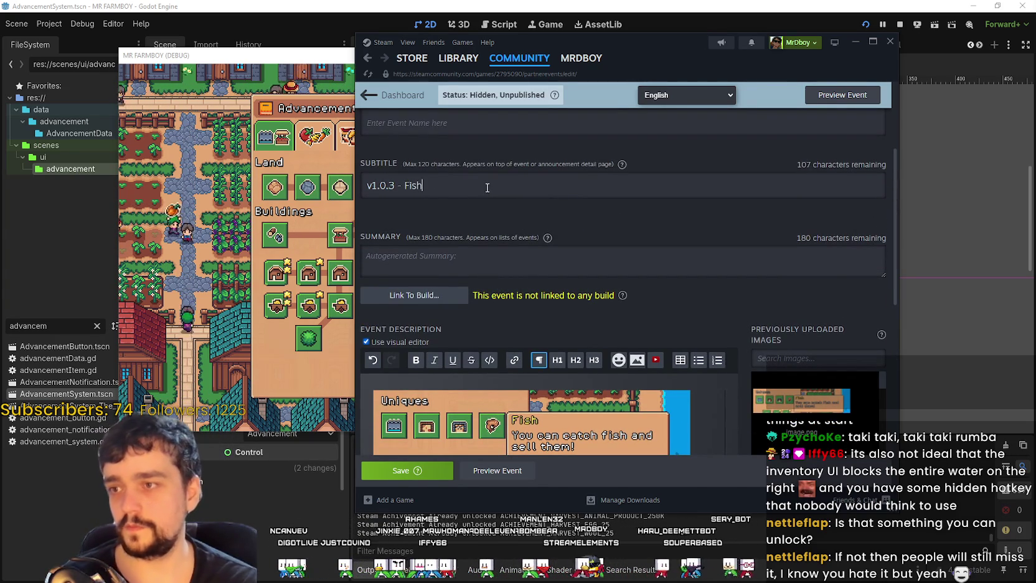
scroll(583, 352, down, 3)
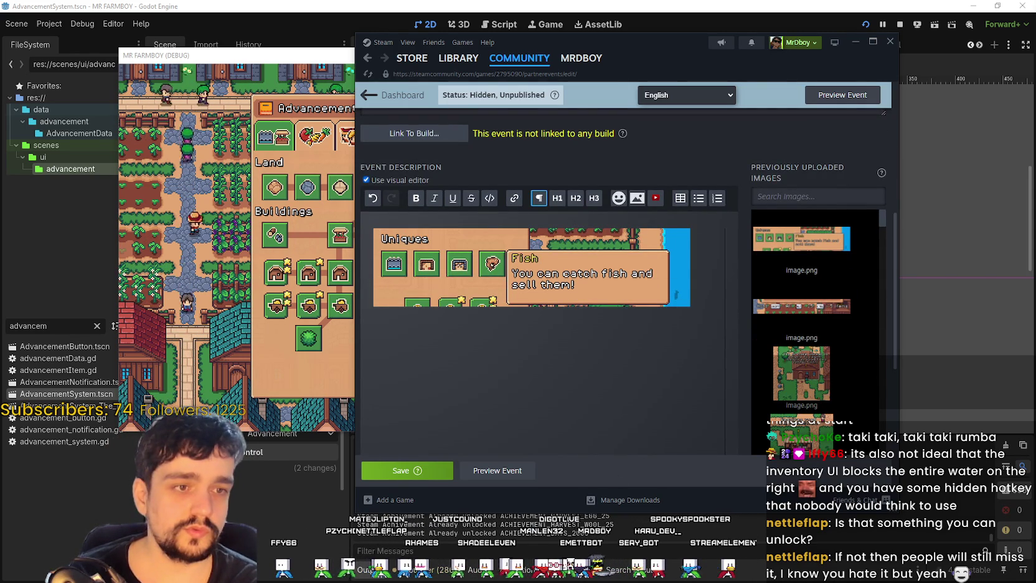
click(648, 287)
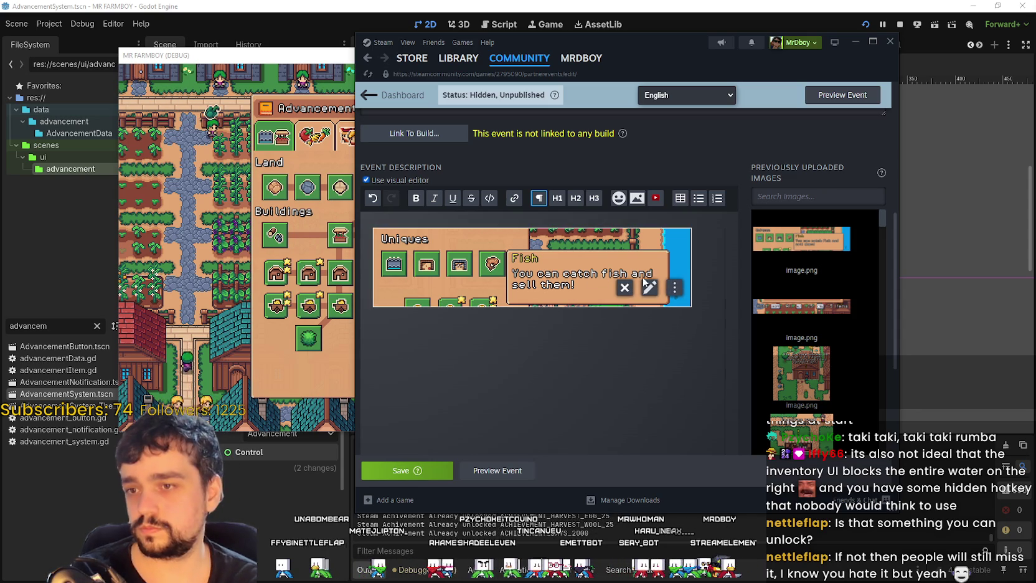
Replace the embedded screenshot with the standard review and hotfix lines, a version line and a bullet.
key(Delete)
text(If you haven't already please leave me a Steam review, it really helps me a lot!  If you run into issues due to the new update, let me know and I will try to hotfix them asap!)
key(Return)
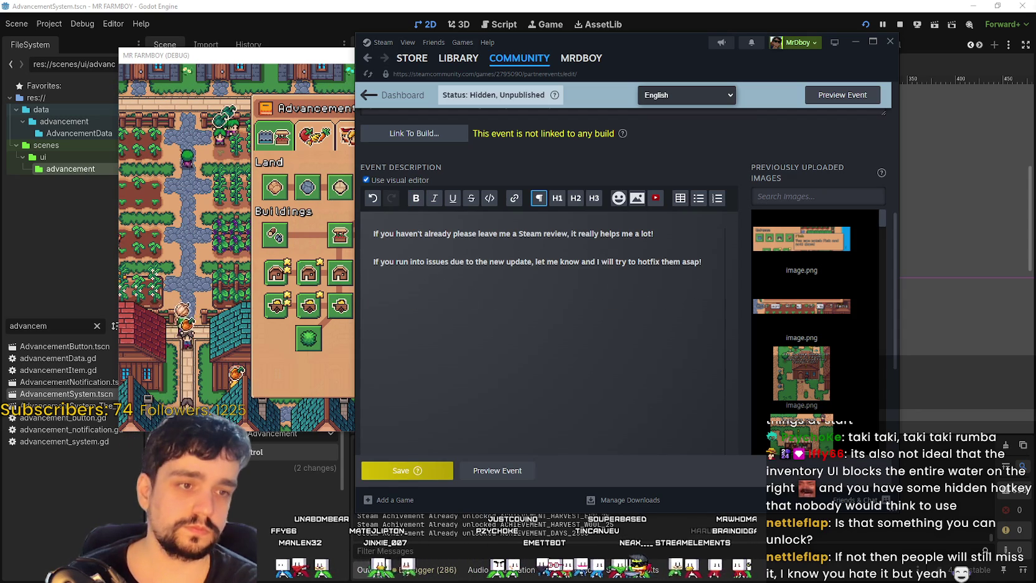
text(V1.0.3)
key(Return)
text(-)
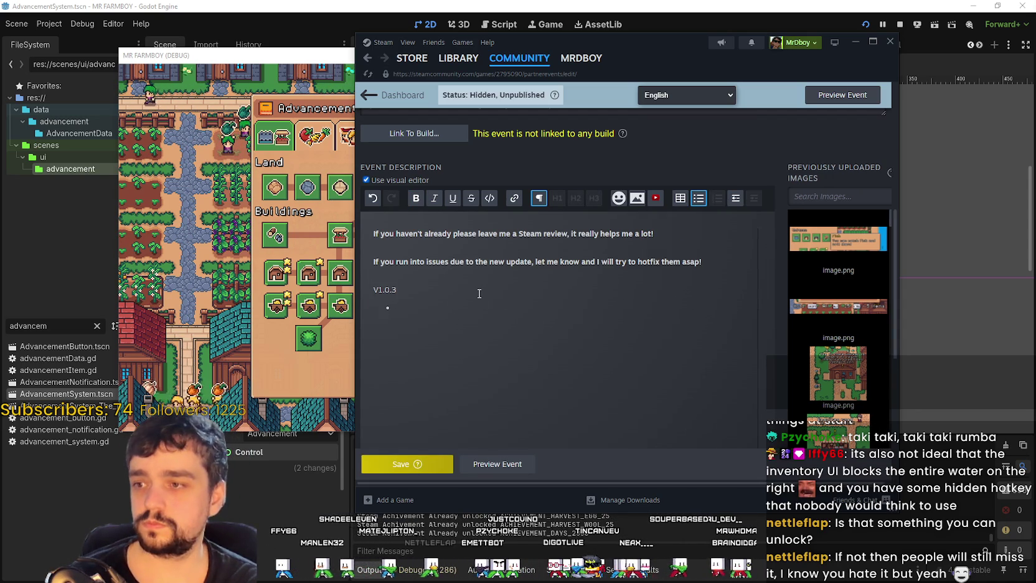
Correct the version to V1.0.4 and add the bullet 'Added a new unique advancement that shows Fish.'.
click(479, 293)
key(BackSpace)
text(4)
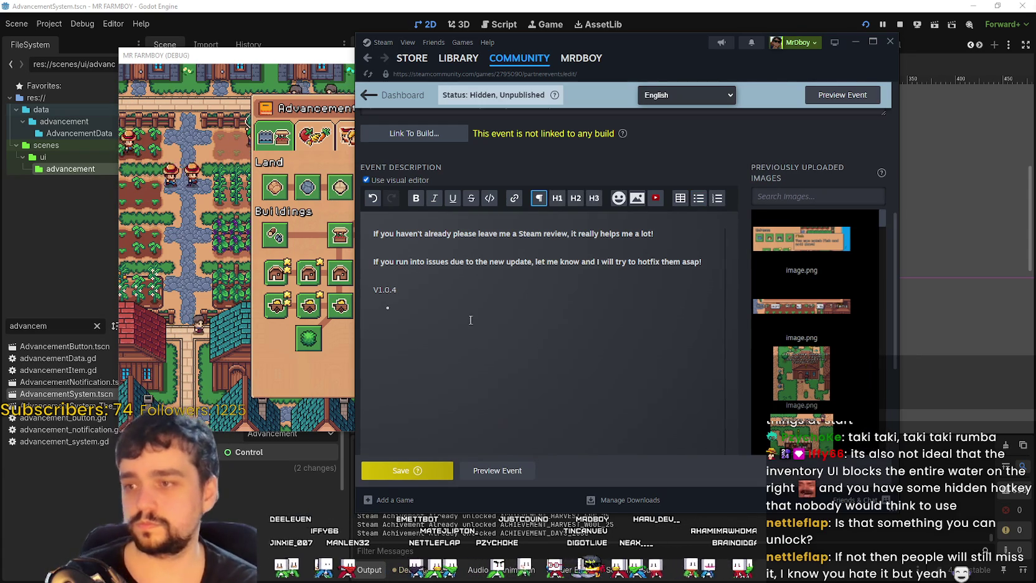
click(492, 308)
text(Added a)
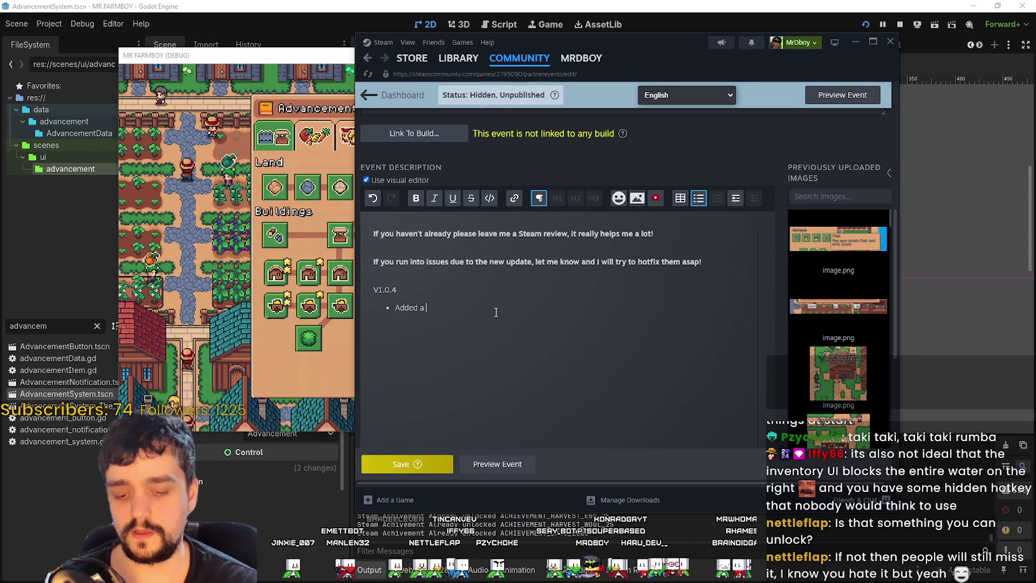
text( new unique advancement)
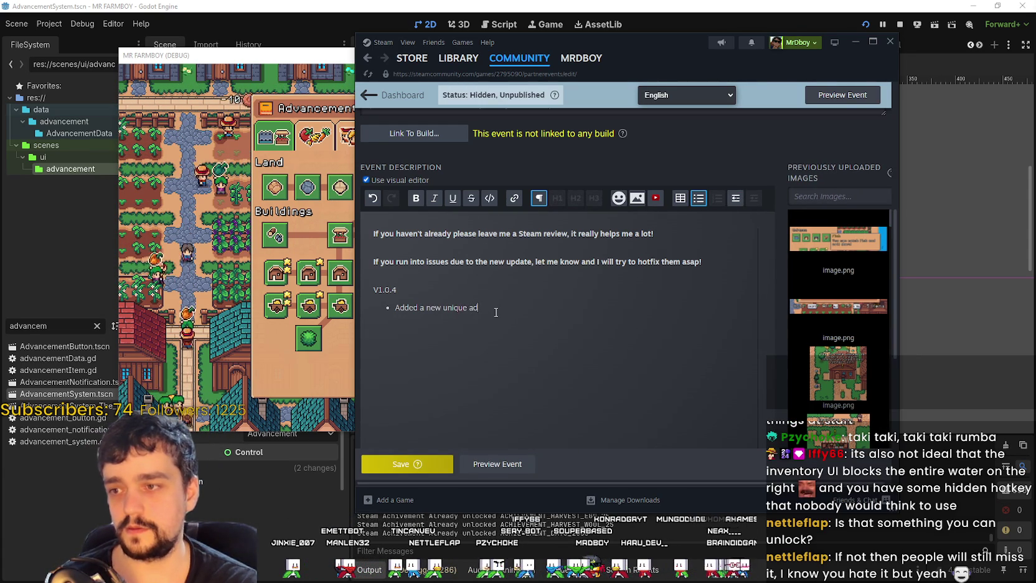
text( t)
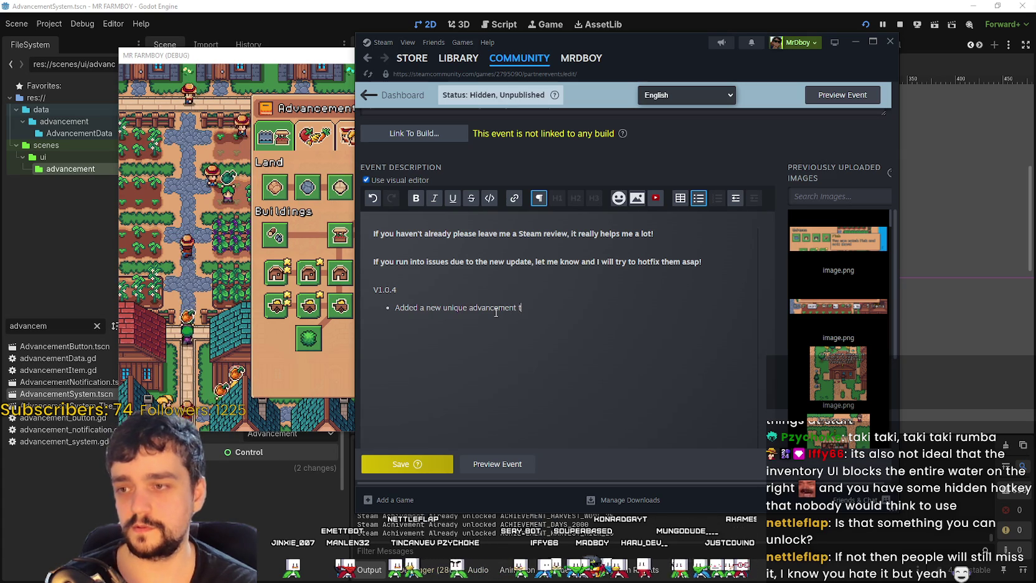
text(hat shows Fish.)
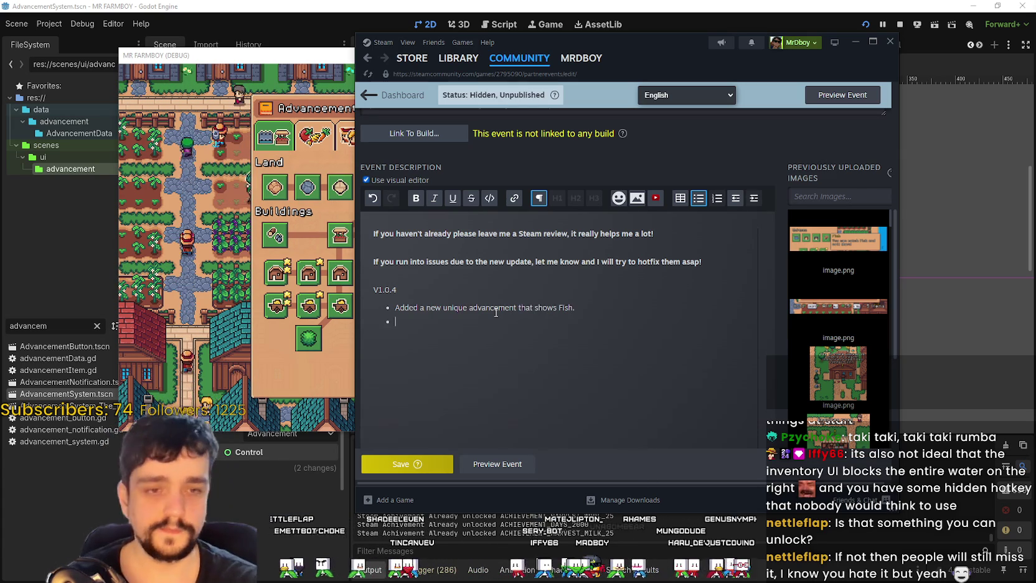
key(Return)
key(Return)
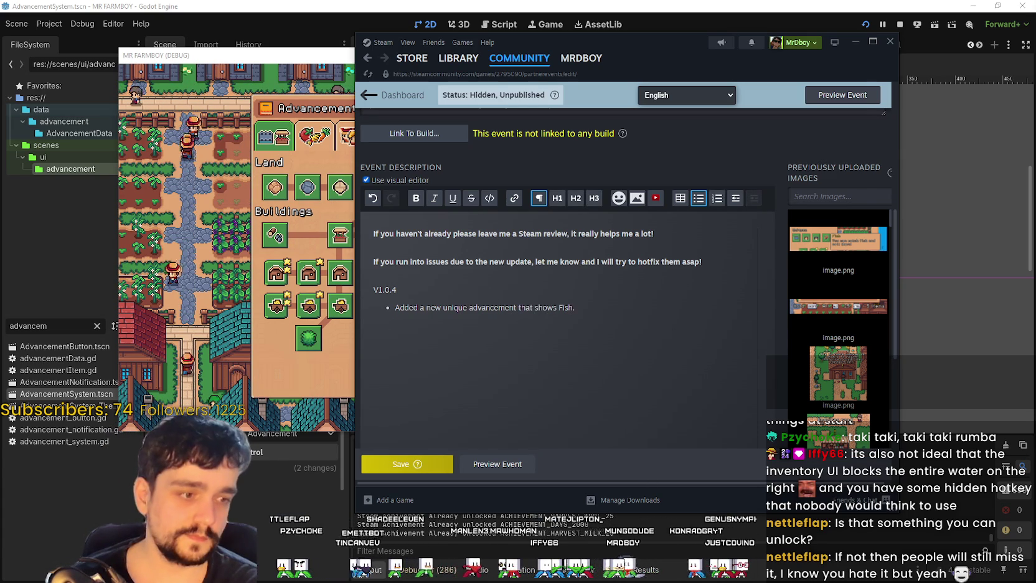
Insert the uploaded Fish screenshot below the bullet and remove the blank line above it.
key(alt+Tab)
click(440, 90)
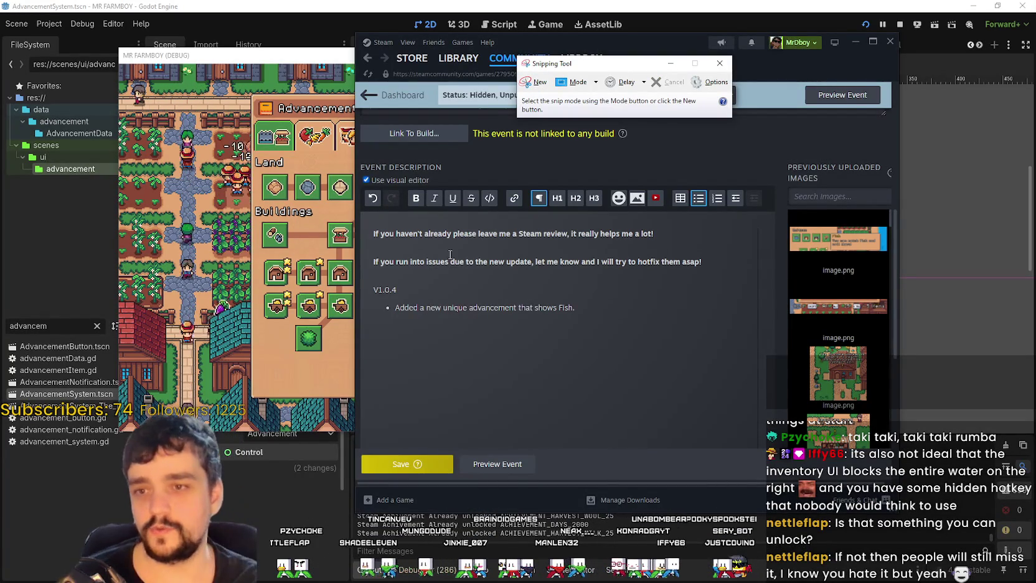
mouse_move(830, 238)
mouse_down()
mouse_move(536, 340)
mouse_move(553, 344)
mouse_up()
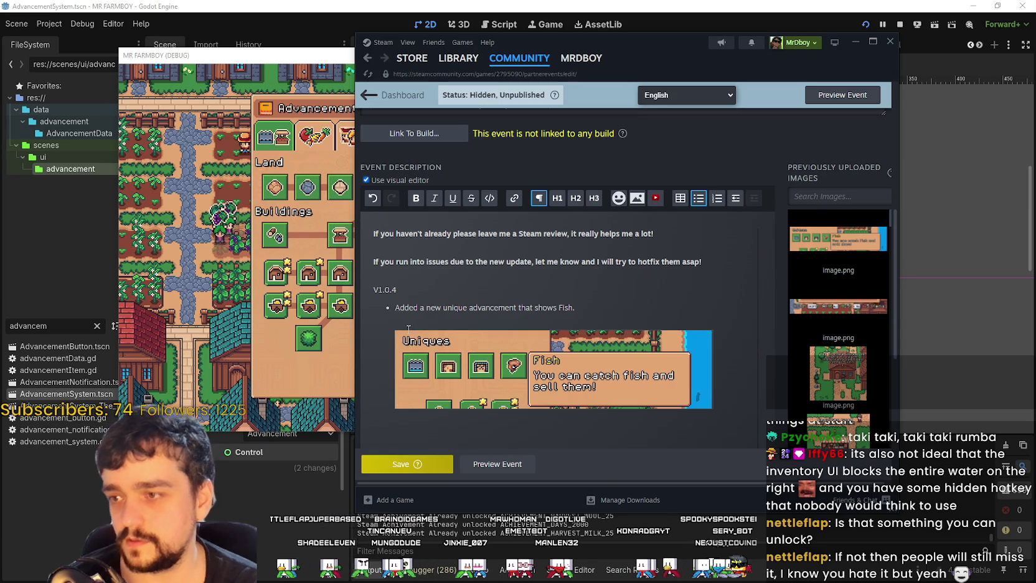
key(BackSpace)
mouse_move(613, 386)
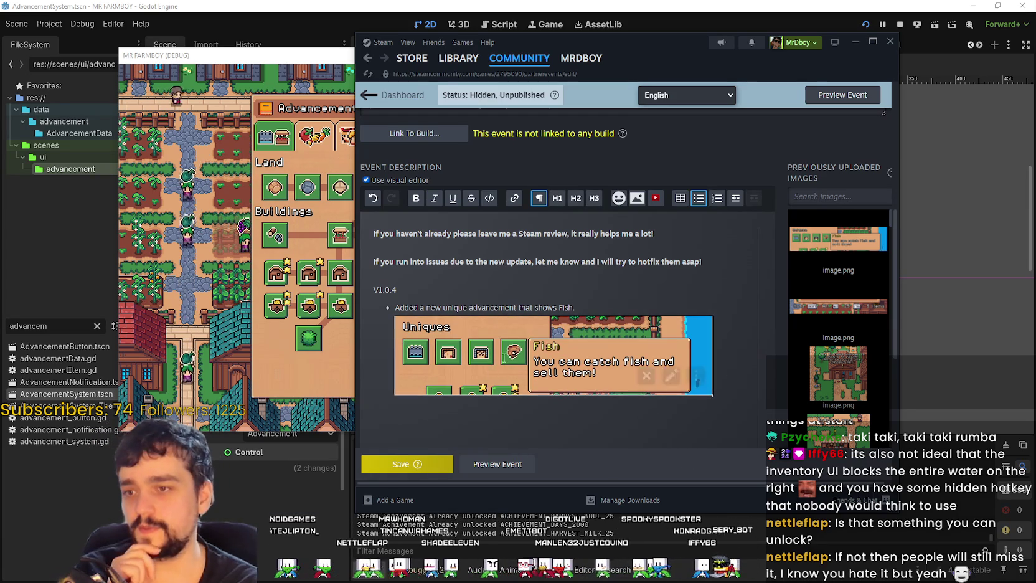
scroll(496, 346, up, 10)
scroll(496, 347, down, 5)
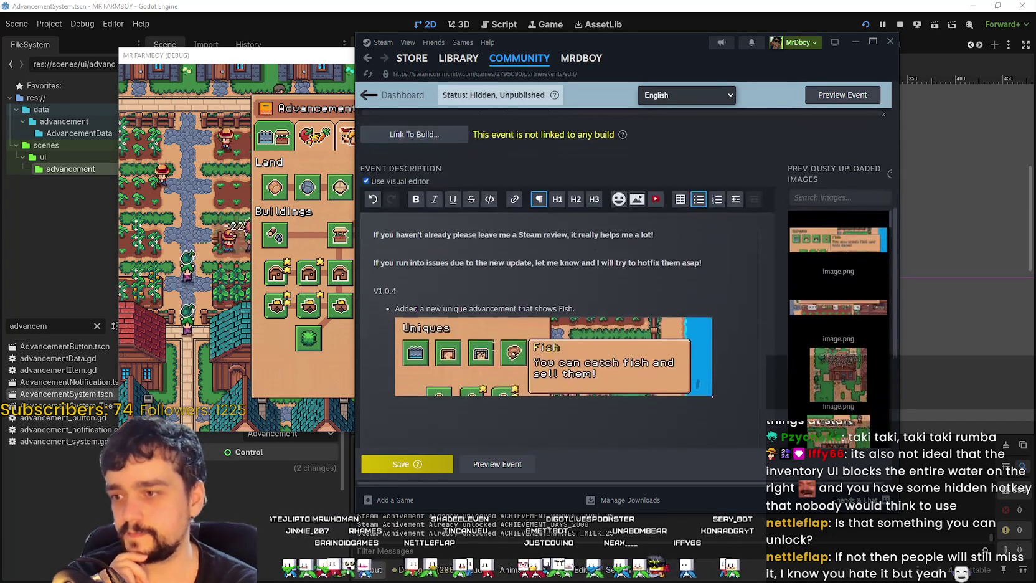
Change the subtitle version to v1.0.4, save the event and preview it.
scroll(492, 344, up, 3)
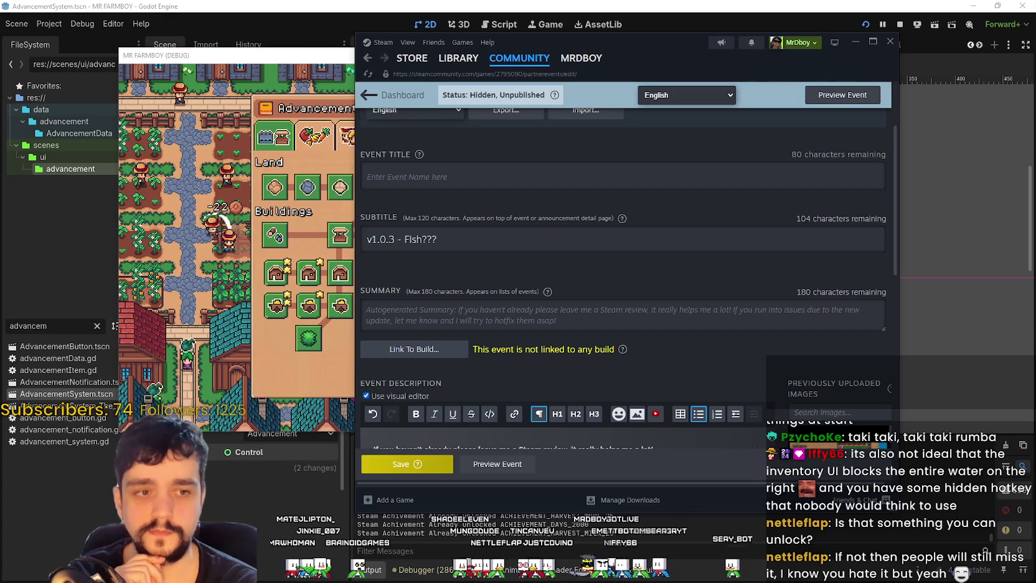
triple_click(393, 239)
key(BackSpace)
text(5)
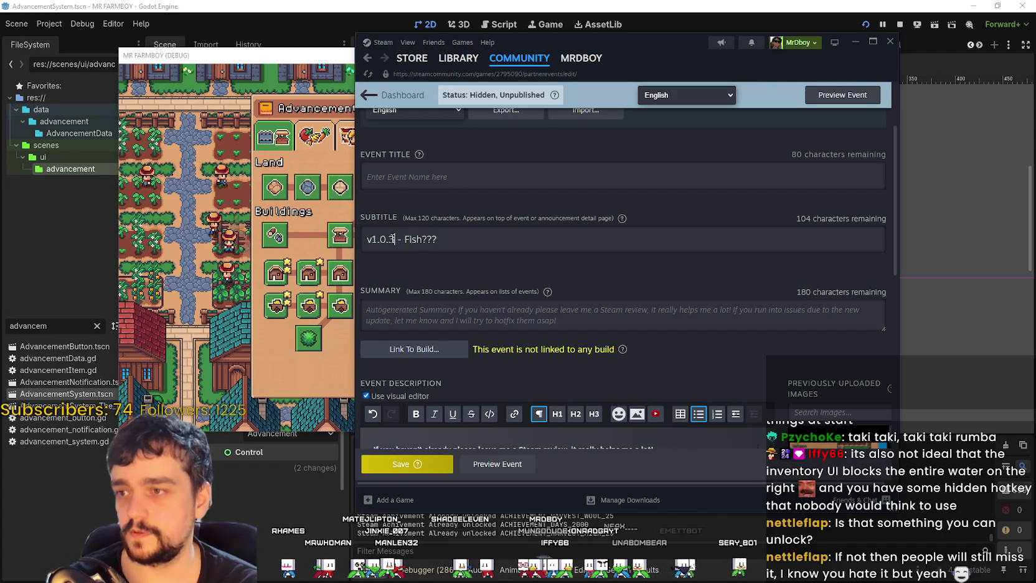
mouse_move(522, 291)
mouse_down()
mouse_move(419, 236)
mouse_move(391, 243)
mouse_up()
triple_click(419, 239)
text(4)
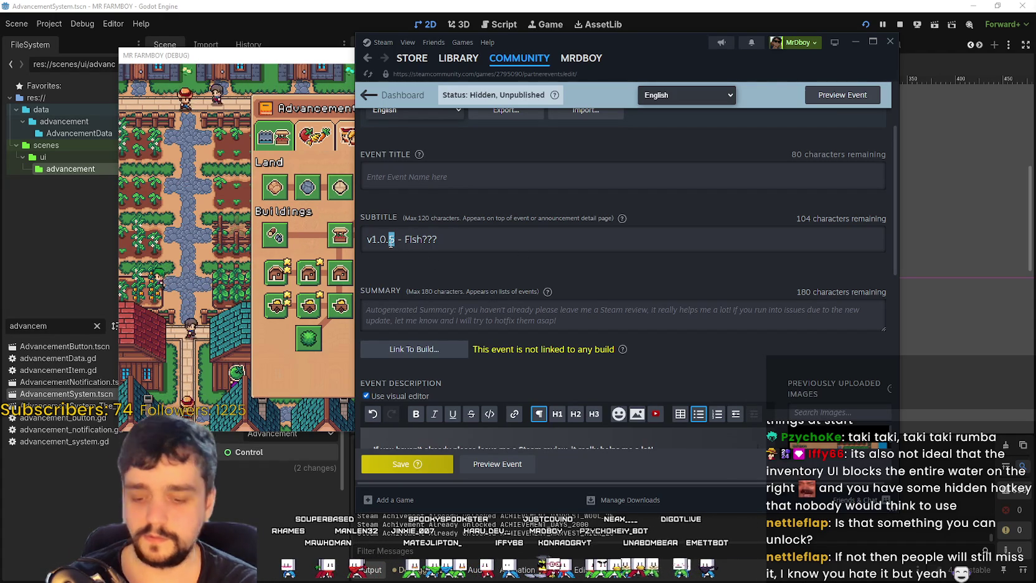
key(ctrl+a)
click(416, 464)
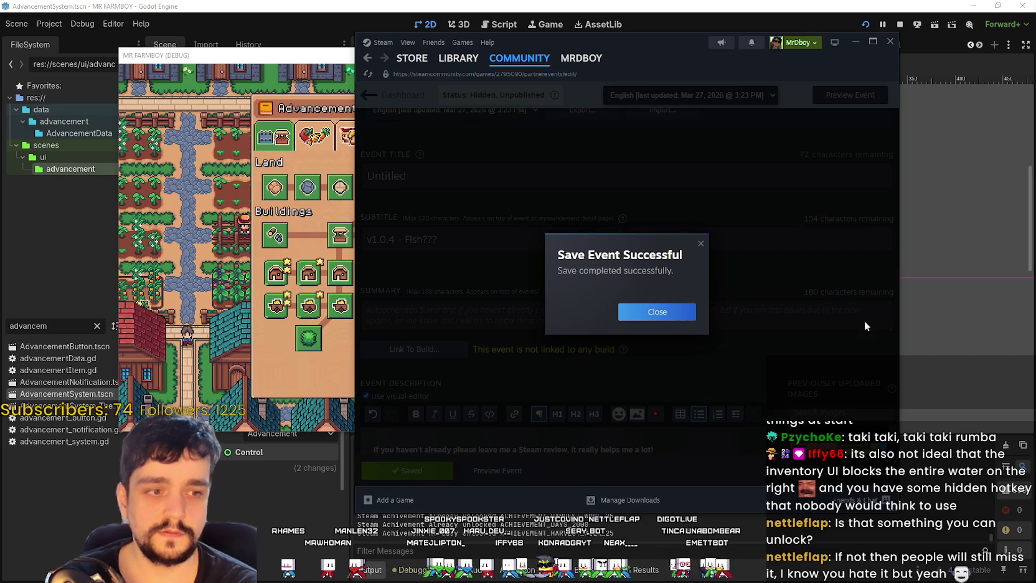
click(659, 313)
click(515, 477)
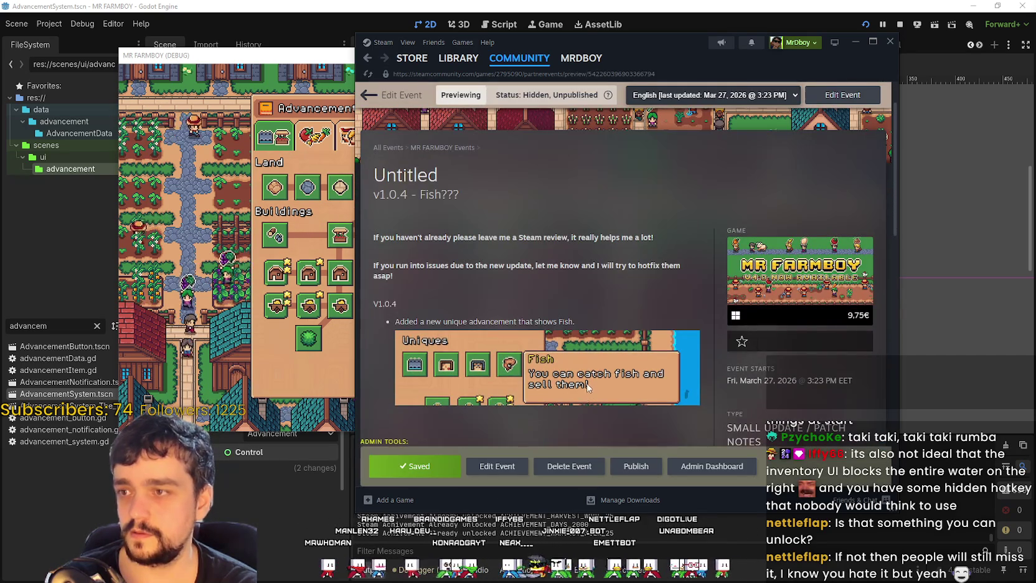
Copy the subtitle 'v1.0.4 - Fish???' into the event title, then preview and save again.
double_click(436, 176)
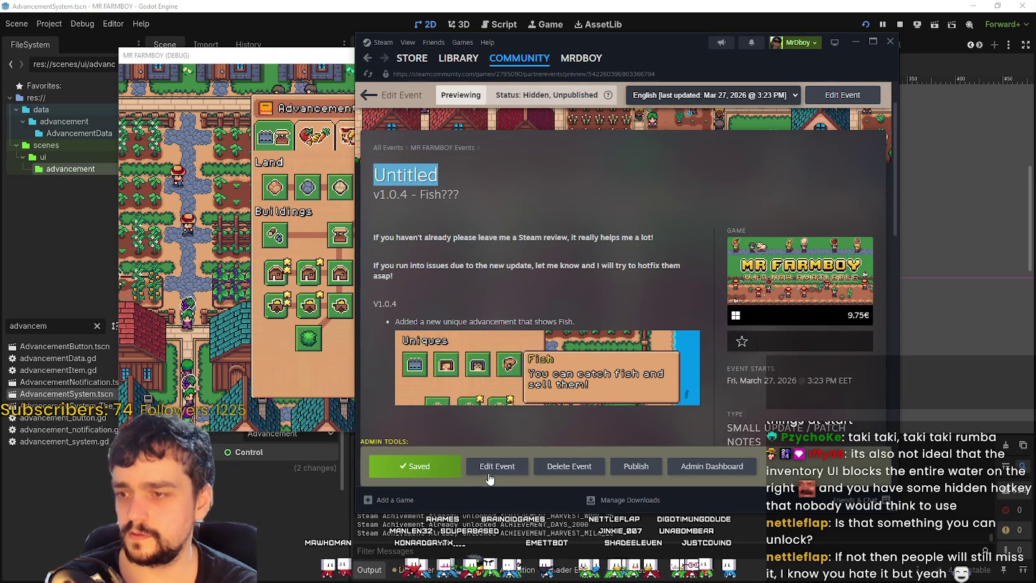
click(497, 466)
triple_click(453, 348)
key(ctrl+c)
triple_click(404, 285)
key(ctrl+v)
triple_click(481, 349)
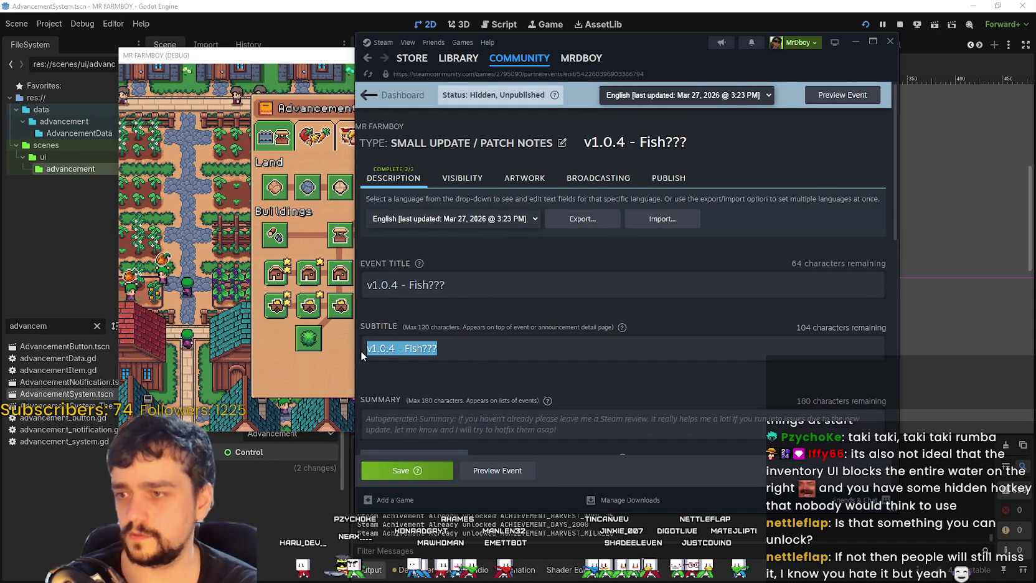
click(497, 470)
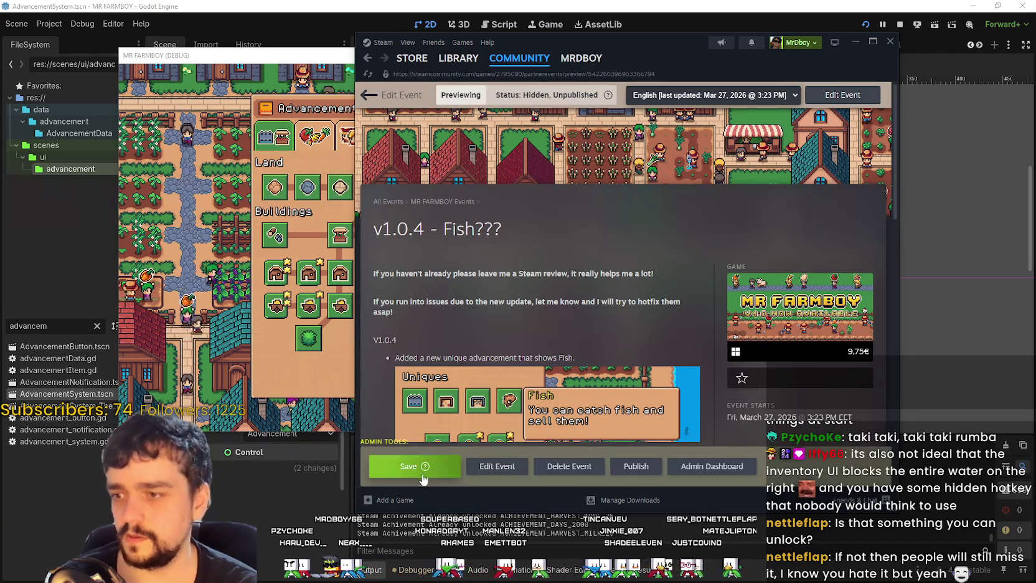
click(412, 467)
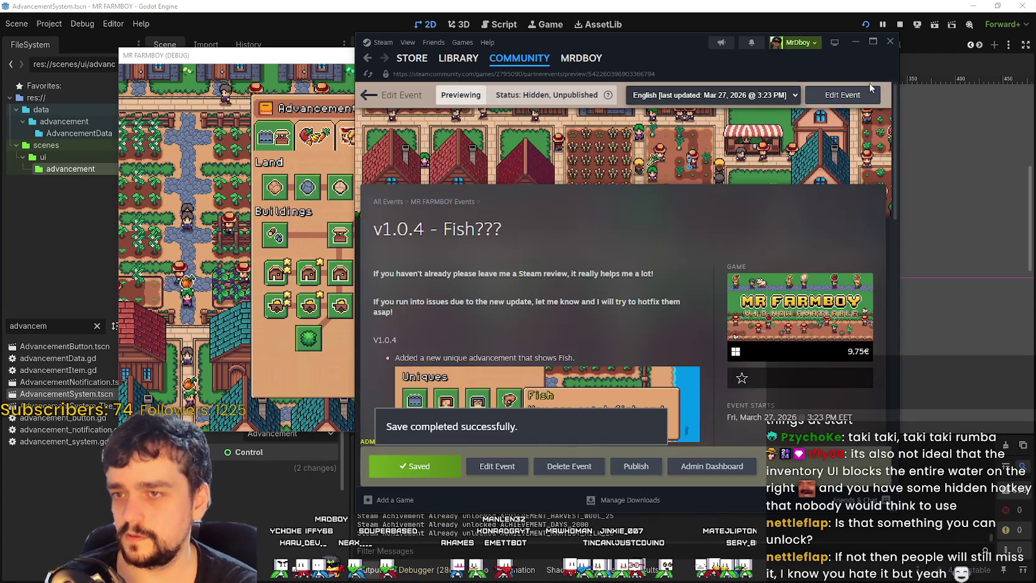
click(873, 41)
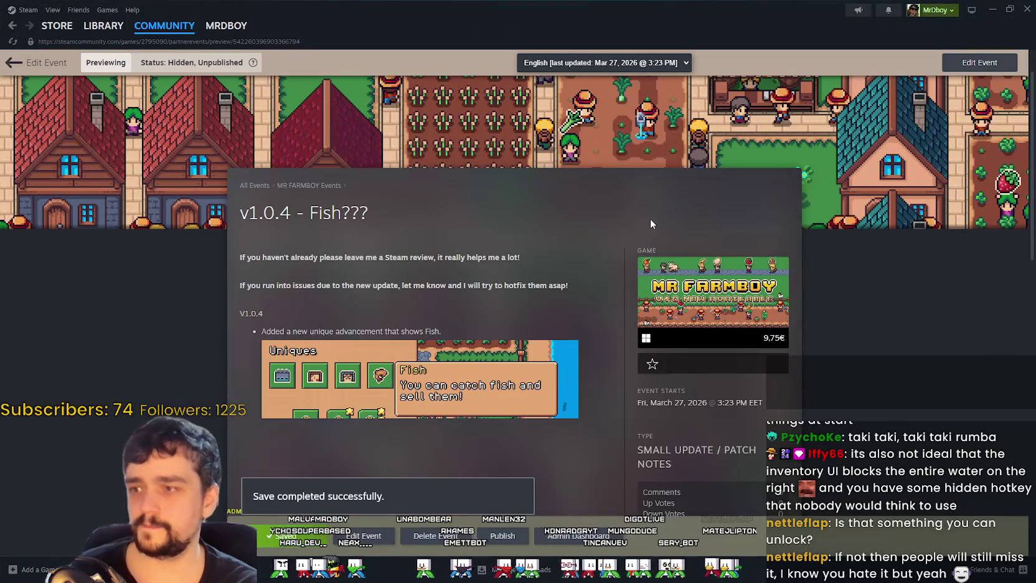
scroll(650, 223, down, 1)
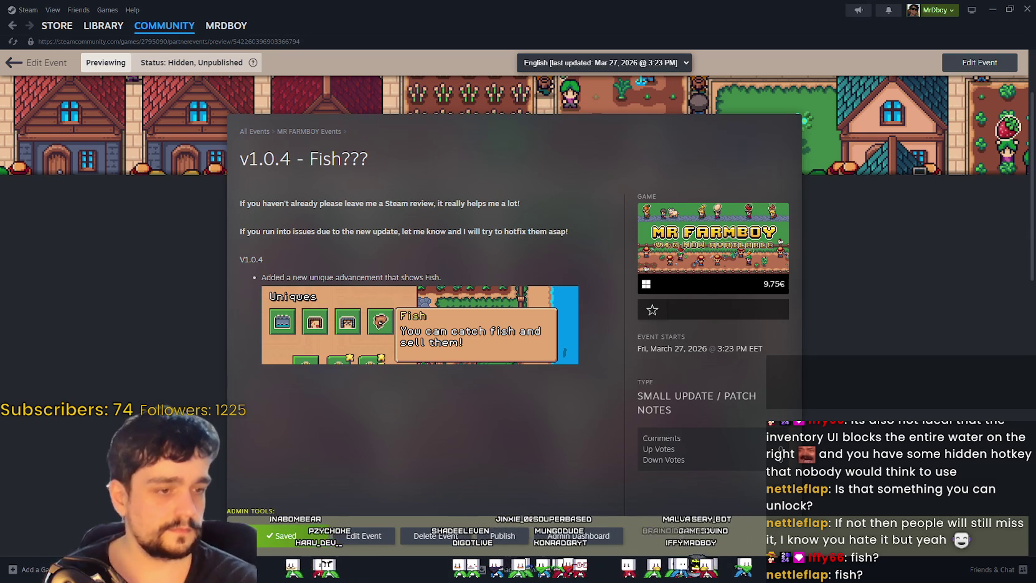
key(alt+Tab)
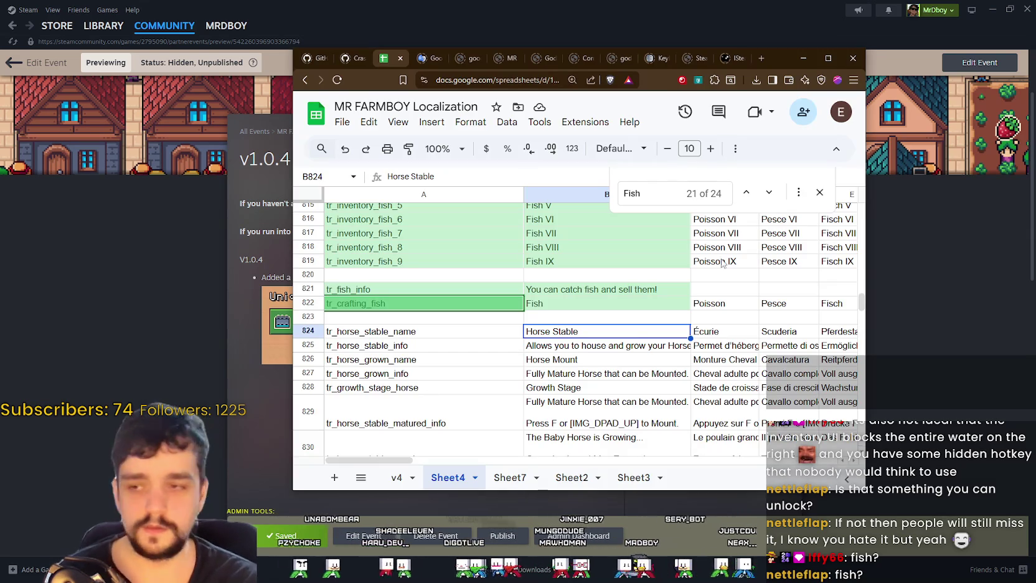
click(804, 58)
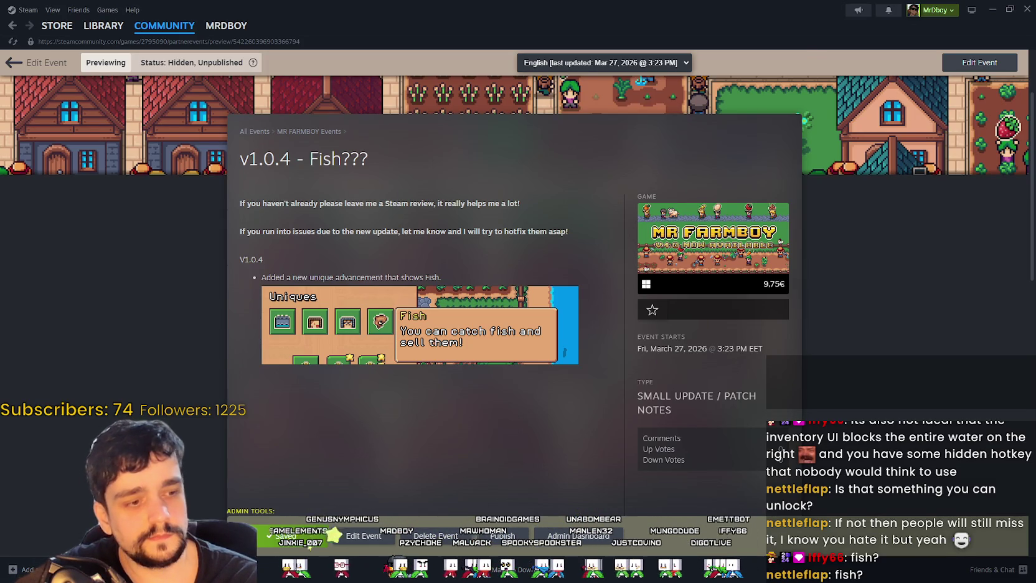
Close Advancements in the debug game, return to the title screen from the pause menu, and minimize Steam.
key(alt+Tab)
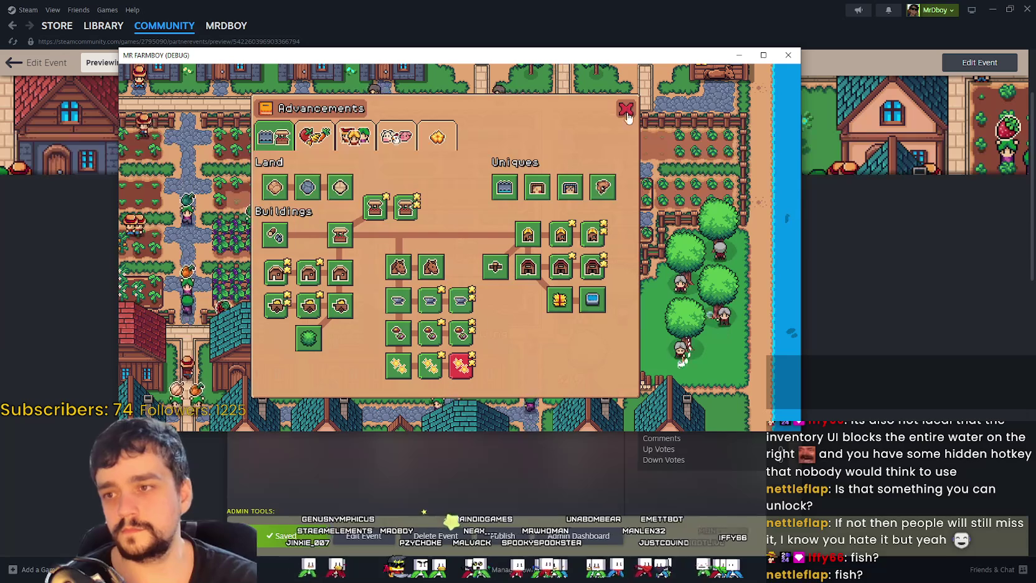
click(626, 110)
key(Escape)
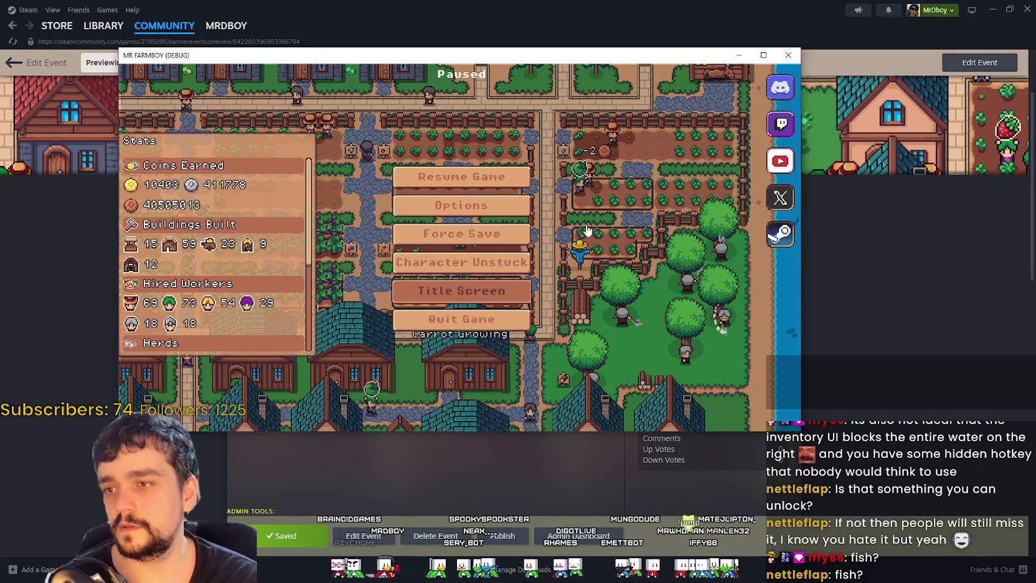
key(Return)
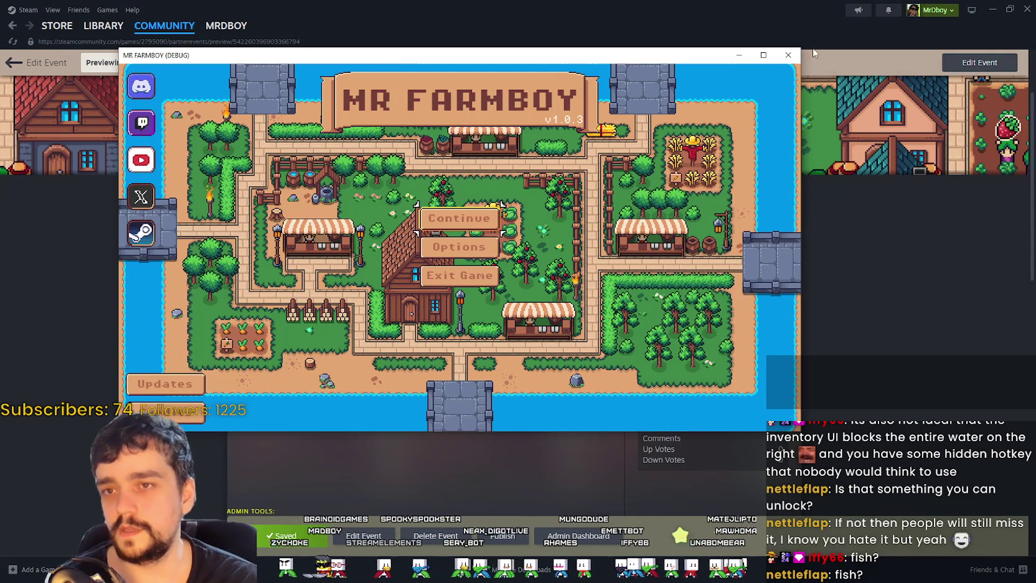
click(993, 9)
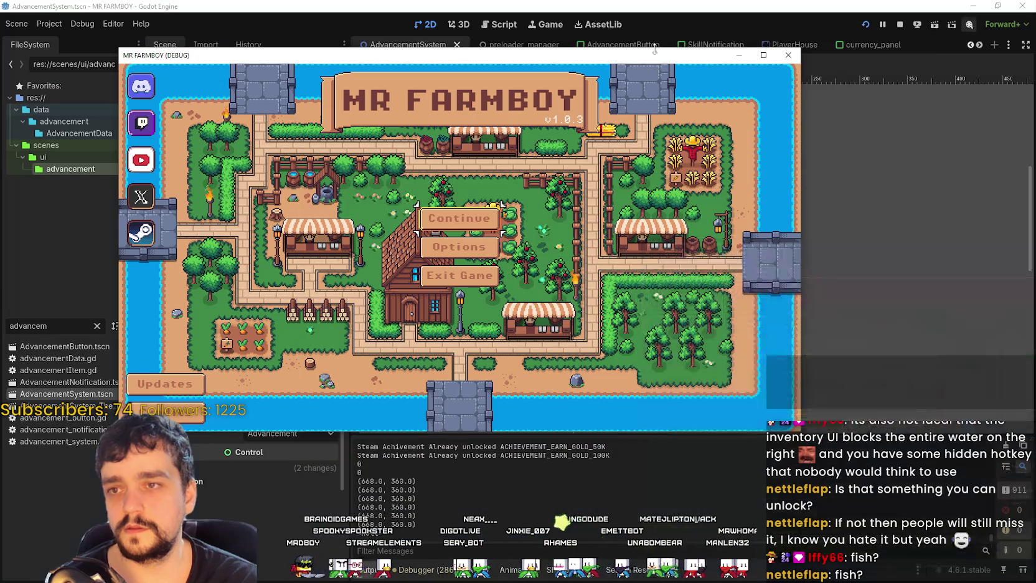
Stop the debug game and open the PlayerHouse scene by filtering FileSystem for 'player'.
key(F8)
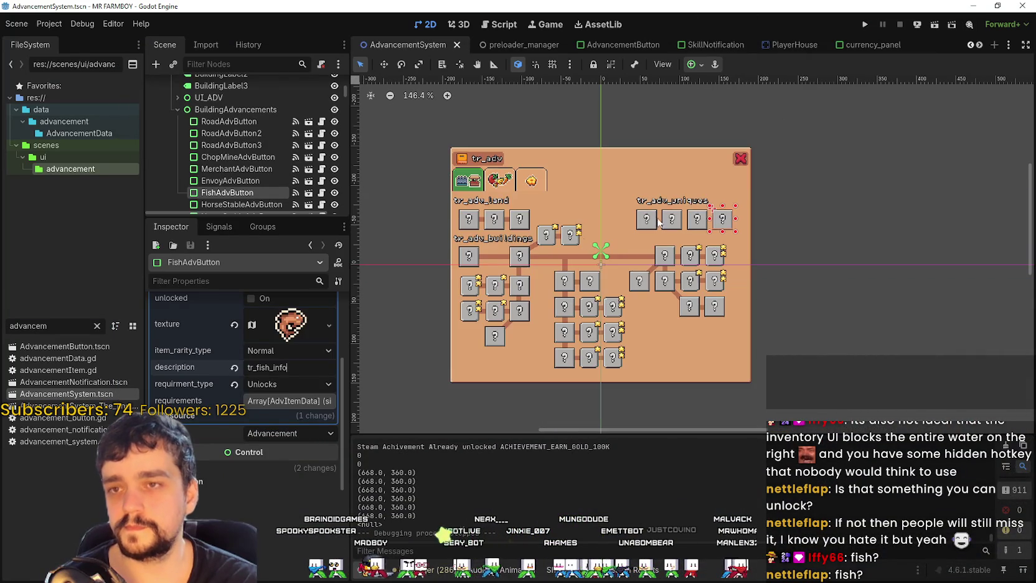
scroll(548, 291, down, 2)
drag(49, 326, 2, 321)
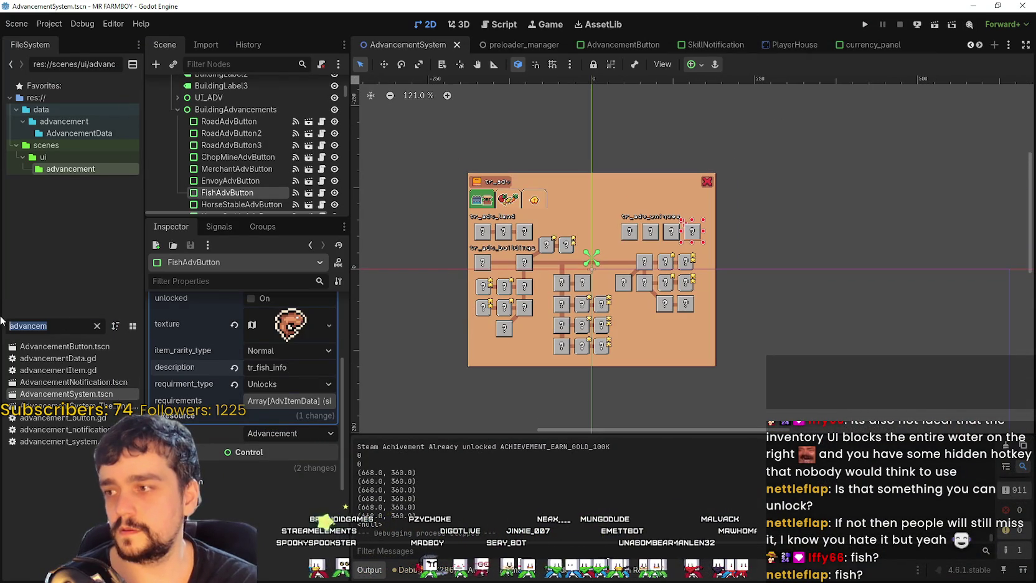
text(player)
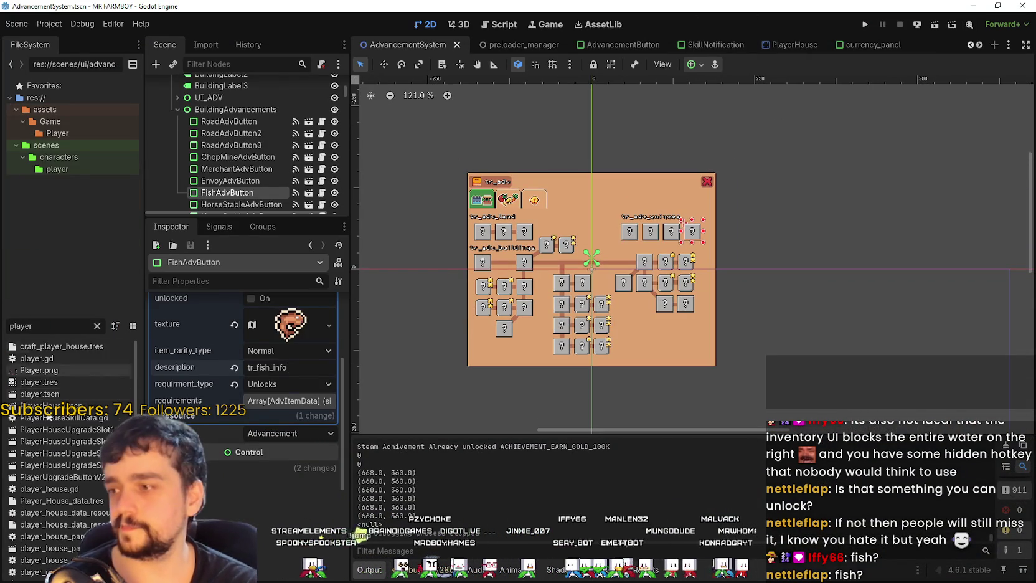
double_click(50, 405)
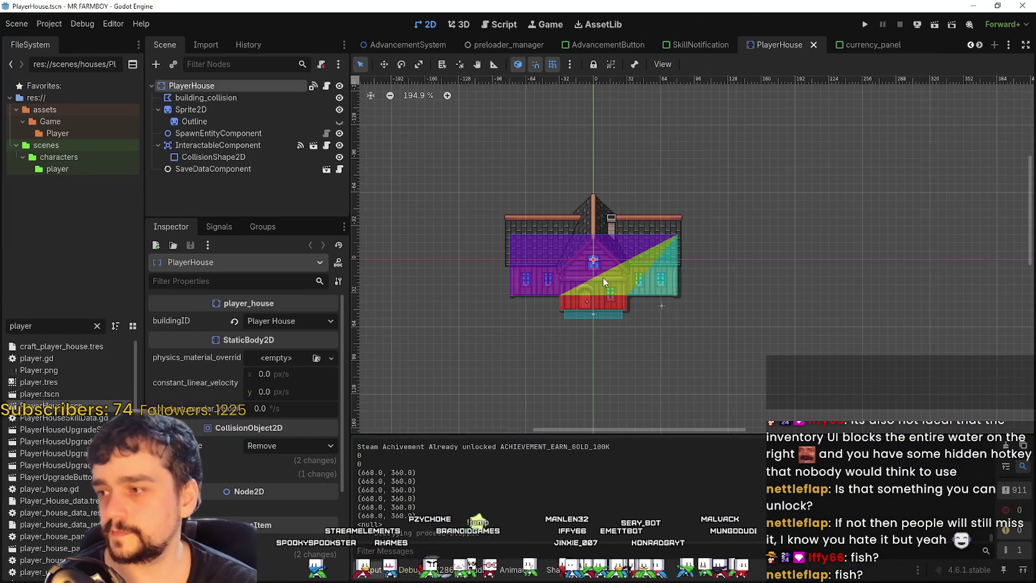
scroll(603, 277, up, 5)
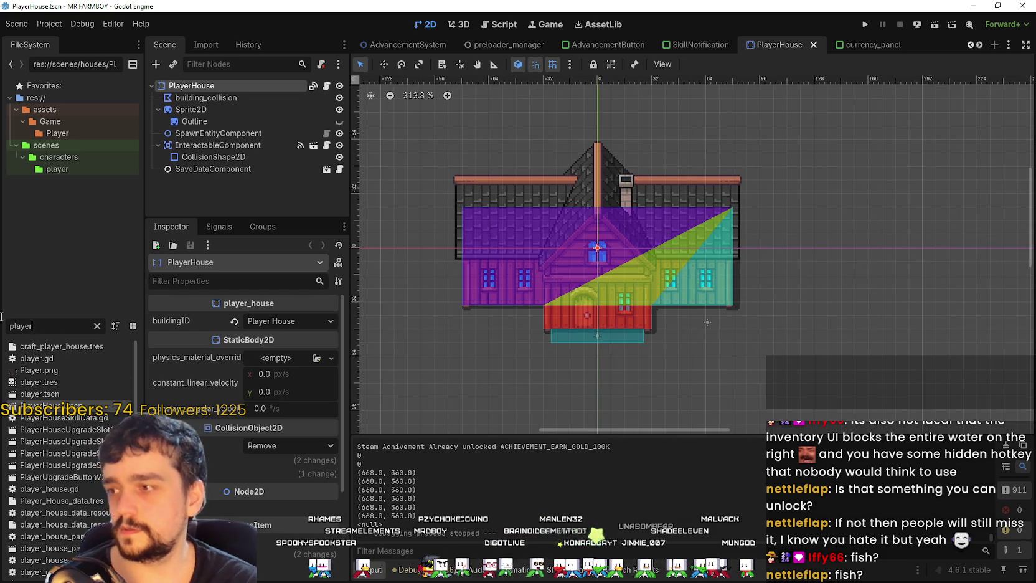
Open game_screen_the_endless.tscn and open its PlayerHousePanel node's scene in the editor.
key(ctrl+a)
text(game)
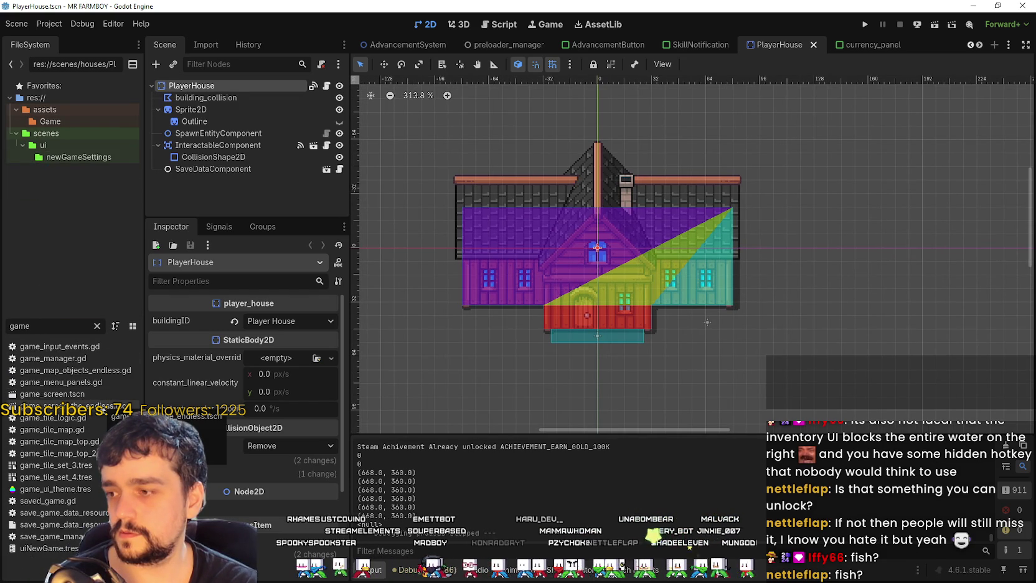
double_click(93, 406)
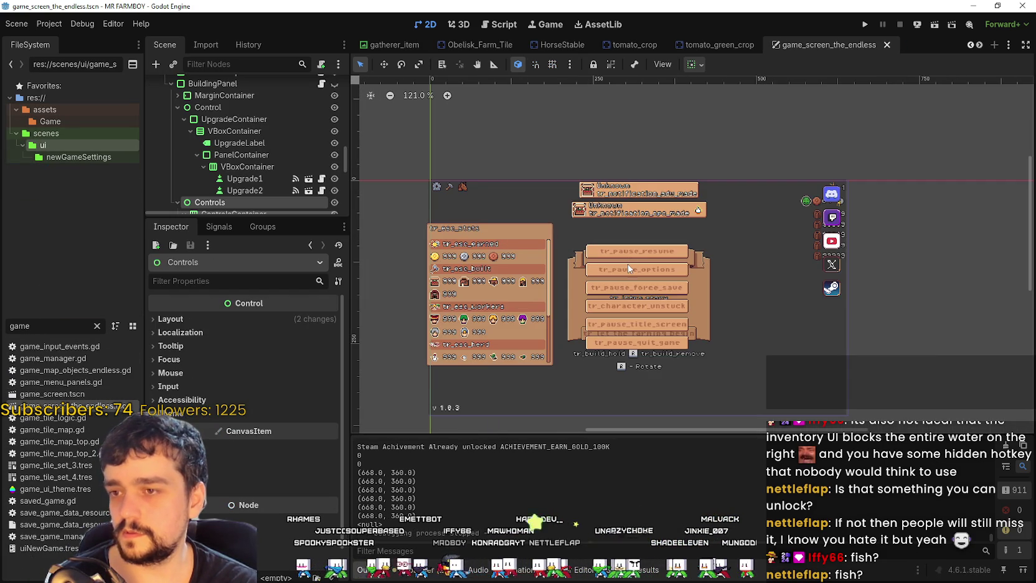
scroll(619, 269, down, 1)
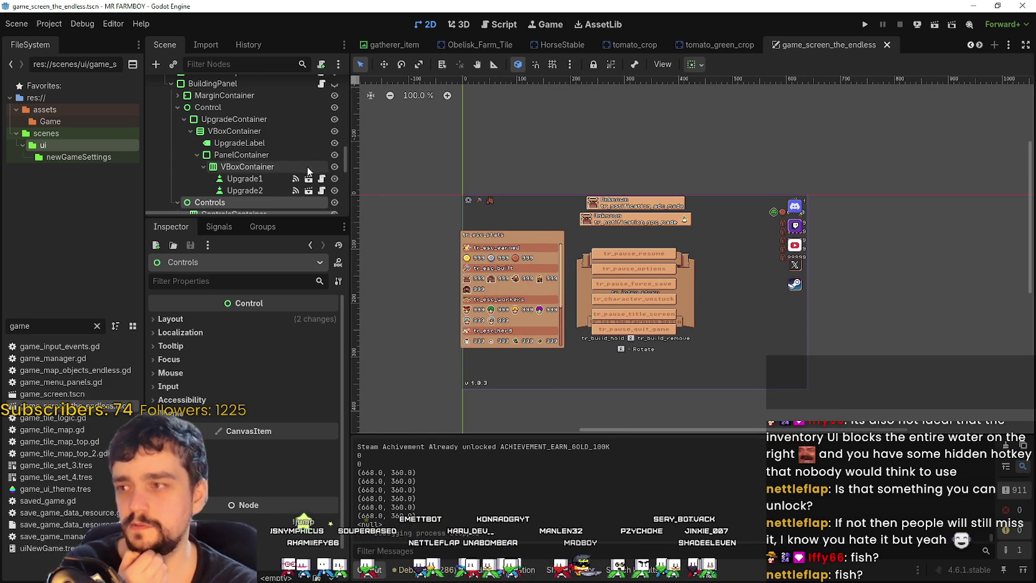
scroll(297, 168, down, 5)
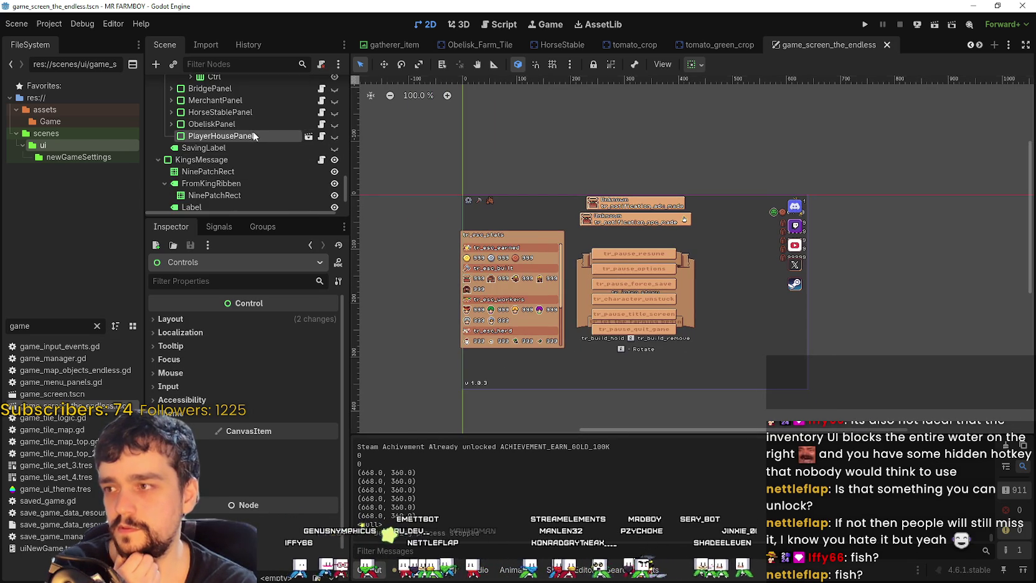
click(254, 136)
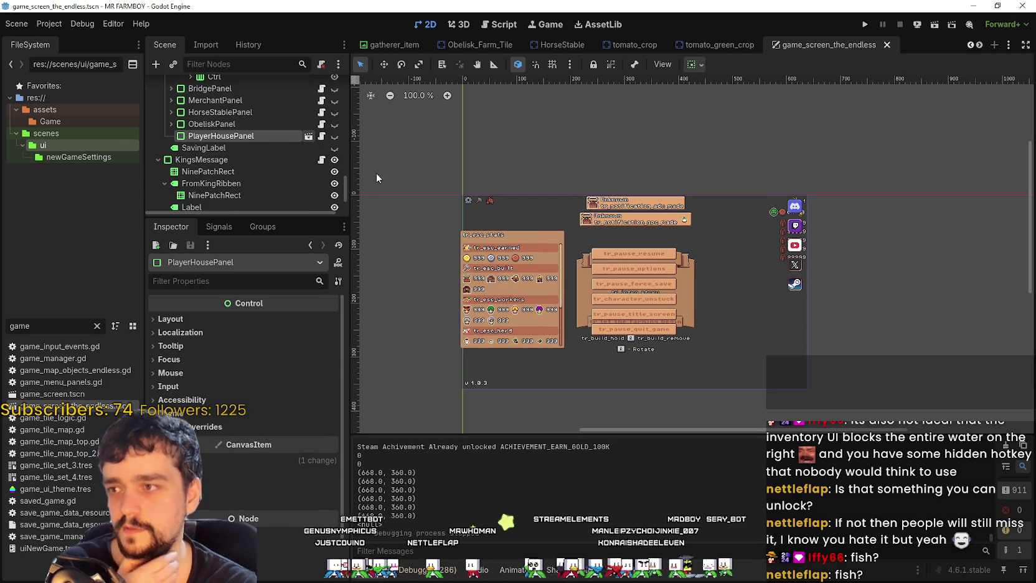
click(309, 137)
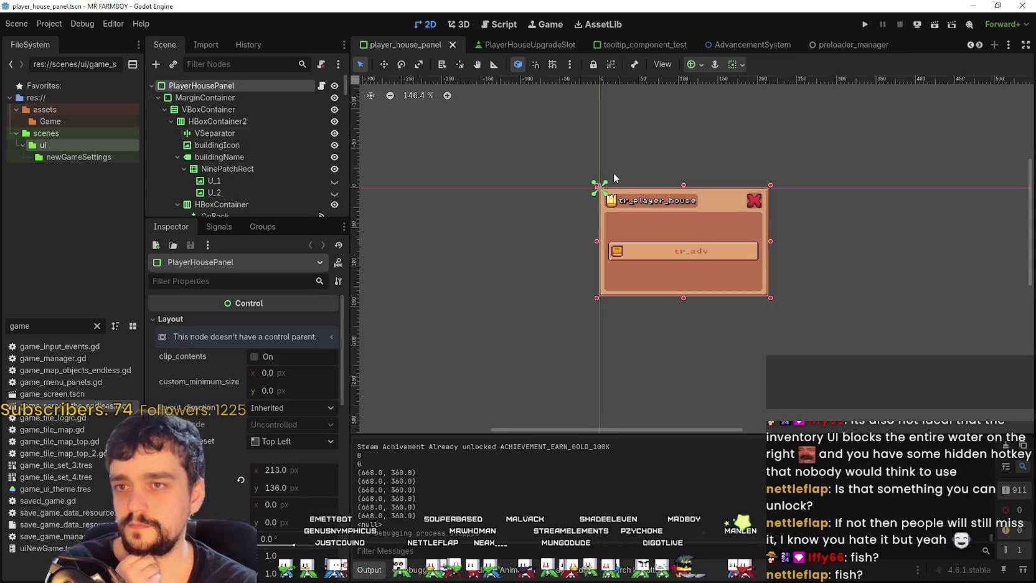
Make SkillTreeContainer visible and zoom the 2D viewport onto the advancement tree slots and lines.
scroll(672, 216, up, 6)
scroll(256, 187, down, 5)
scroll(261, 177, down, 4)
scroll(289, 165, up, 4)
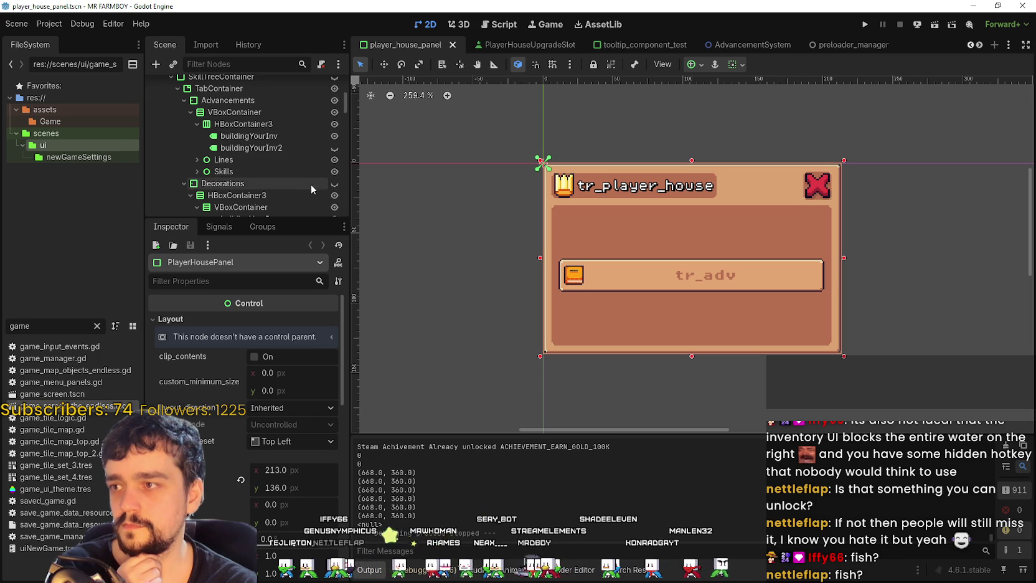
scroll(331, 118, up, 1)
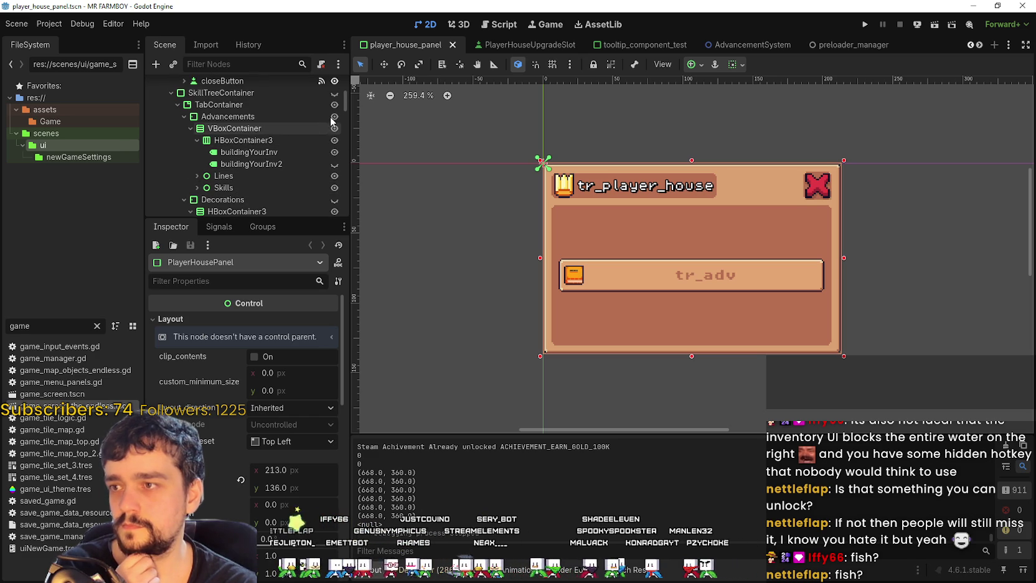
click(335, 93)
scroll(759, 248, down, 2)
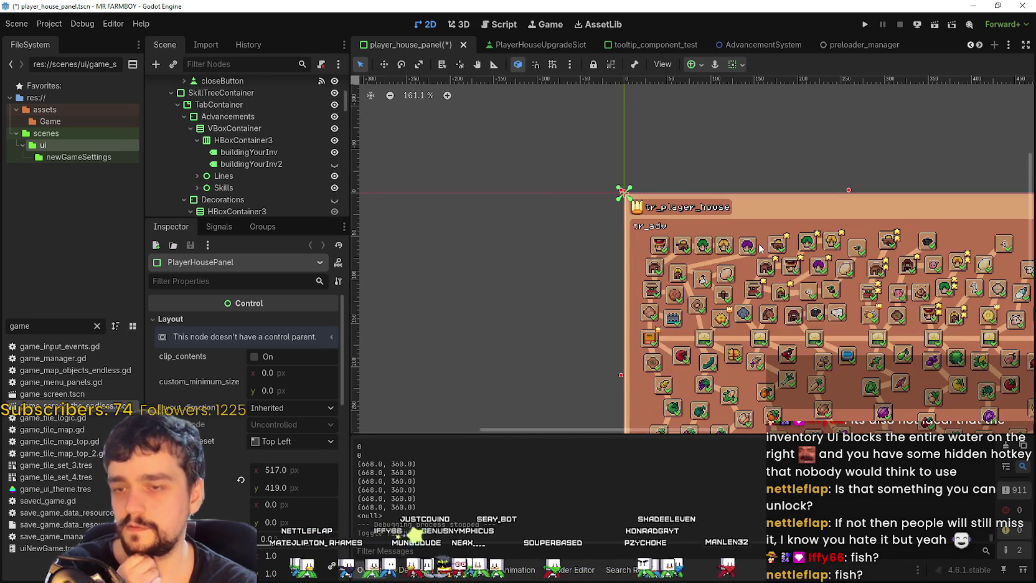
scroll(760, 248, down, 2)
scroll(601, 196, up, 3)
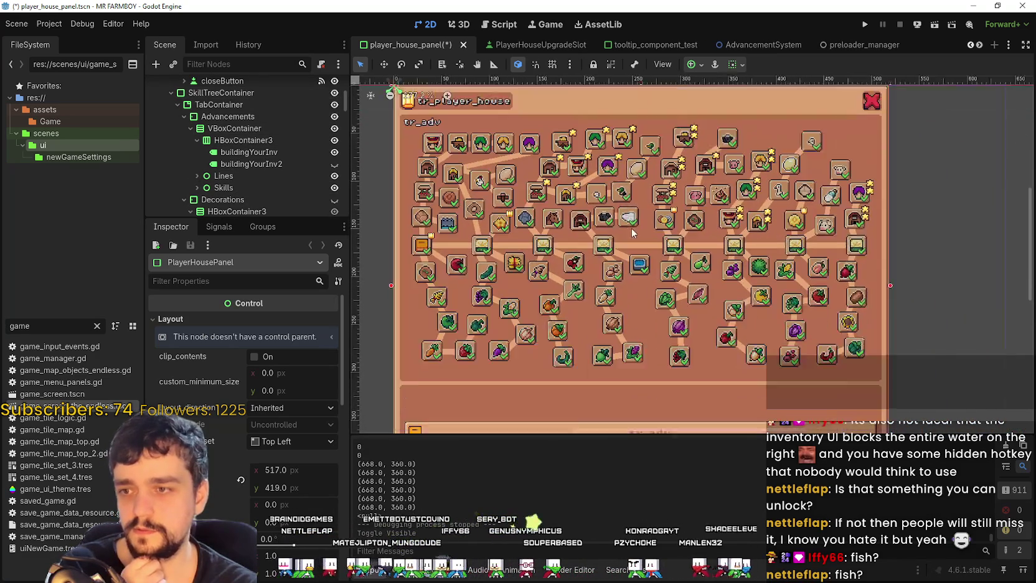
scroll(631, 228, down, 2)
scroll(666, 228, up, 2)
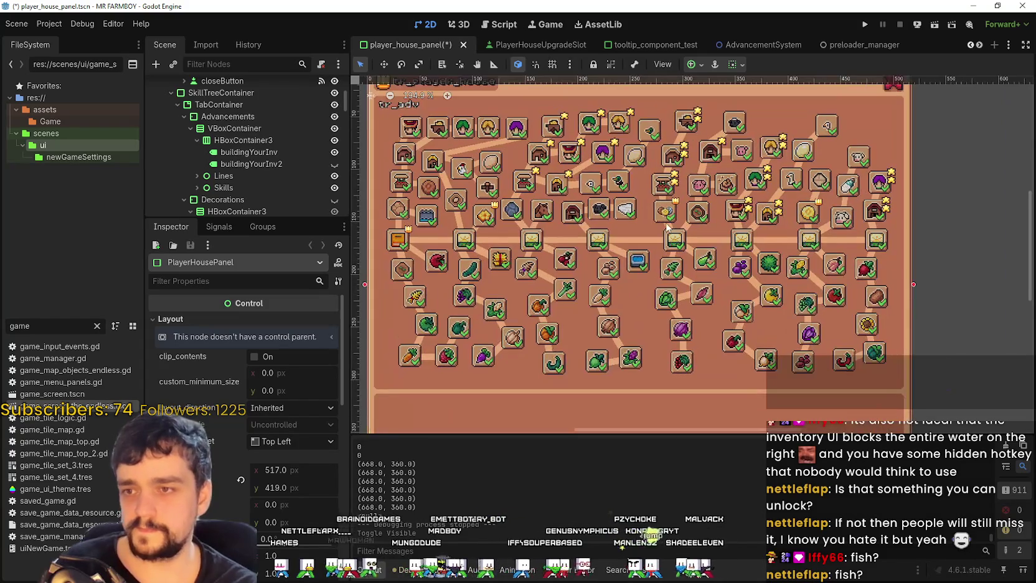
scroll(665, 224, up, 1)
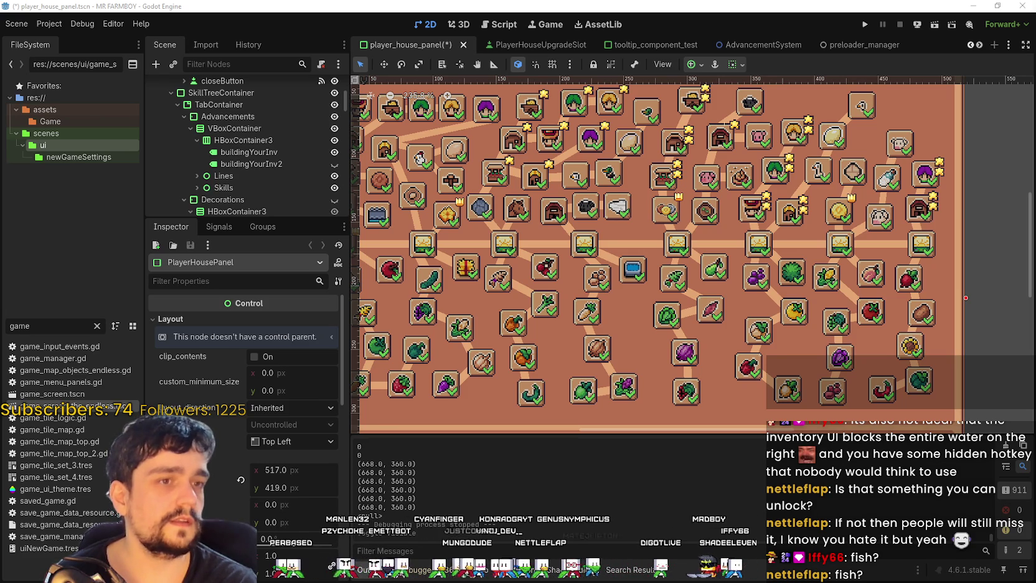
scroll(659, 214, left, 5)
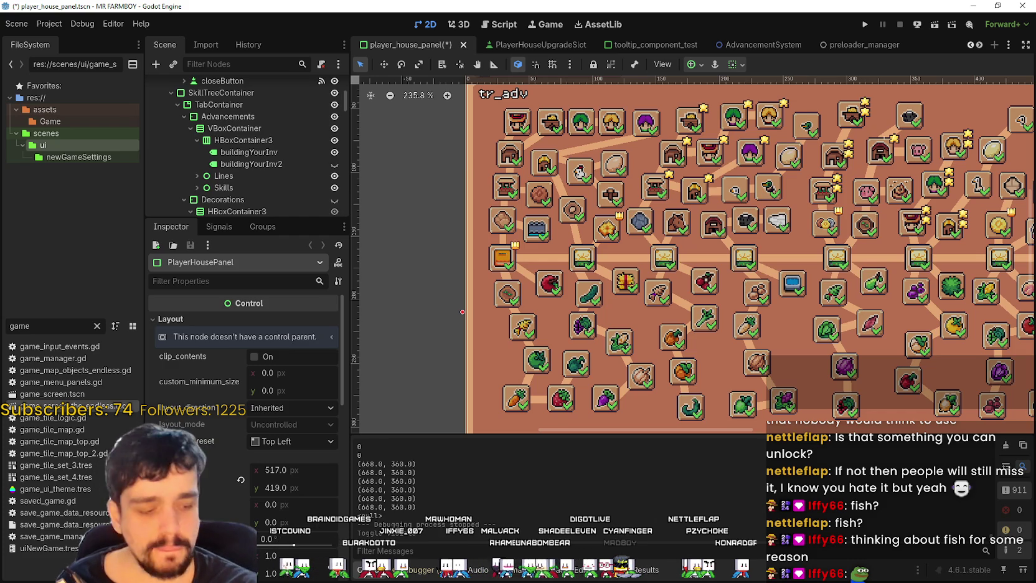
scroll(528, 237, up, 5)
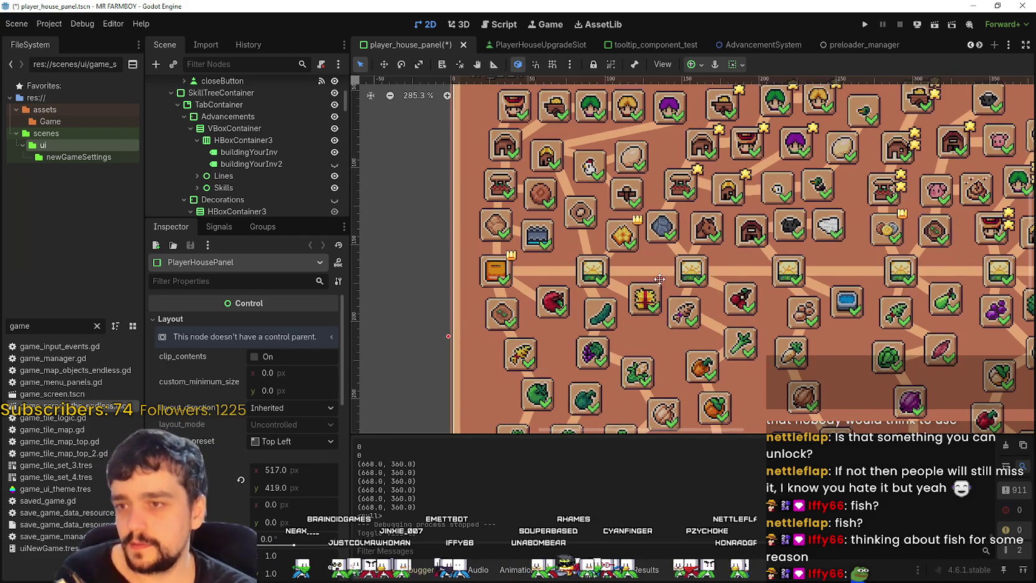
scroll(568, 243, down, 4)
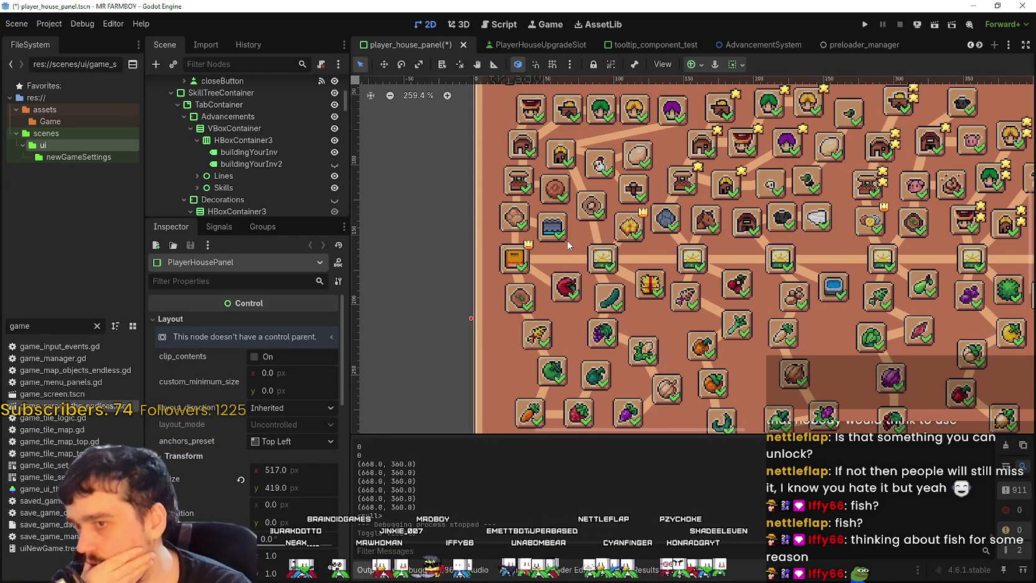
scroll(566, 241, down, 1)
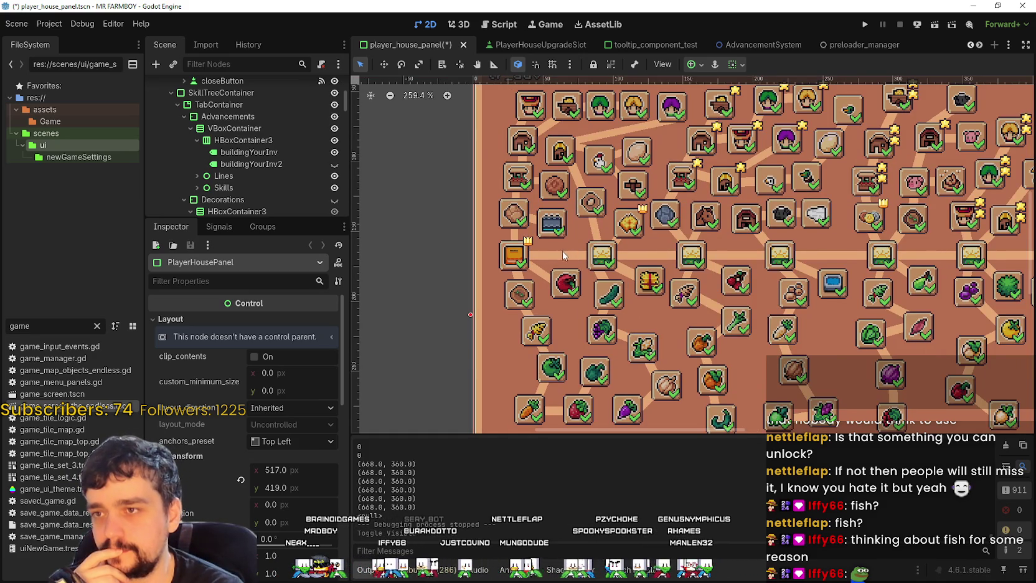
scroll(529, 251, right, 5)
scroll(530, 251, down, 2)
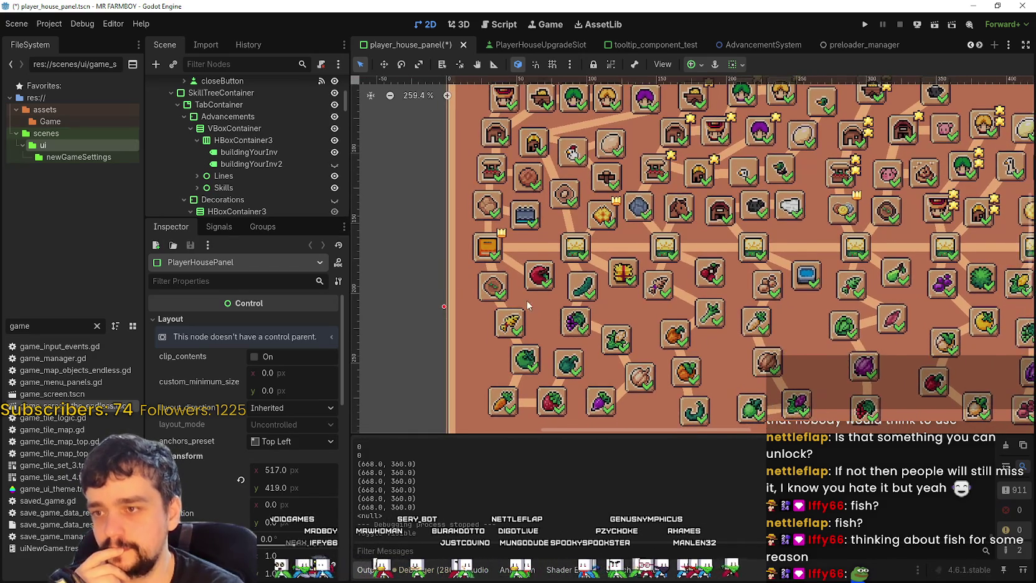
scroll(595, 290, left, 2)
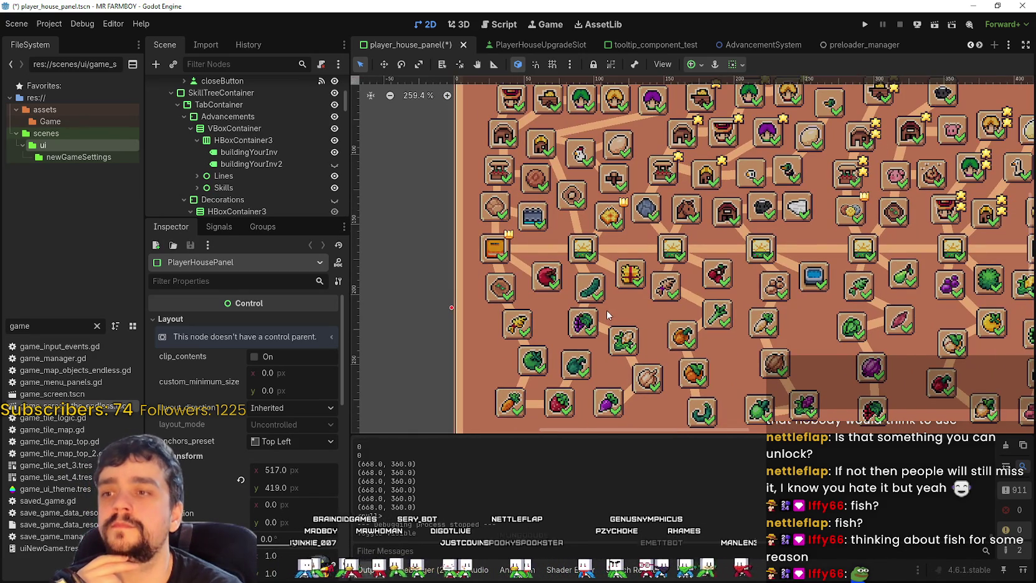
scroll(606, 314, down, 2)
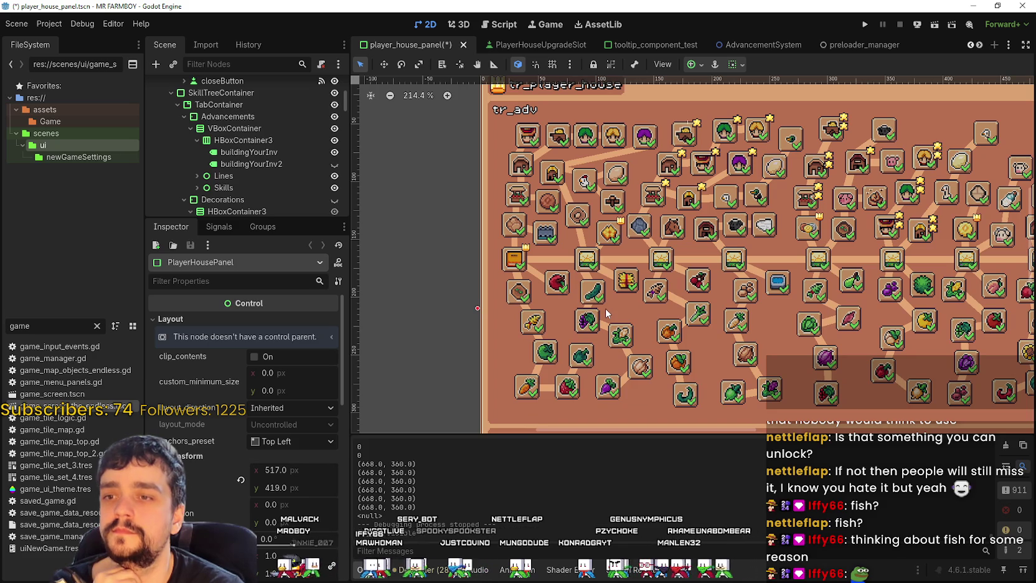
scroll(605, 308, up, 1)
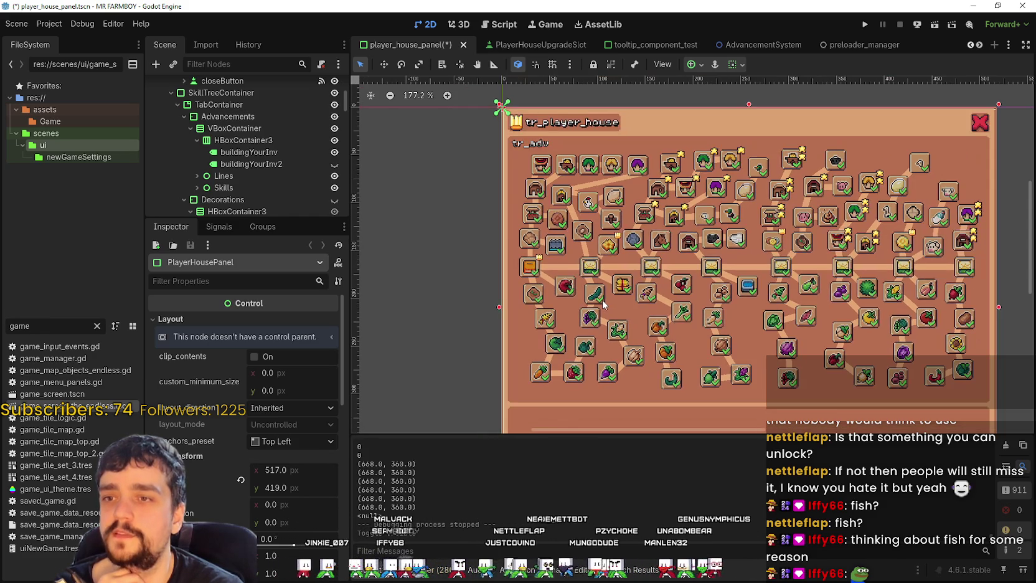
scroll(602, 299, up, 5)
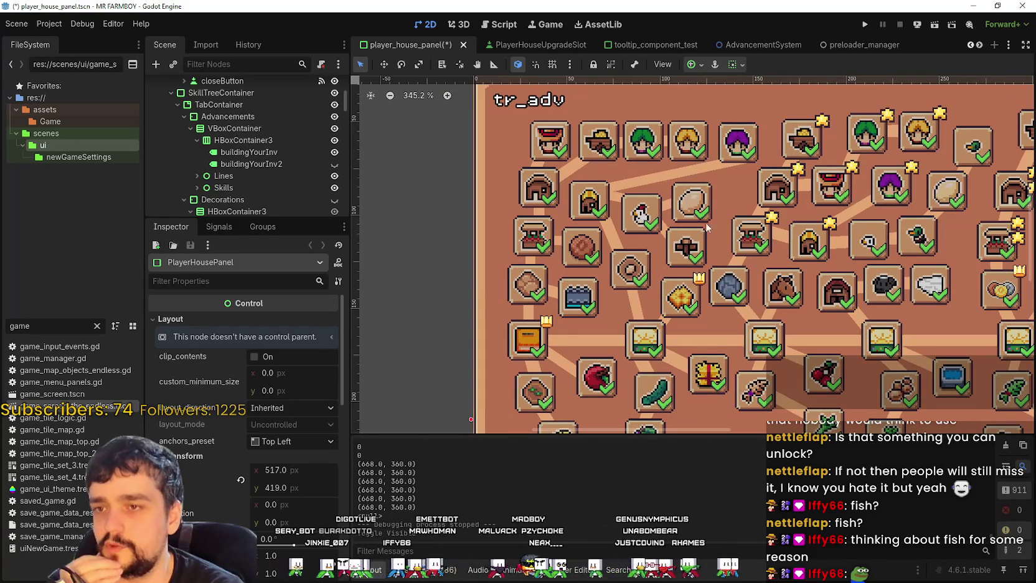
mouse_move(636, 301)
mouse_down()
mouse_move(668, 287)
mouse_move(691, 239)
mouse_up()
scroll(663, 274, up, 1)
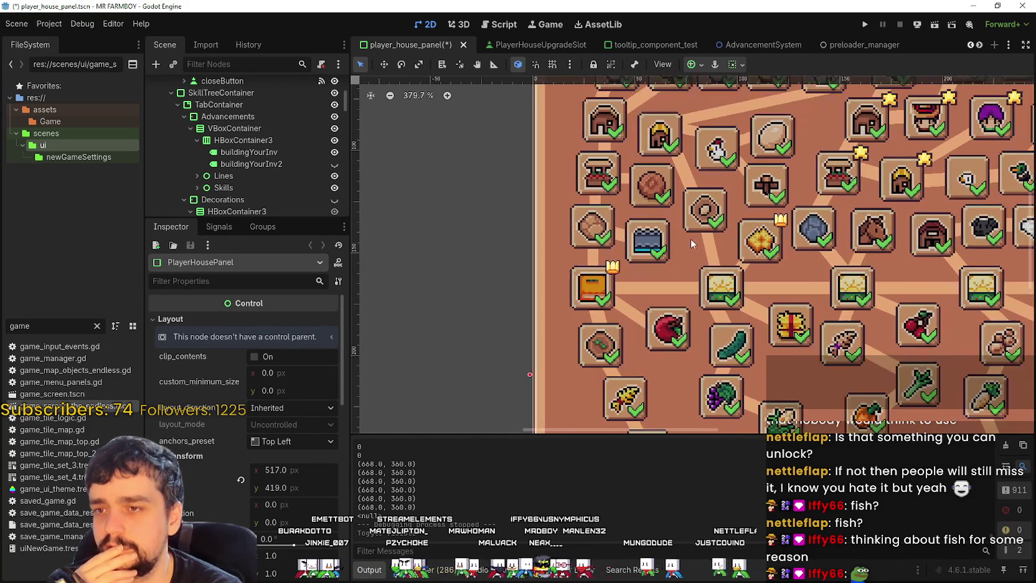
scroll(664, 234, up, 1)
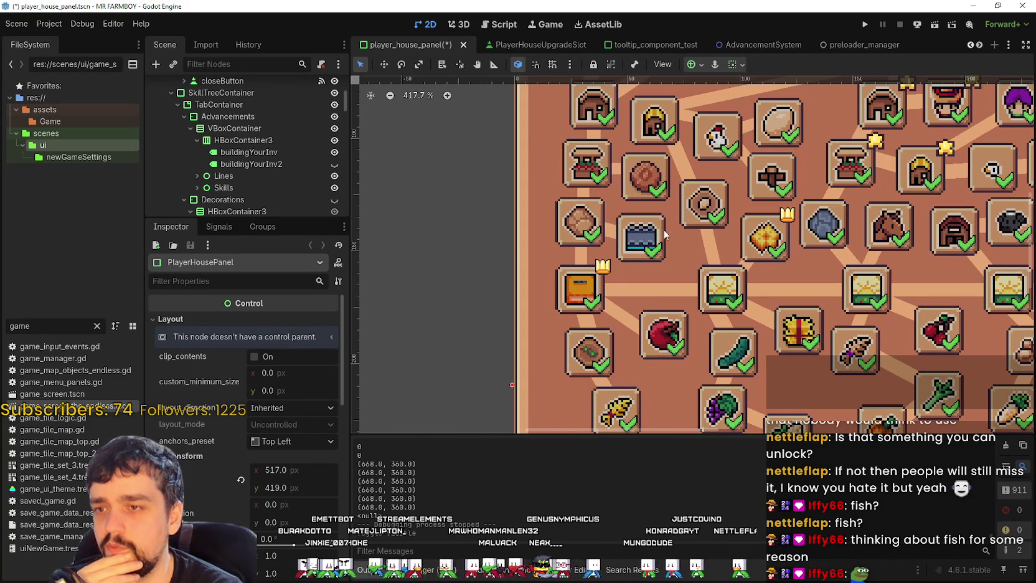
scroll(661, 271, down, 1)
scroll(660, 283, down, 2)
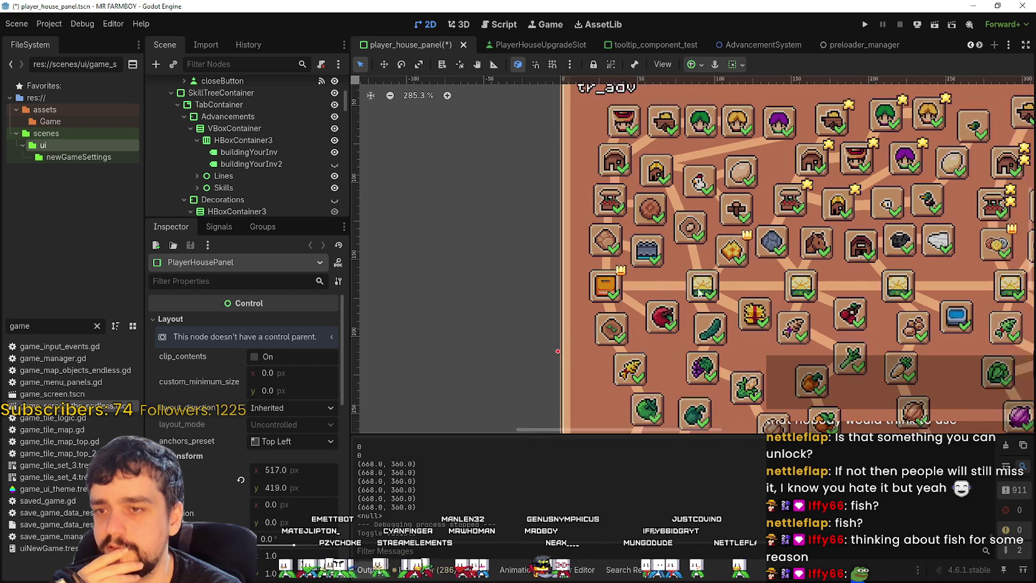
scroll(665, 273, up, 3)
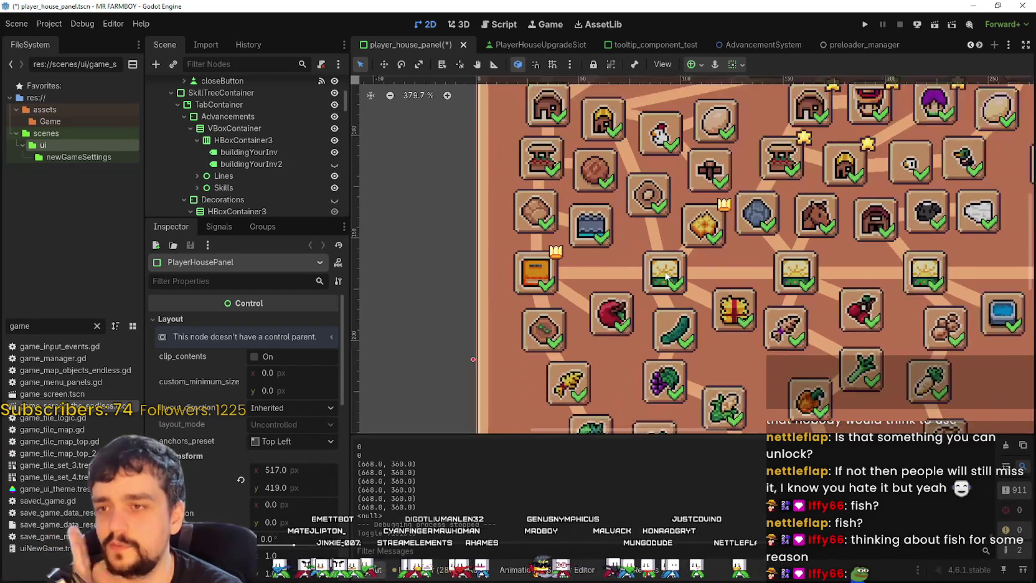
scroll(660, 268, down, 4)
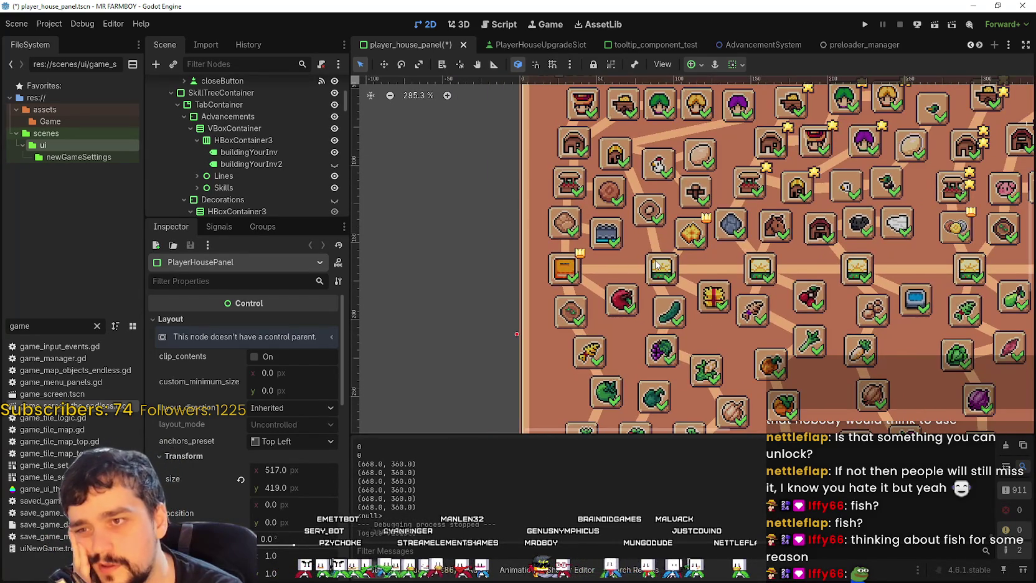
scroll(656, 263, down, 3)
scroll(656, 263, up, 2)
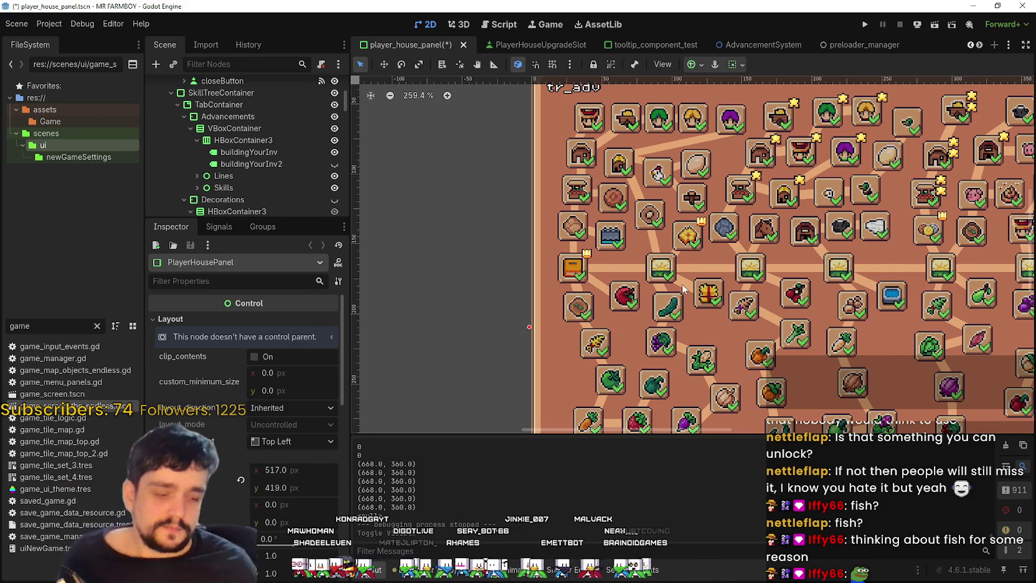
scroll(641, 312, up, 8)
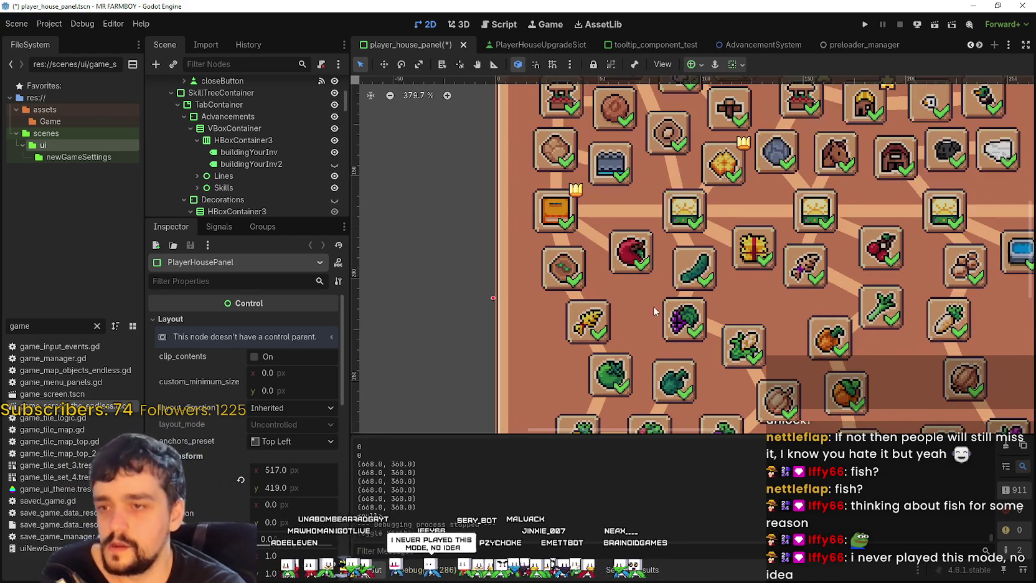
Shift the Wheat and GreenTomato slots slightly left.
click(623, 244)
scroll(611, 280, down, 3)
mouse_move(612, 305)
mouse_down()
mouse_move(626, 271)
mouse_move(590, 271)
mouse_up()
click(607, 269)
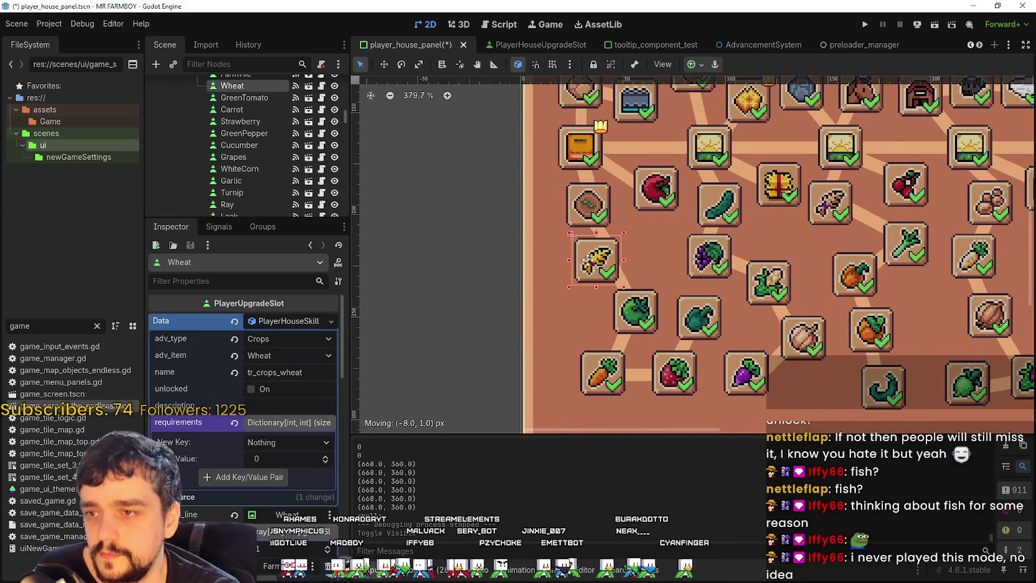
click(638, 318)
drag(635, 317, 608, 315)
click(627, 284)
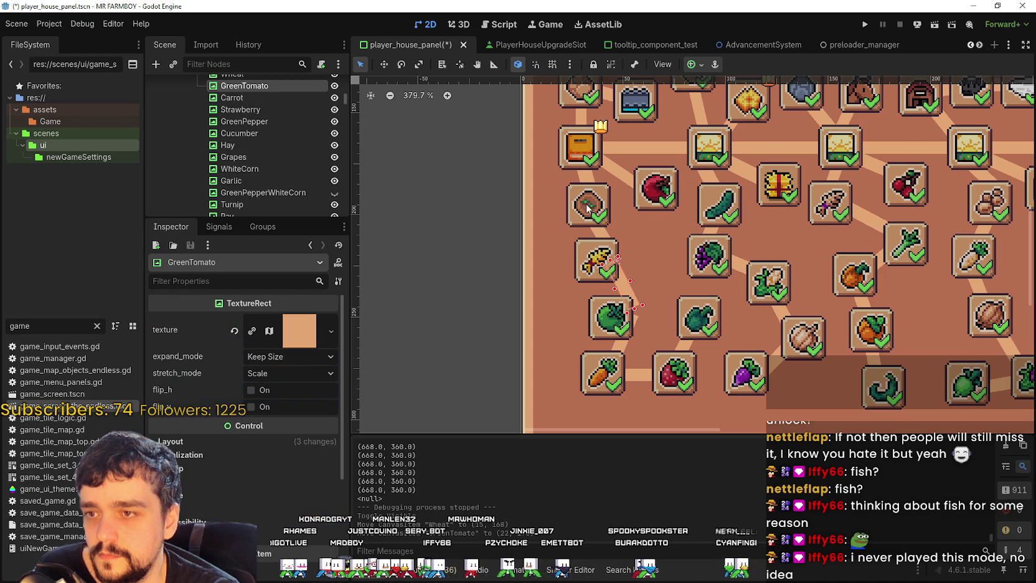
Move the FarmTile slot left and reposition and re-angle its connecting line to meet it.
click(586, 213)
drag(598, 218, 577, 215)
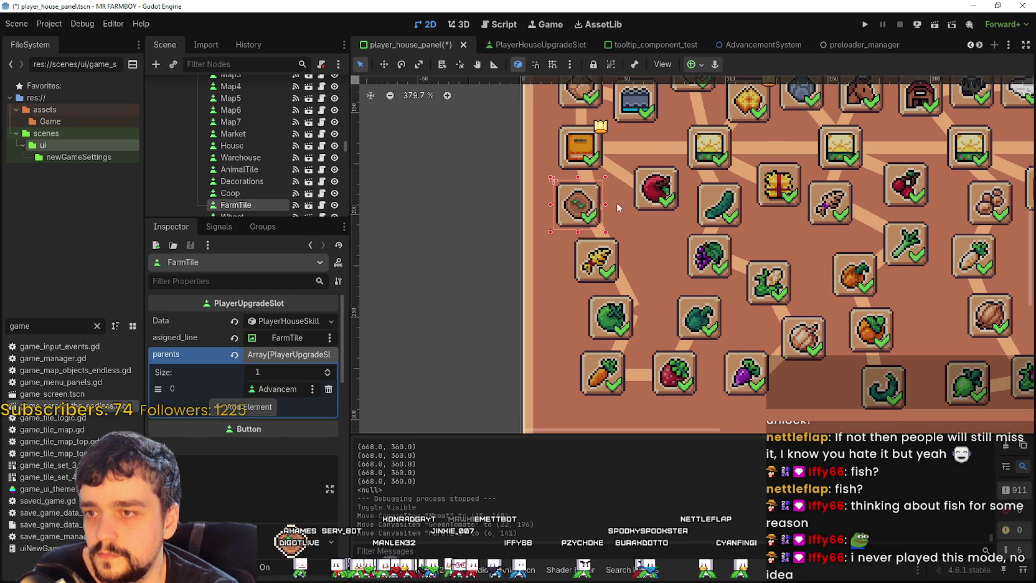
click(585, 179)
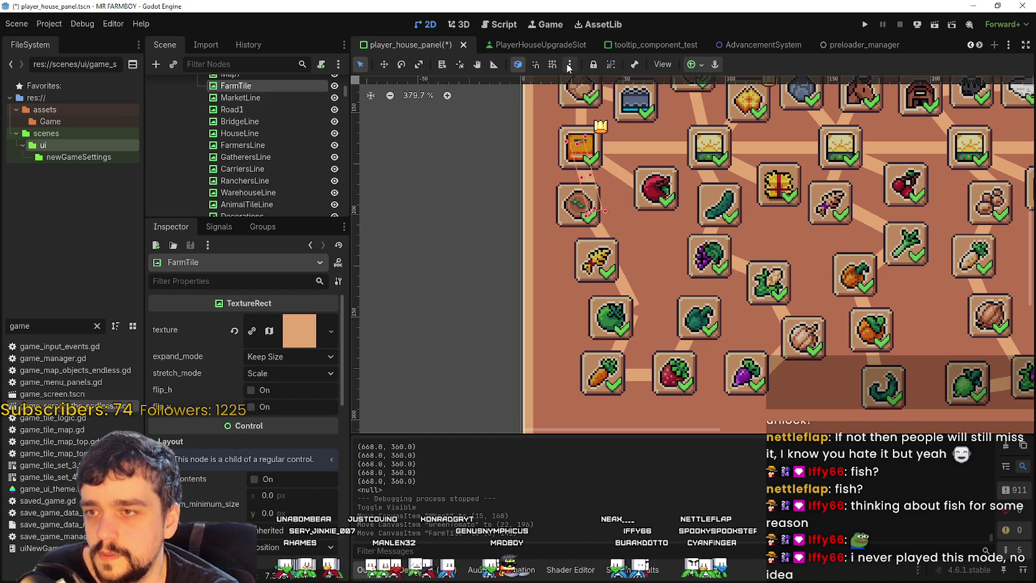
click(402, 64)
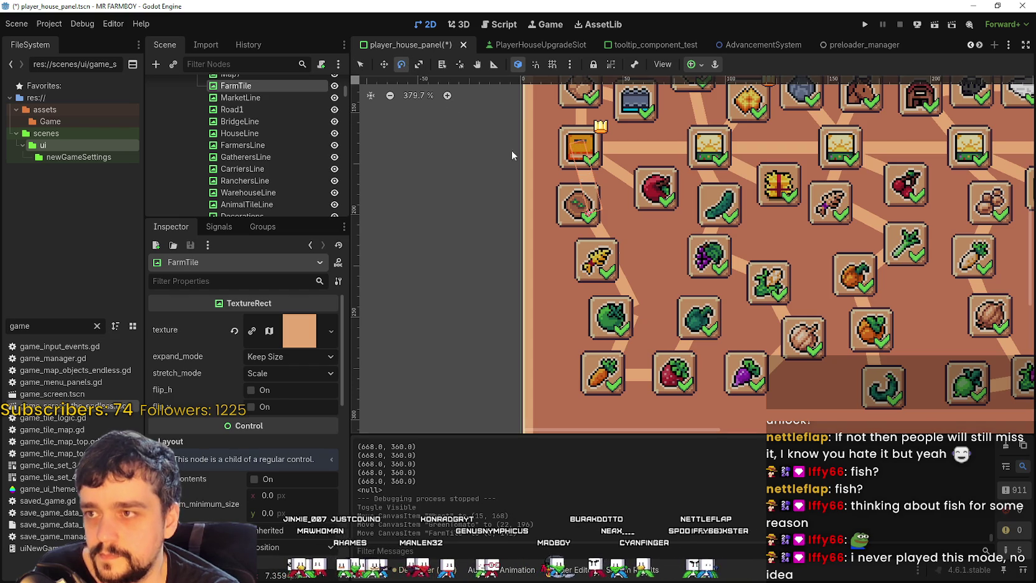
mouse_move(603, 209)
mouse_down()
mouse_move(541, 215)
mouse_move(566, 165)
mouse_move(607, 212)
mouse_up()
mouse_move(608, 200)
mouse_down()
mouse_move(584, 158)
mouse_move(585, 171)
mouse_up()
key(e)
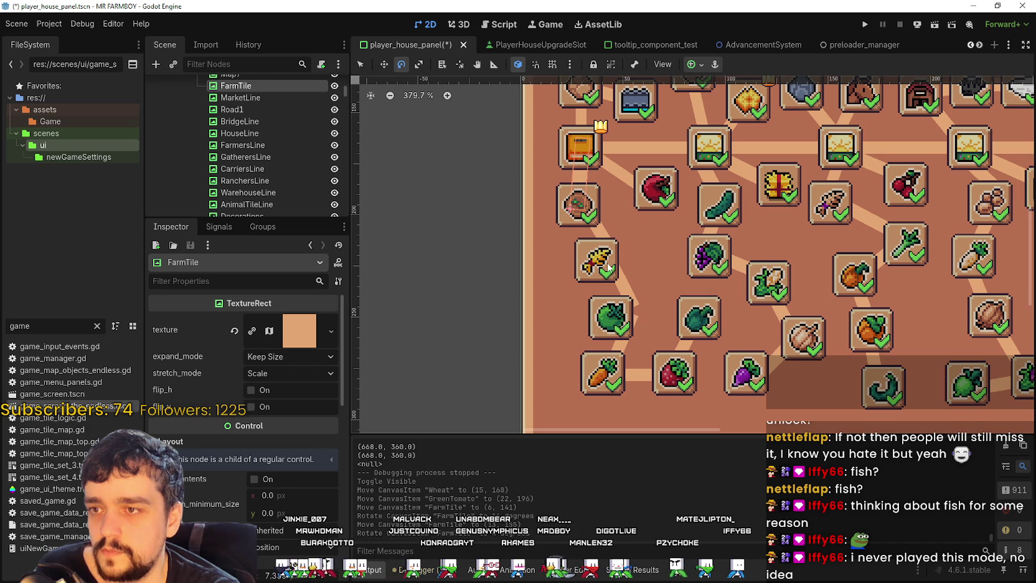
key(q)
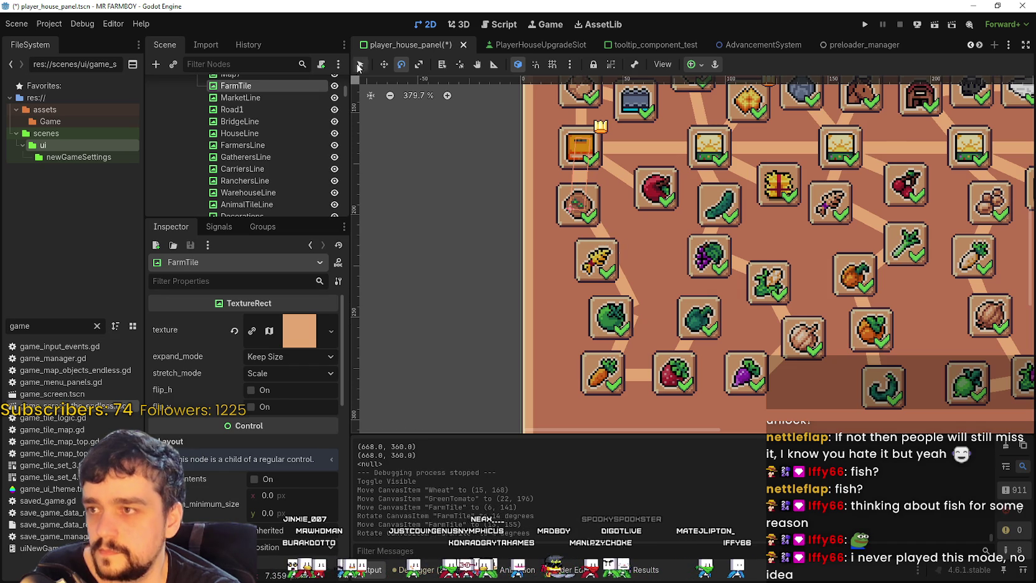
Shift the Wheat, GreenTomato and Carrot connecting lines to meet their slots.
click(602, 236)
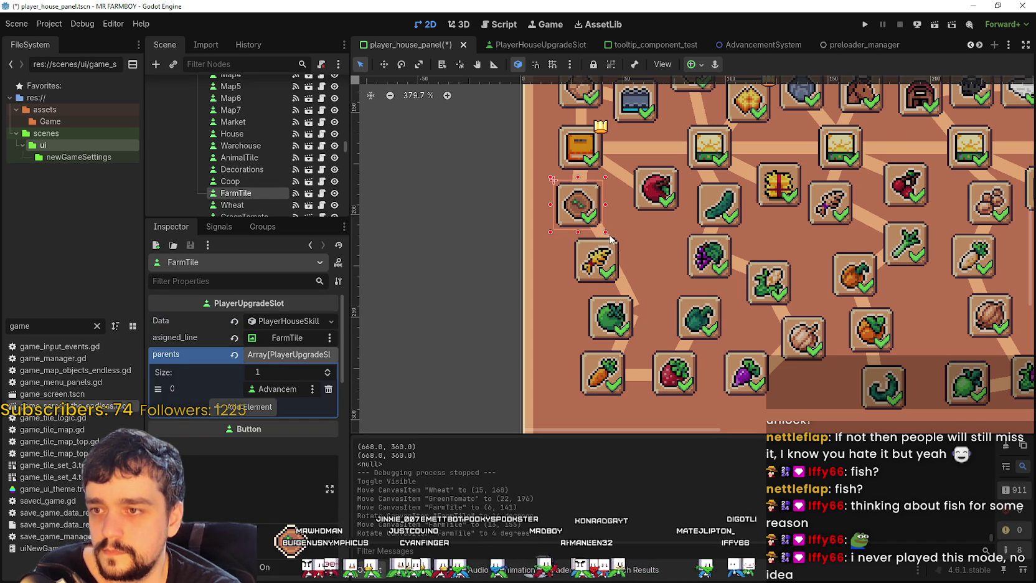
click(602, 237)
click(604, 252)
drag(599, 238, 569, 218)
click(635, 299)
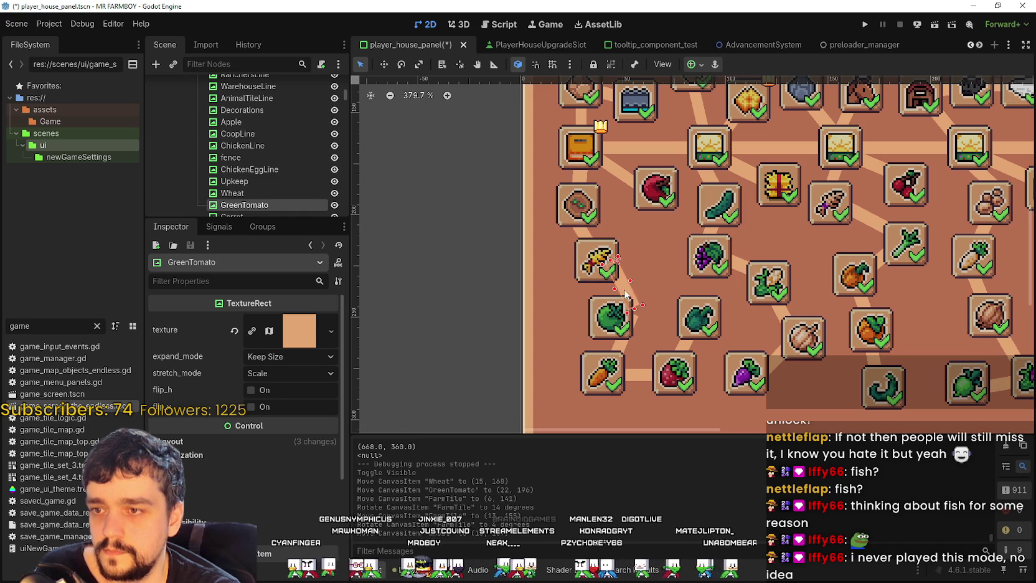
drag(626, 294, 607, 290)
click(625, 350)
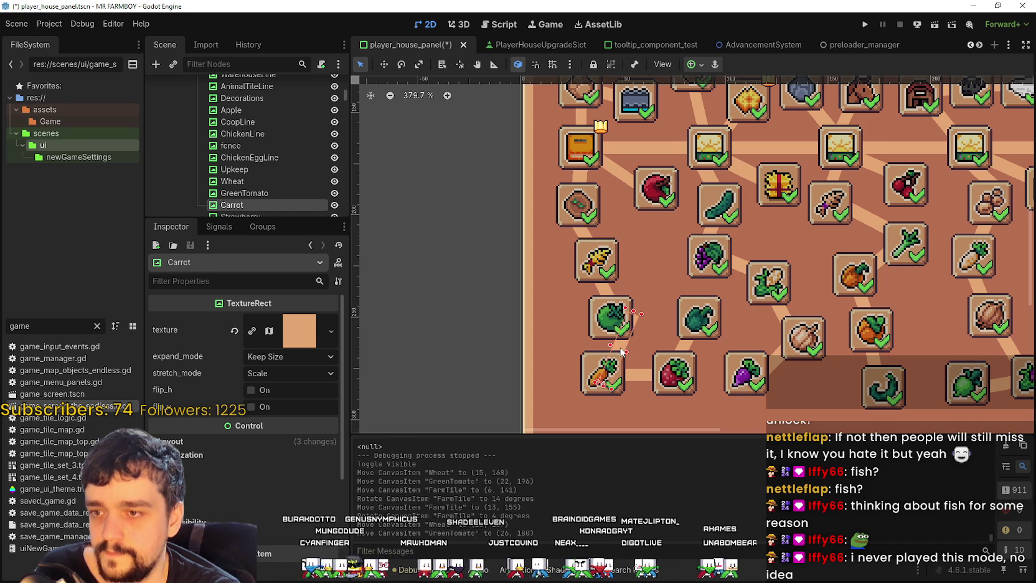
drag(623, 351, 615, 341)
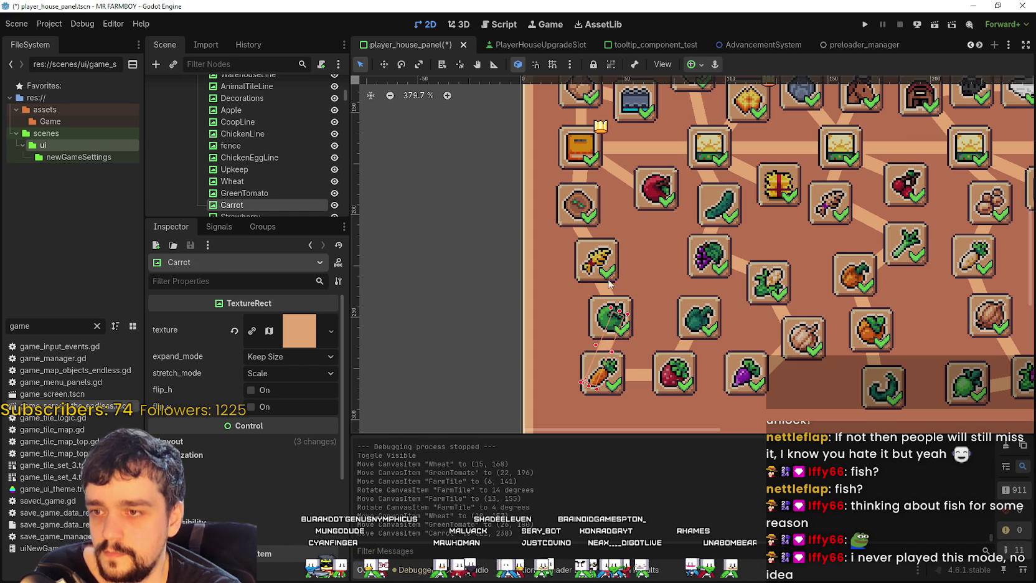
Reposition the Apple slot down-left beside the crowned tile.
click(647, 193)
drag(648, 193, 627, 206)
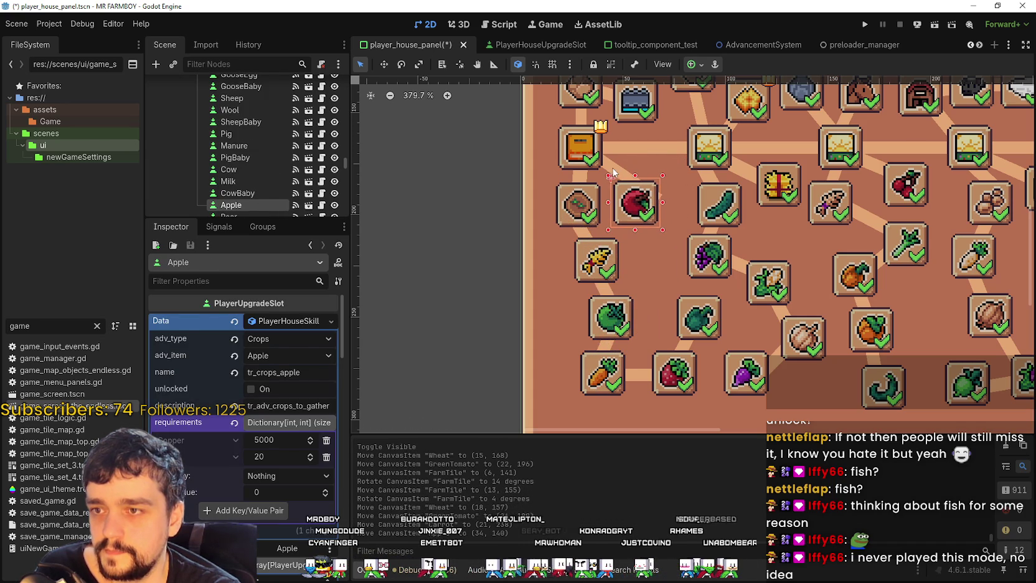
click(613, 173)
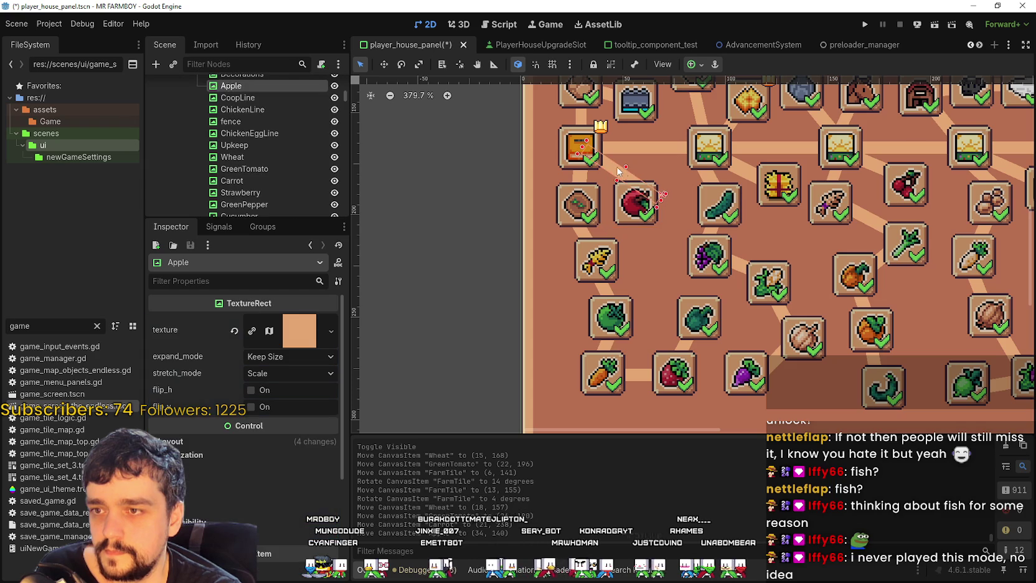
drag(630, 214, 644, 234)
click(401, 64)
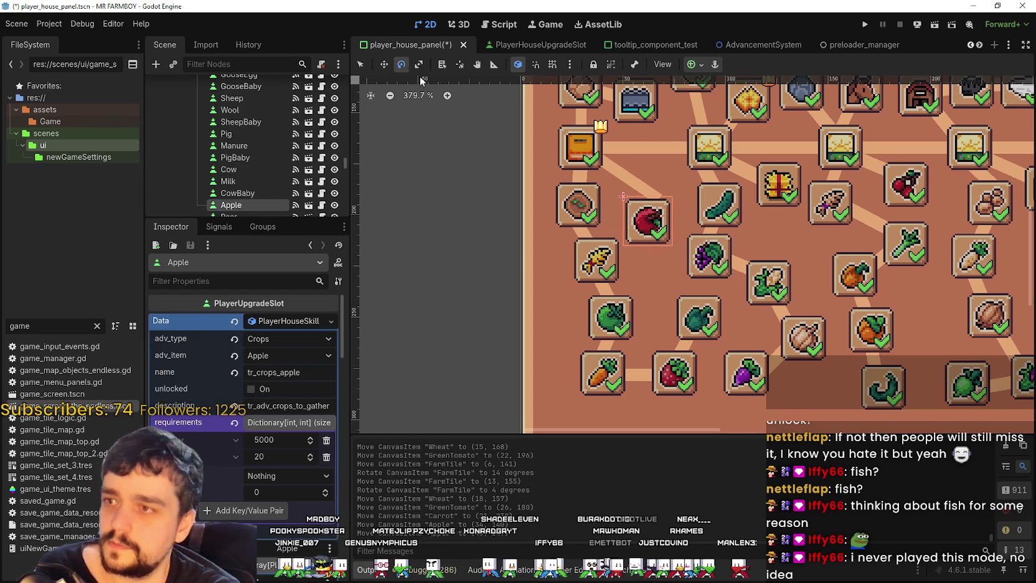
click(657, 192)
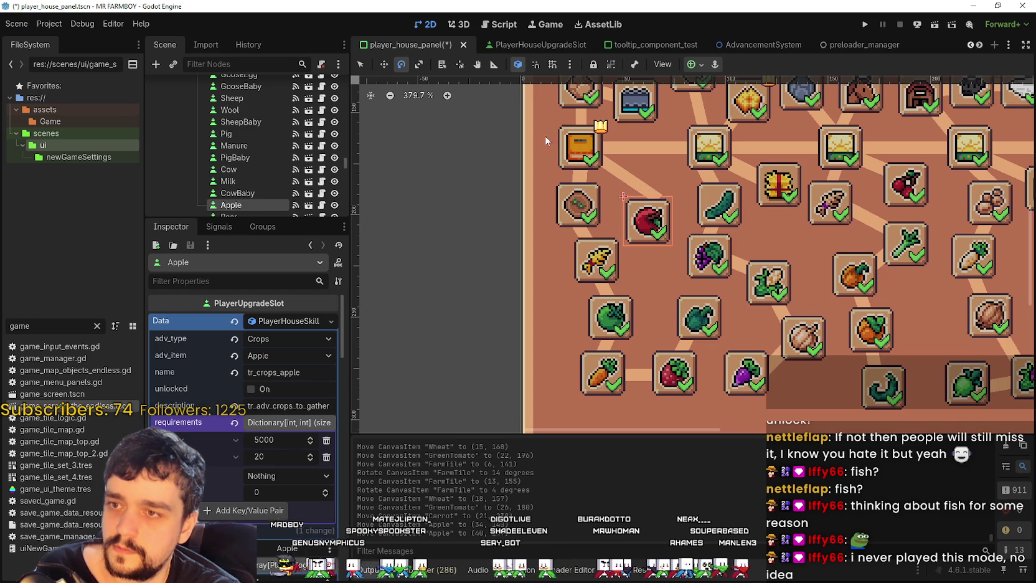
click(361, 64)
click(628, 176)
Rotate the Apple connecting line about 8° and nudge it 2 px right toward Apple.
click(402, 65)
mouse_move(655, 199)
mouse_down()
mouse_move(675, 190)
mouse_move(683, 208)
mouse_move(596, 168)
mouse_up()
click(384, 64)
click(401, 64)
drag(659, 213, 649, 221)
scroll(647, 160, down, 2)
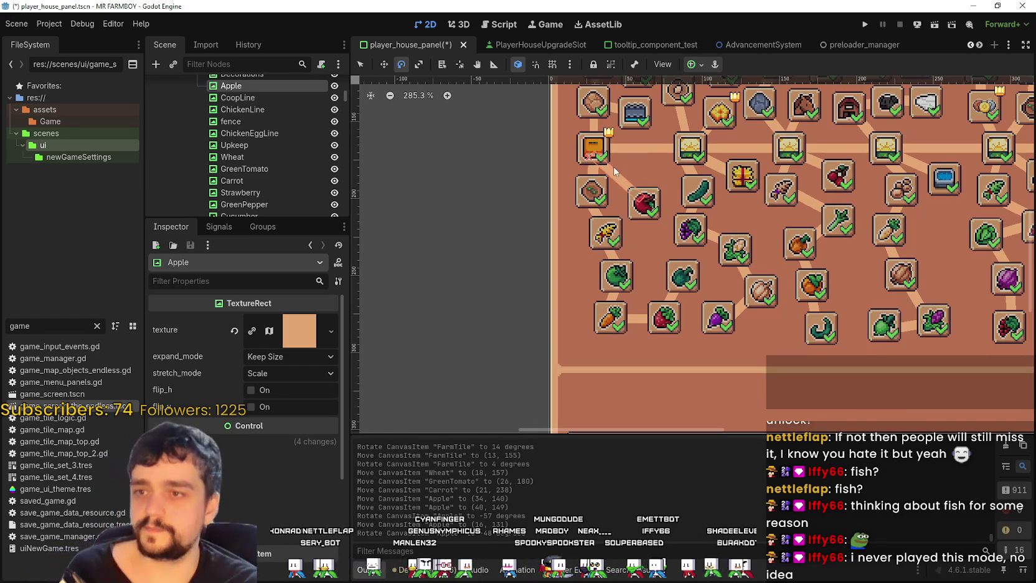
click(384, 64)
drag(613, 174, 645, 190)
Select the Apple slot's overlapping Apple2 copy.
click(401, 64)
scroll(645, 190, up, 2)
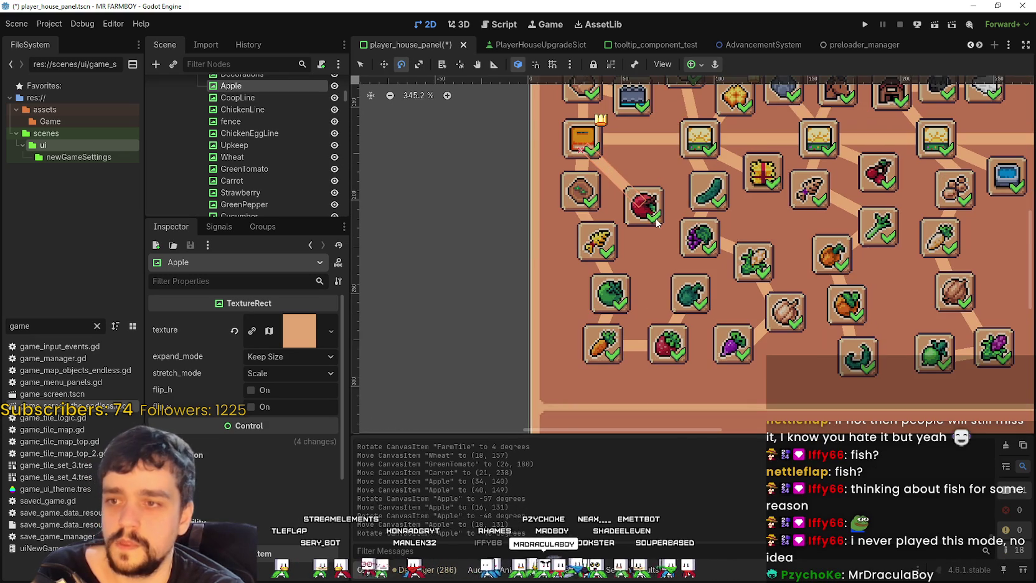
click(360, 65)
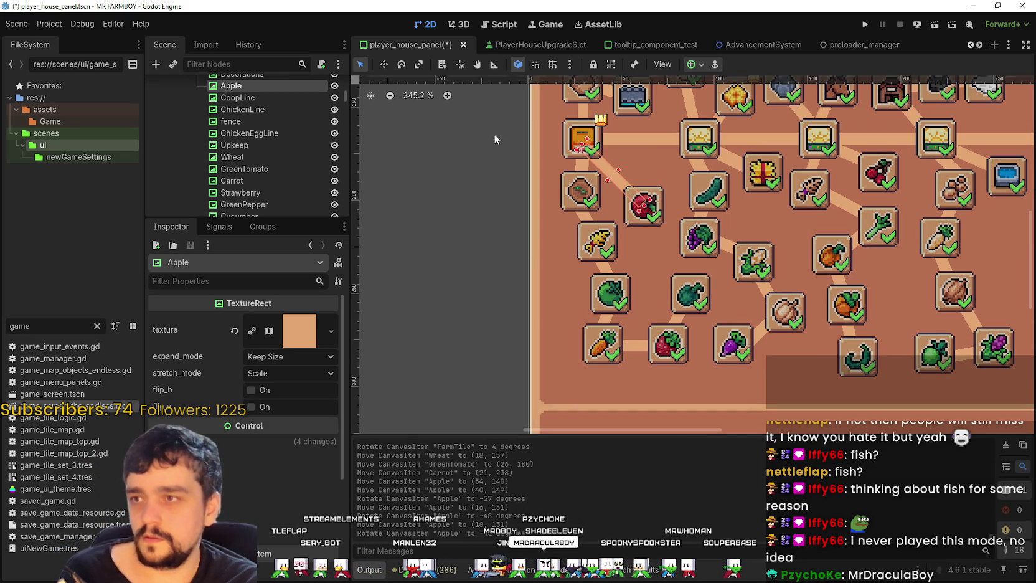
click(655, 220)
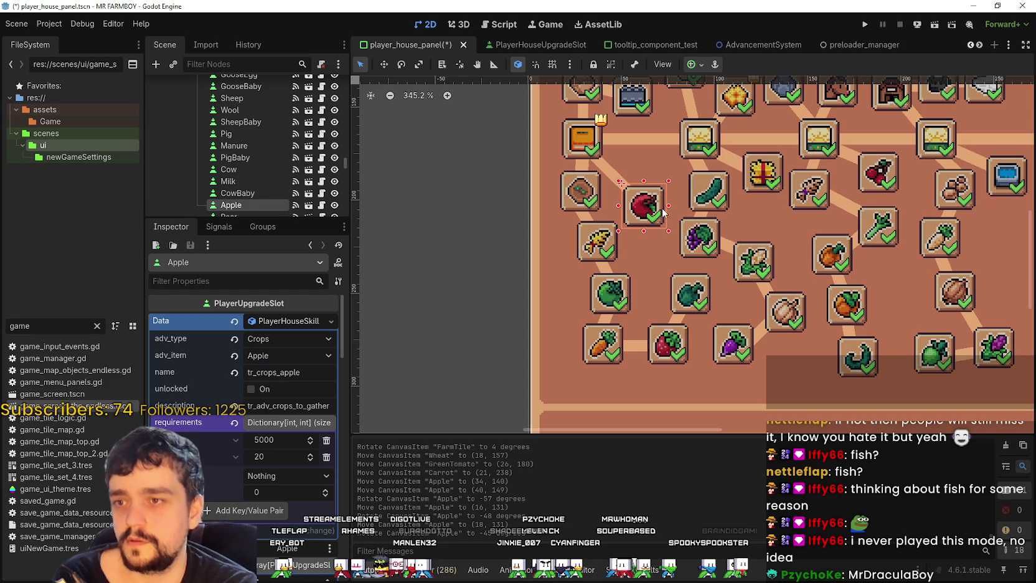
click(655, 219)
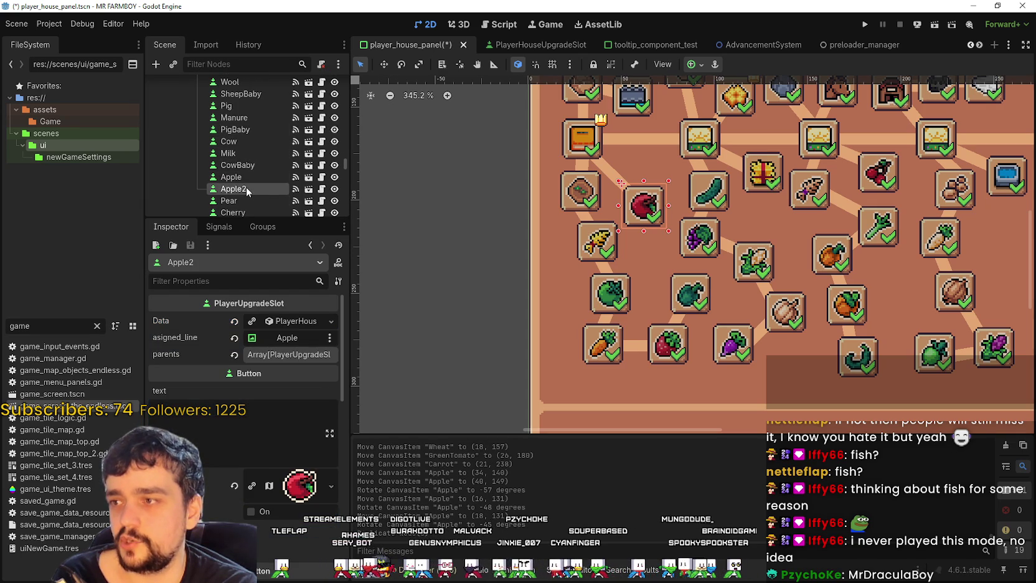
Rename the Apple2 copy to Fish and move it about 21 px above Apple.
double_click(245, 193)
text(Fish)
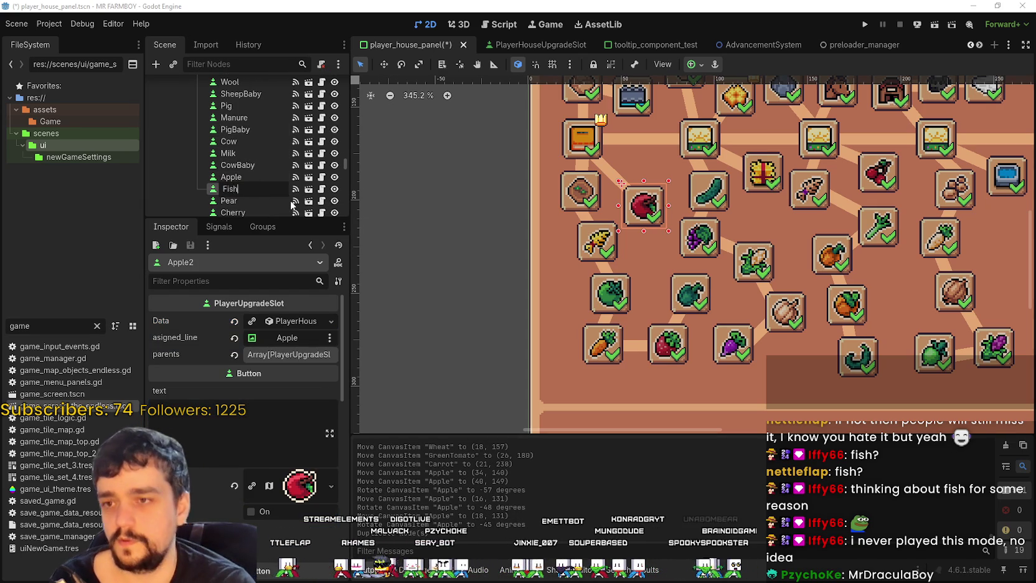
key(Escape)
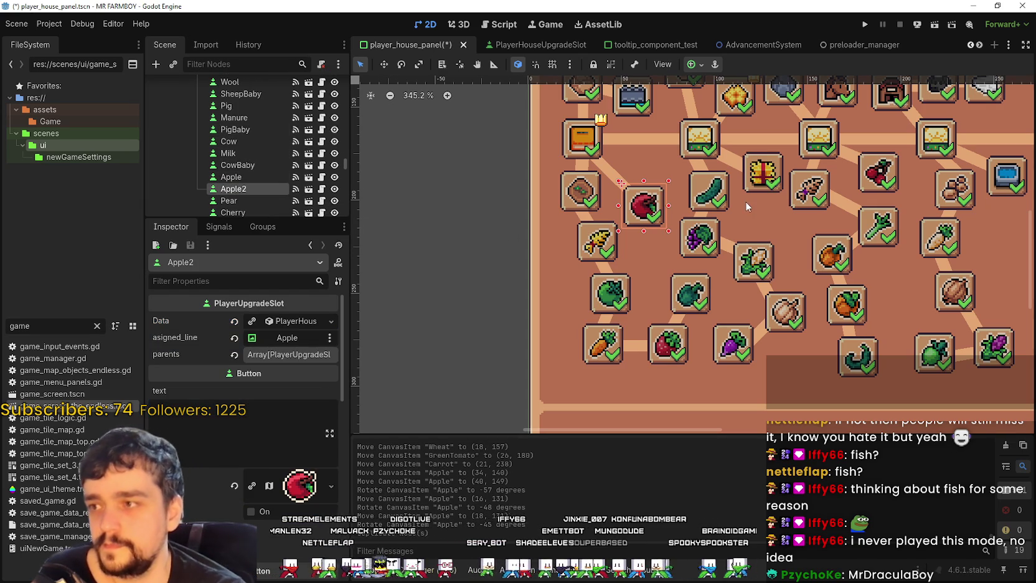
mouse_move(647, 210)
mouse_down()
mouse_move(644, 166)
mouse_move(653, 169)
mouse_up()
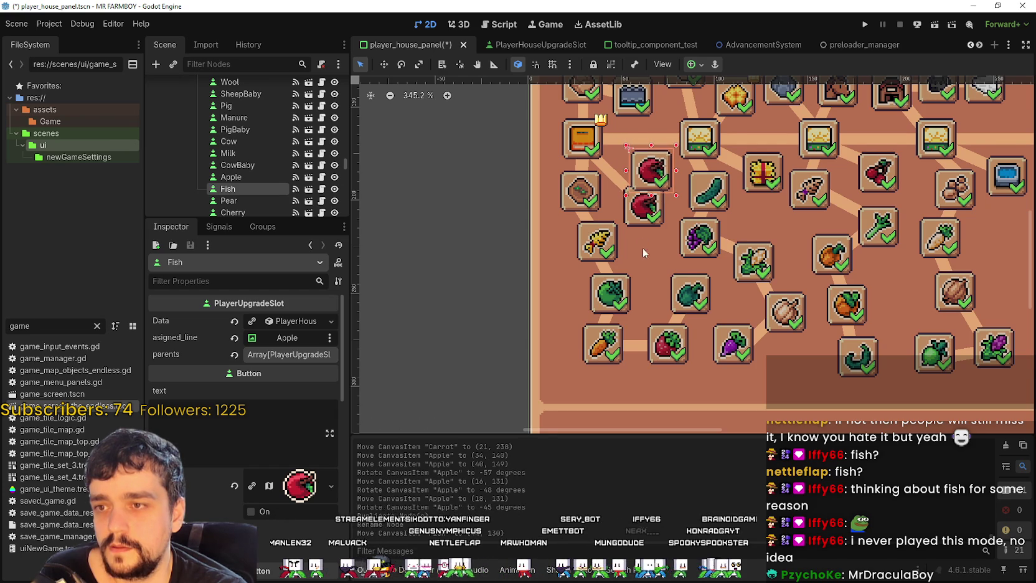
scroll(635, 278, down, 5)
scroll(662, 294, up, 6)
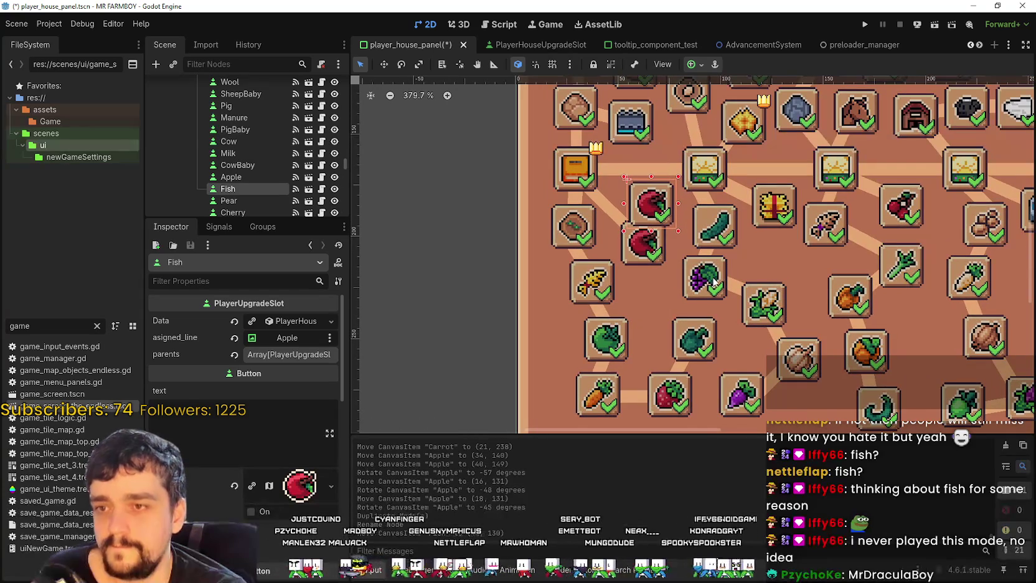
scroll(718, 243, down, 1)
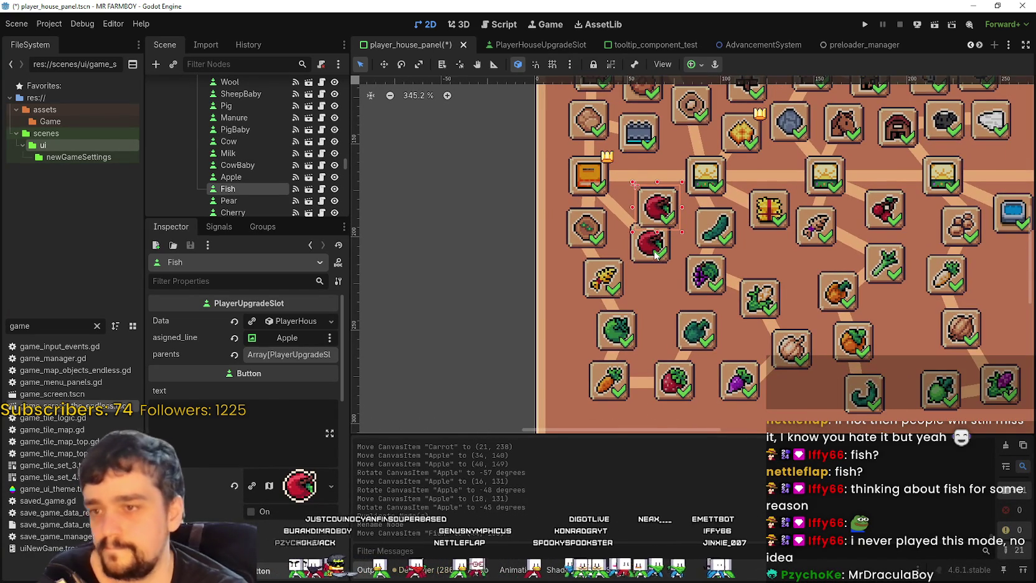
click(655, 255)
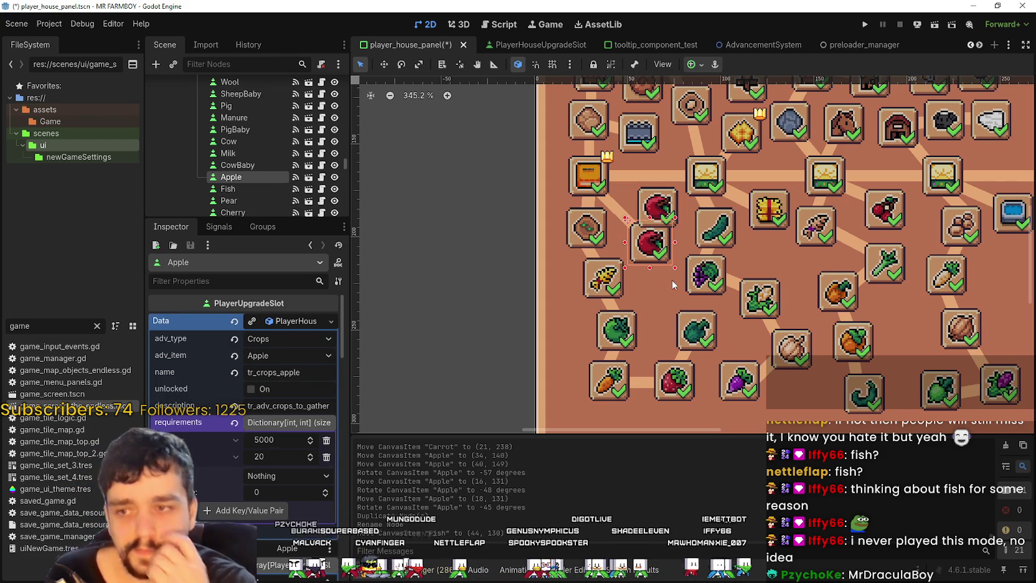
click(666, 204)
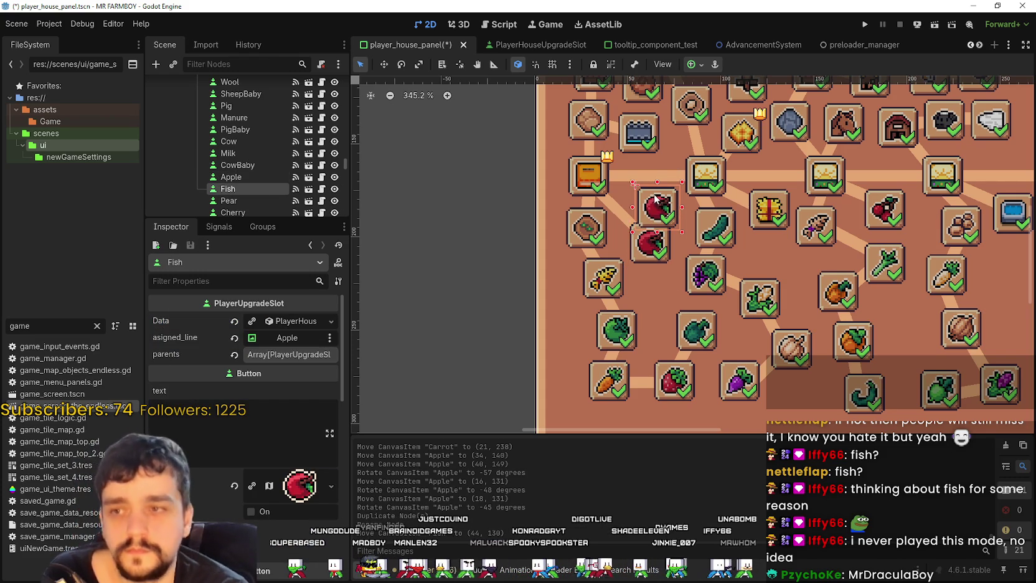
Duplicate the Apple connecting line and name the copy Fish.
click(619, 218)
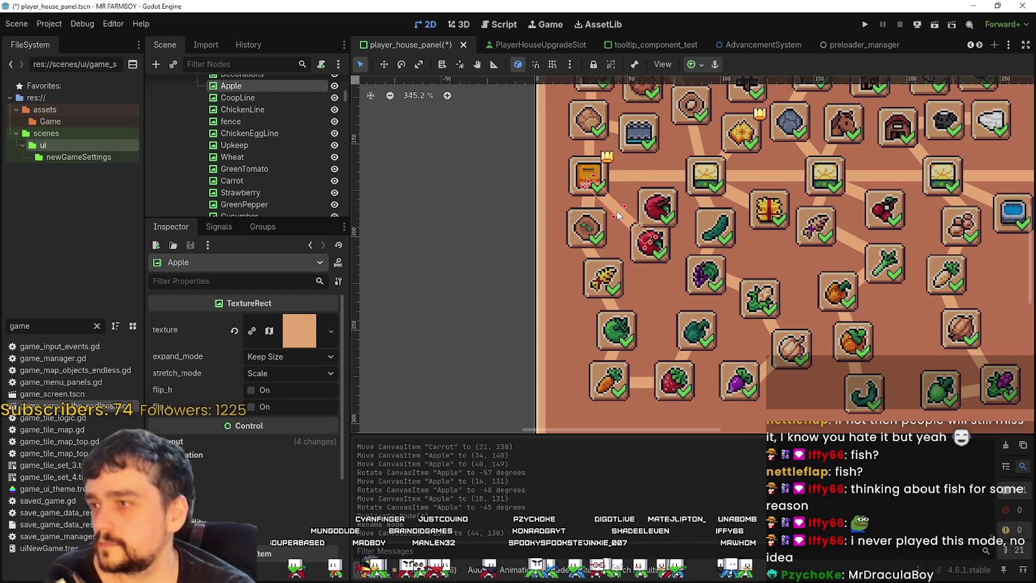
key(ctrl+d)
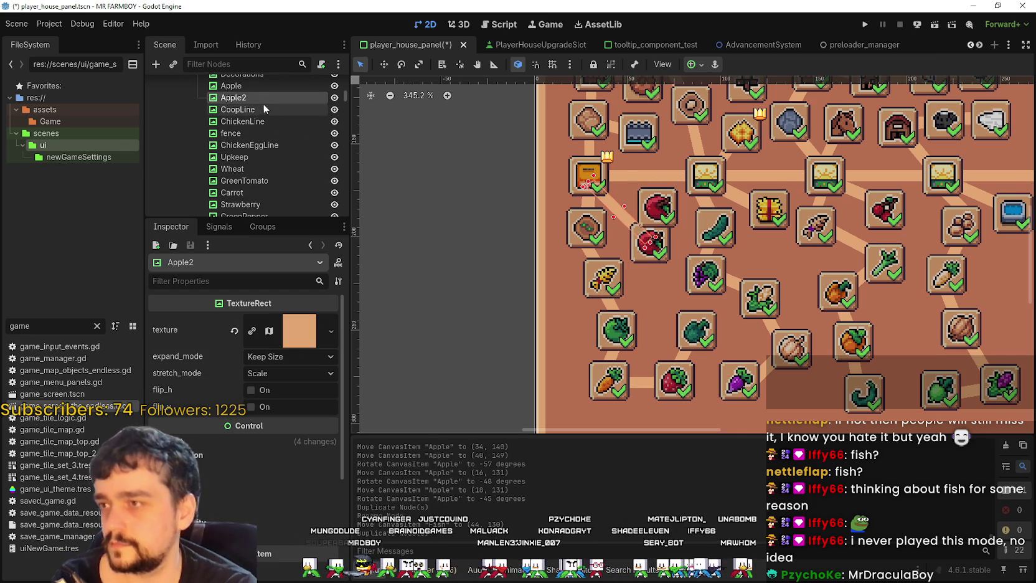
double_click(262, 97)
text(Fish)
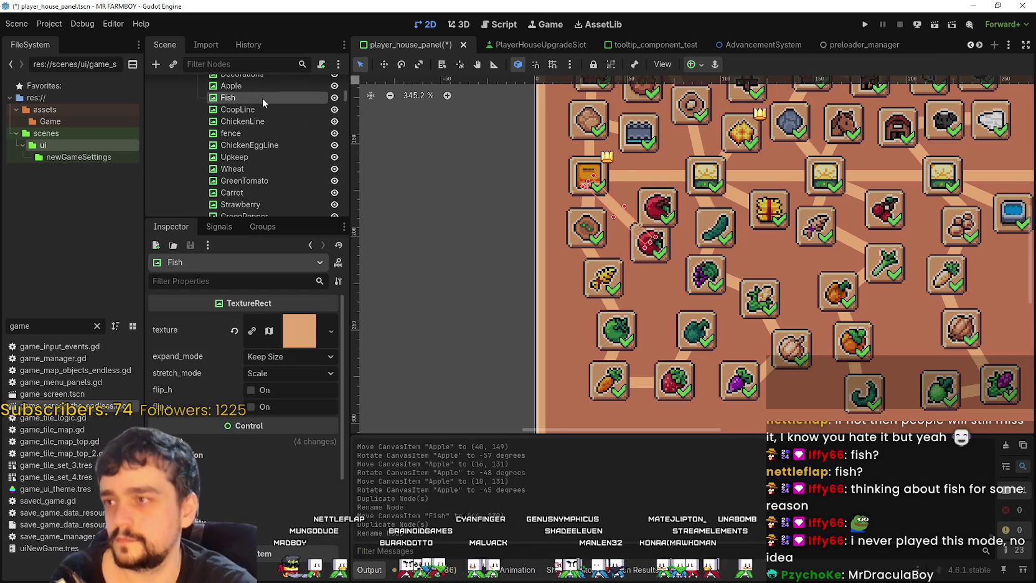
key(Return)
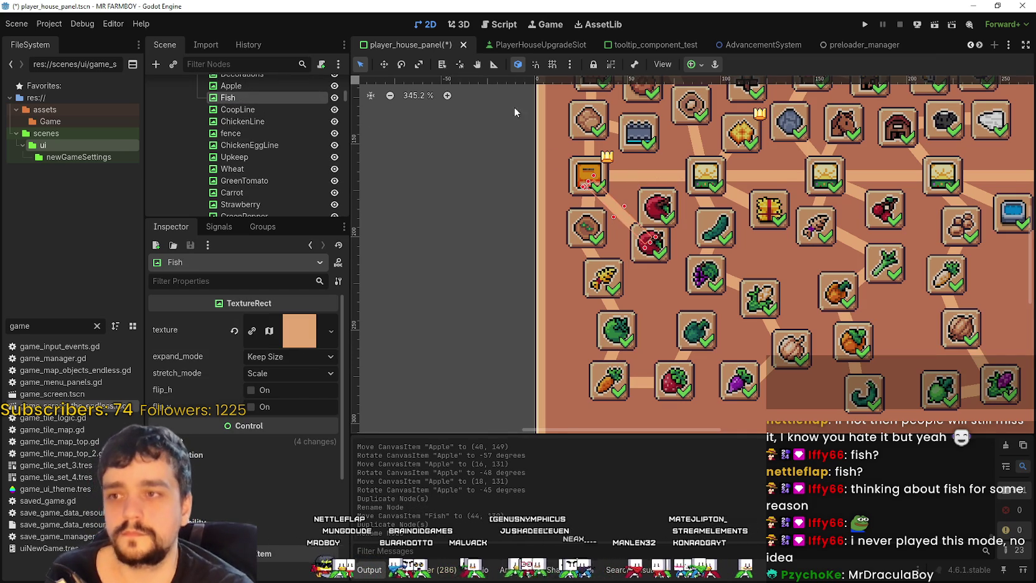
click(384, 63)
Place the Fish line at (16, 125) angled -44°, then open the Fish slot's asigned_line node picker.
drag(621, 220, 616, 195)
click(401, 64)
drag(650, 231, 654, 203)
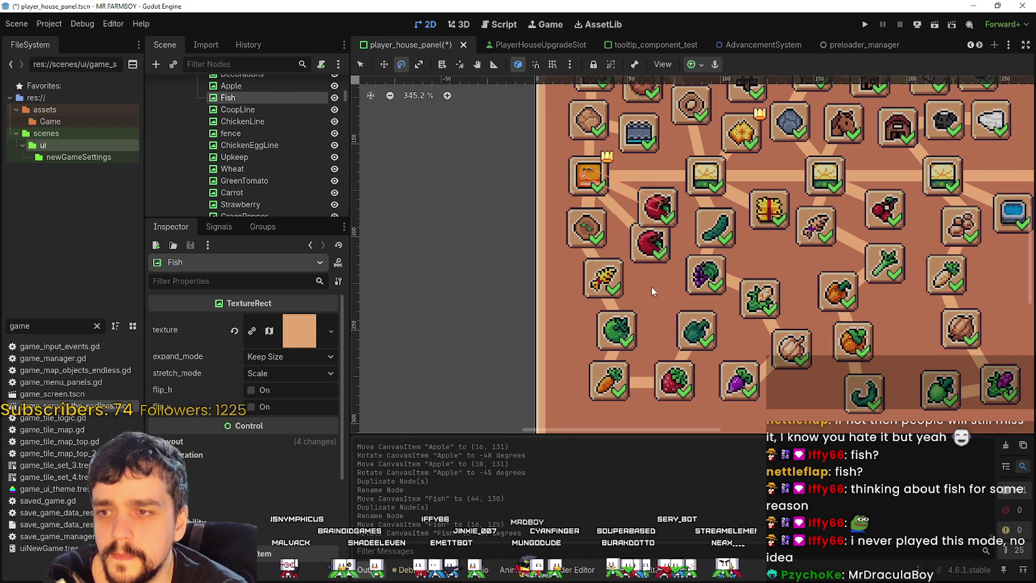
key(q)
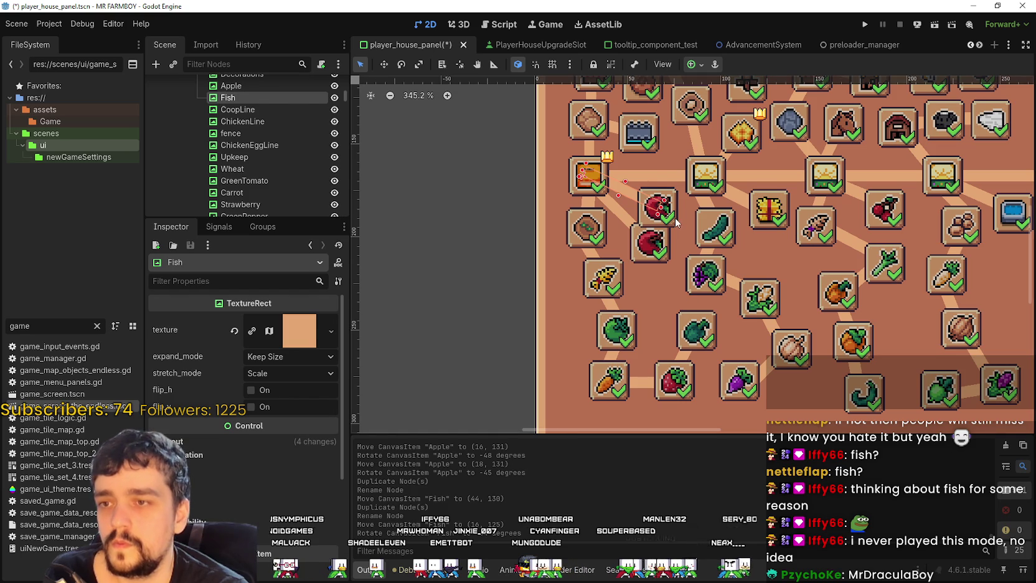
click(677, 223)
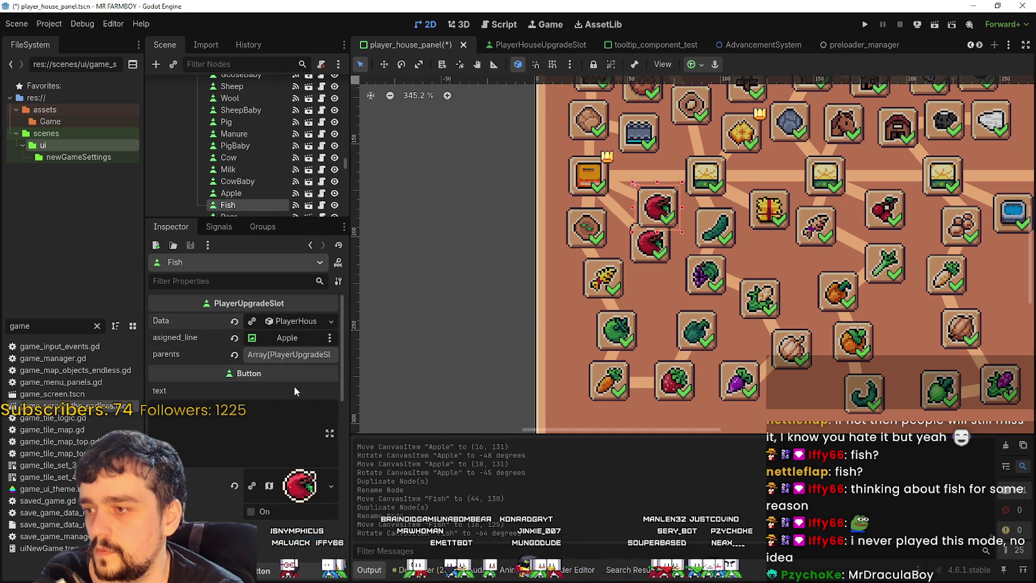
click(287, 340)
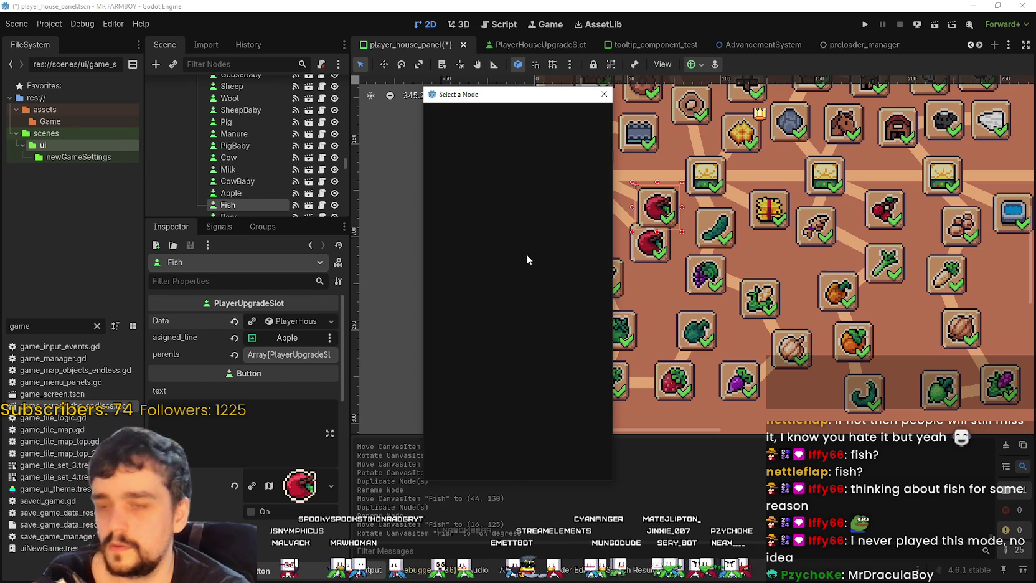
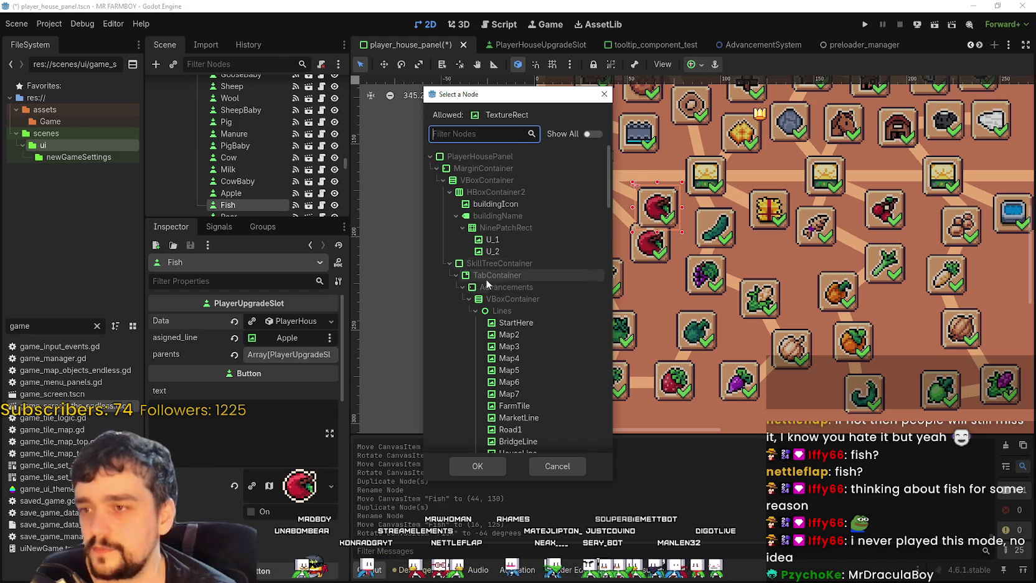
Assign the Fish line to the slot by filtering Select a Node for 'fish'.
text(fish)
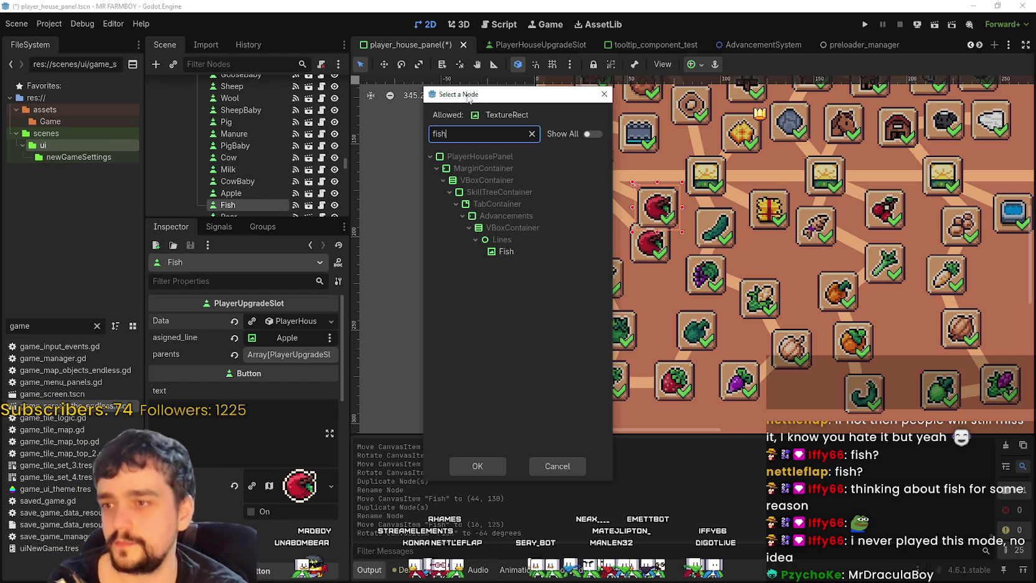
click(531, 251)
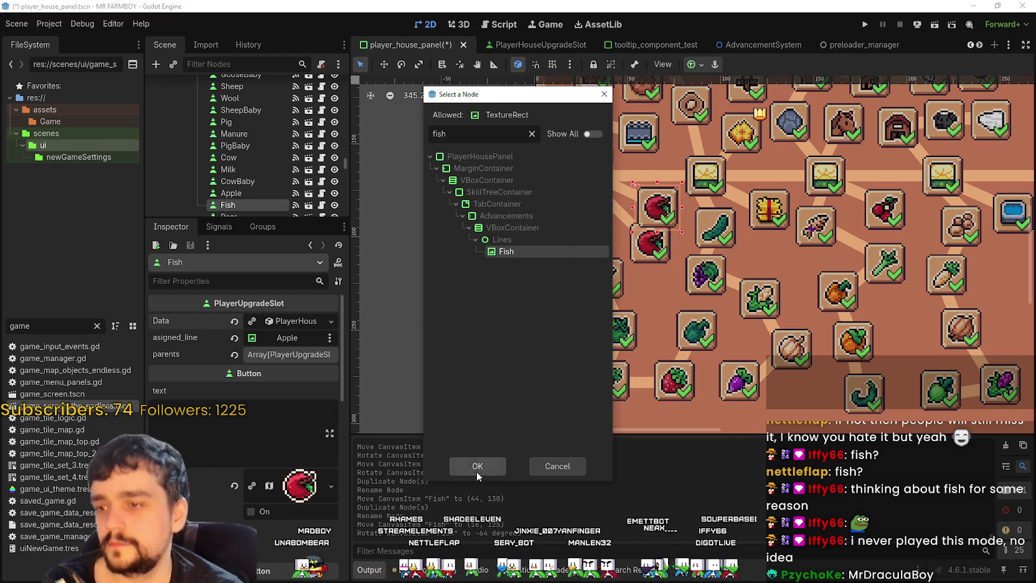
click(475, 468)
Move the Apple connecting line lower and rotate it to a new angle.
scroll(648, 243, up, 1)
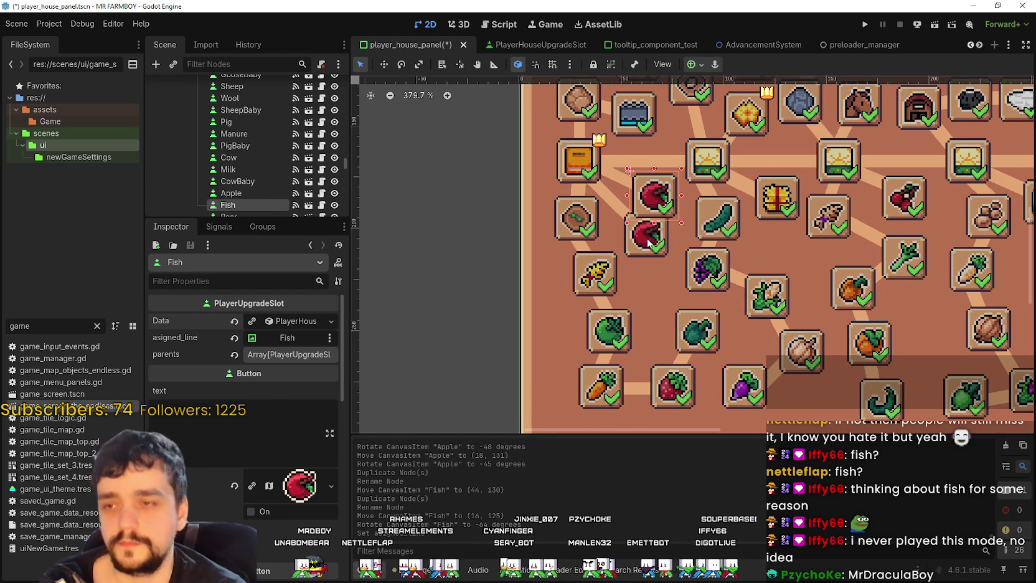
click(646, 243)
drag(646, 243, 650, 266)
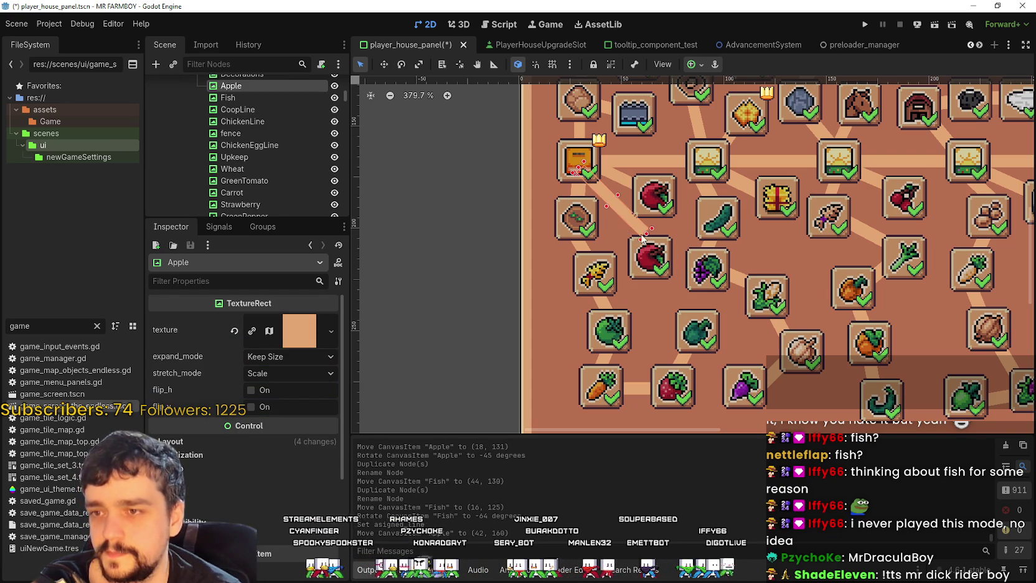
key(e)
drag(604, 242, 660, 249)
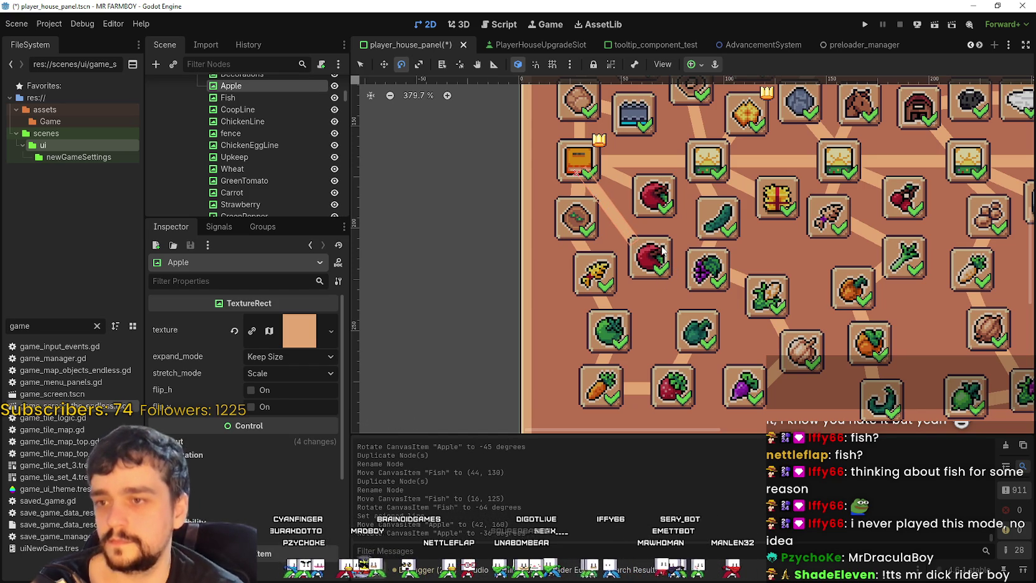
click(361, 64)
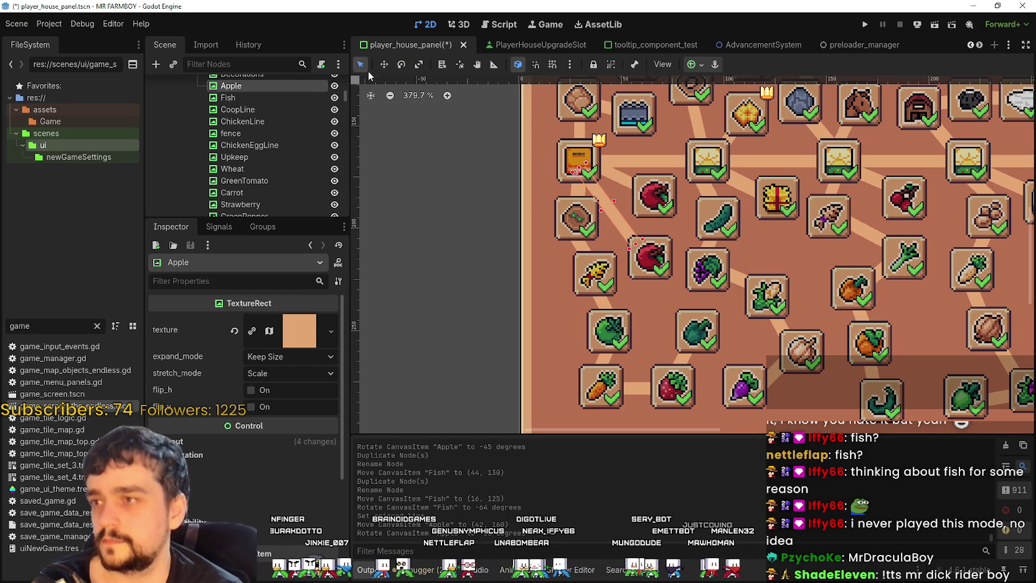
Nudge the Fish upgrade tile into place beside its Fish connecting line.
click(660, 264)
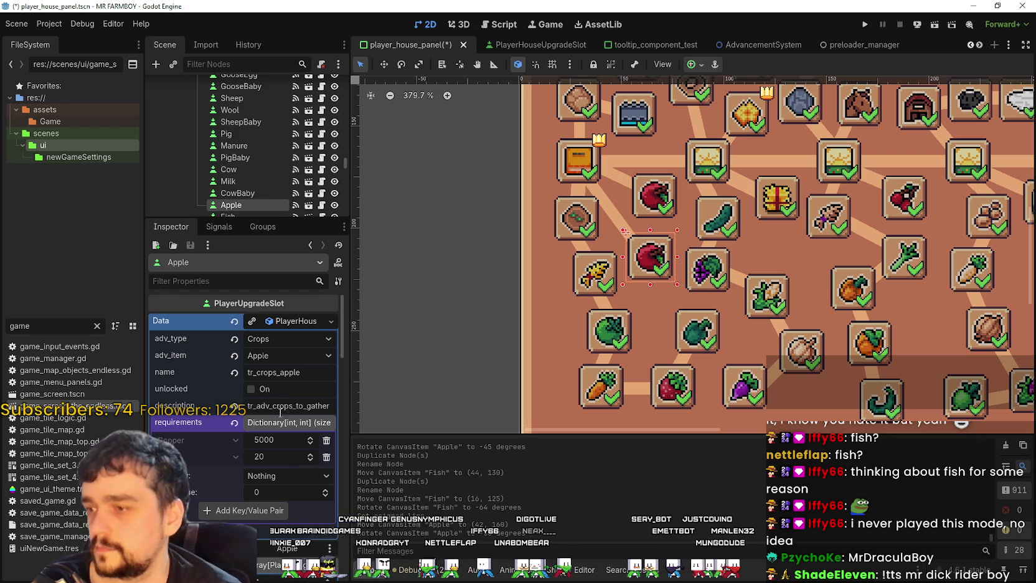
click(274, 322)
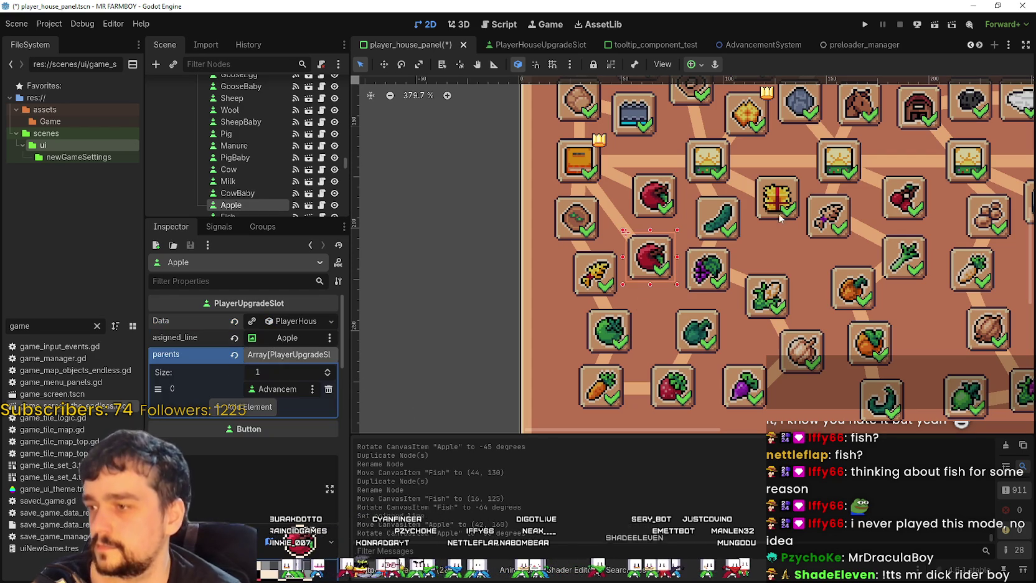
click(665, 189)
drag(654, 202, 659, 219)
click(615, 178)
click(663, 218)
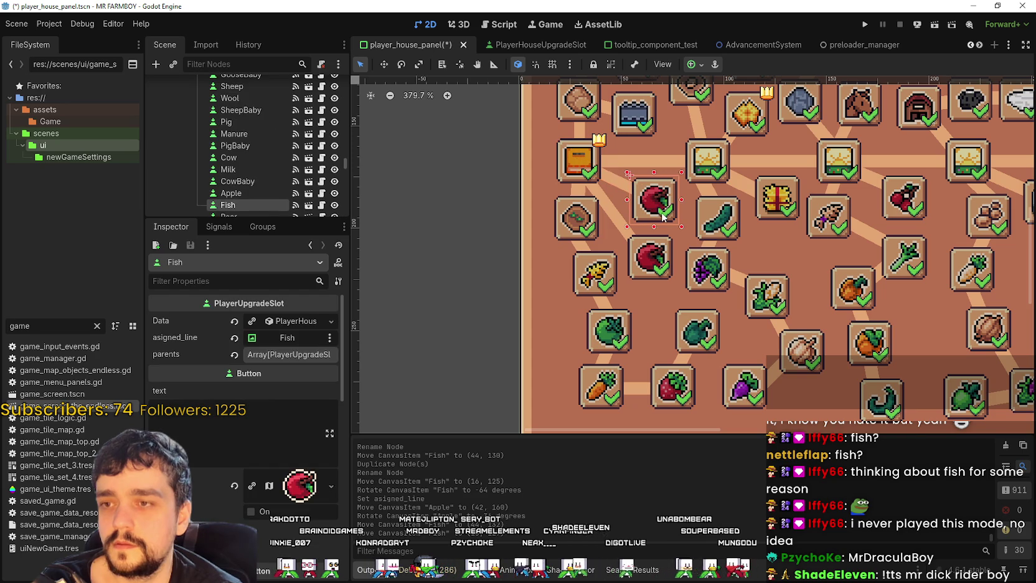
Set the Fish slot's AtlasTexture region to the fish-head tile in the Region Editor.
scroll(690, 303, up, 1)
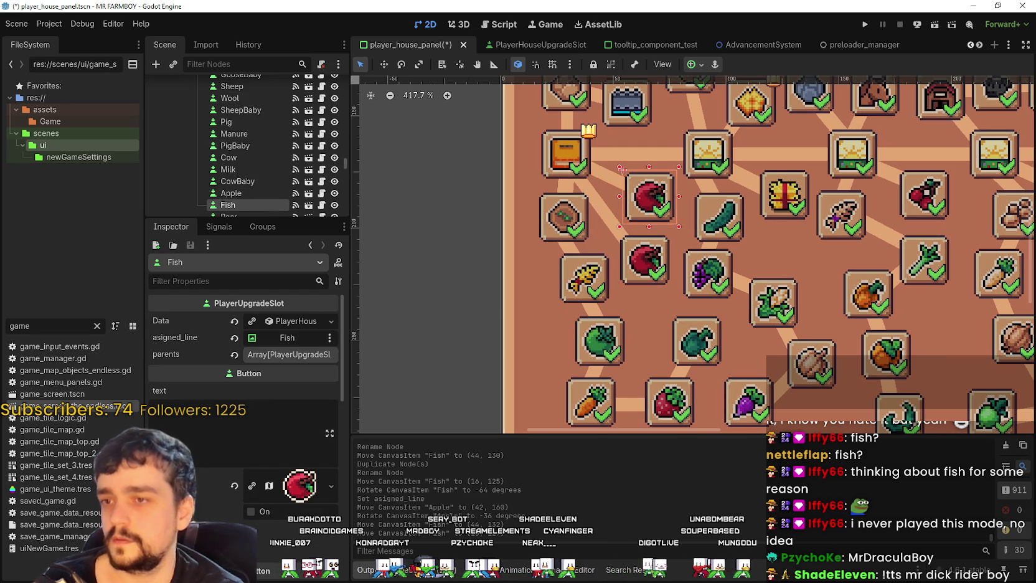
click(300, 484)
click(255, 528)
scroll(514, 247, down, 6)
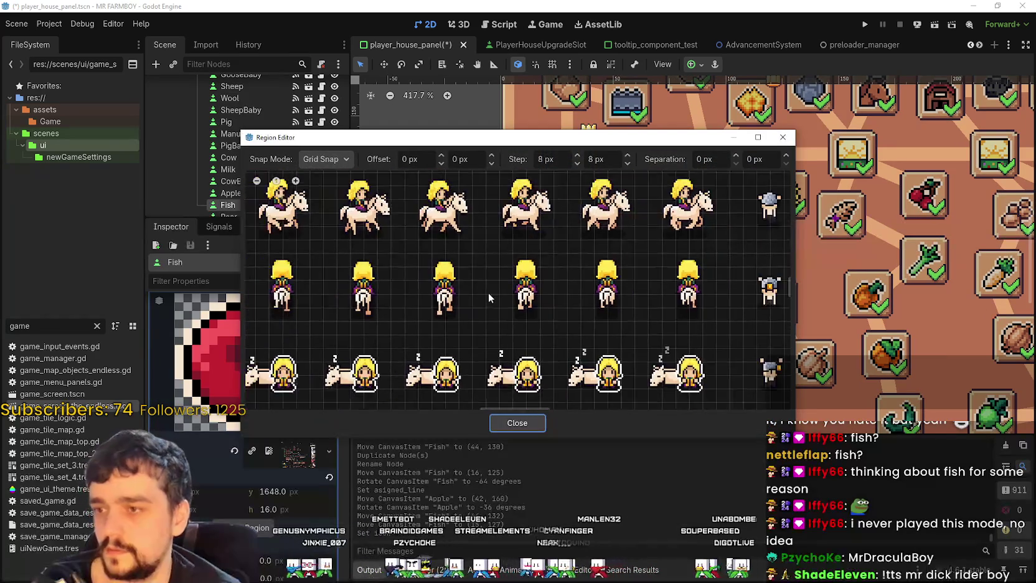
scroll(309, 382, down, 3)
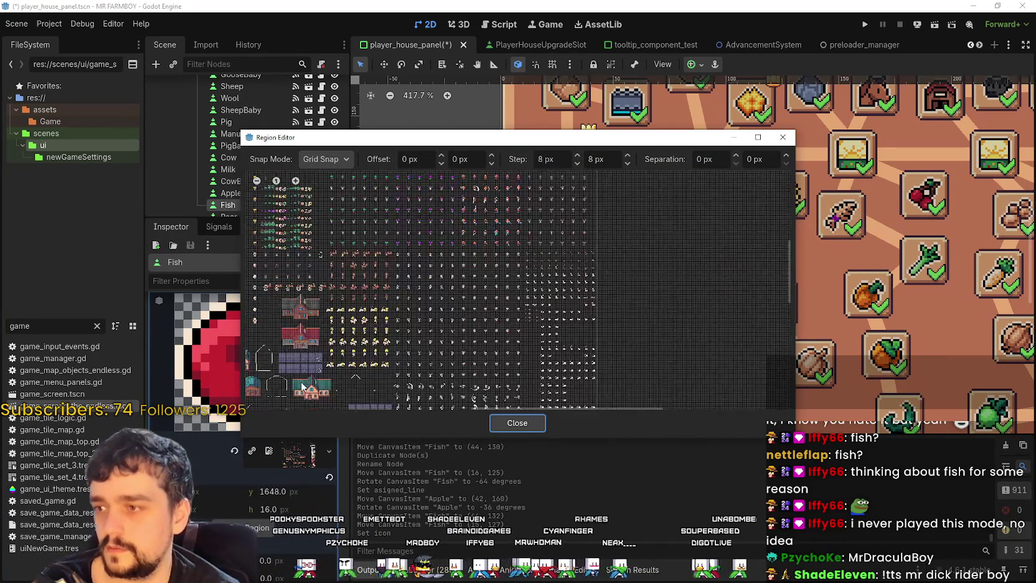
scroll(606, 250, up, 3)
scroll(531, 278, up, 4)
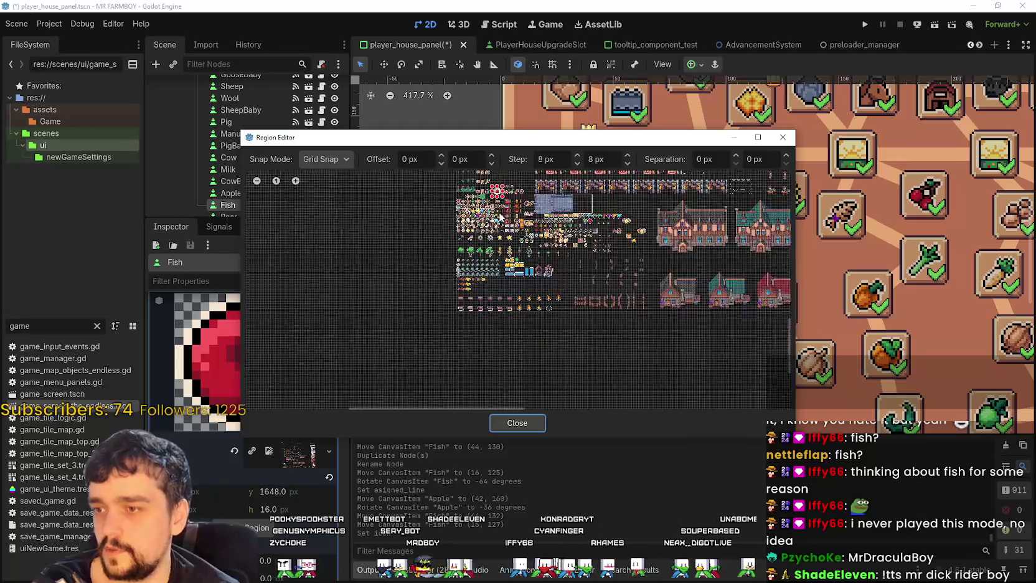
scroll(496, 294, up, 4)
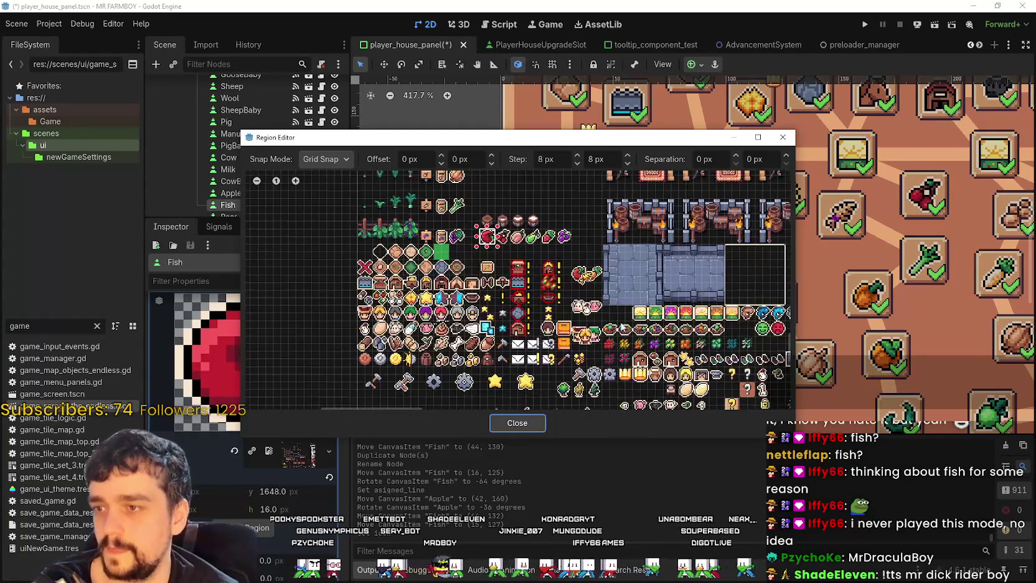
scroll(512, 312, up, 2)
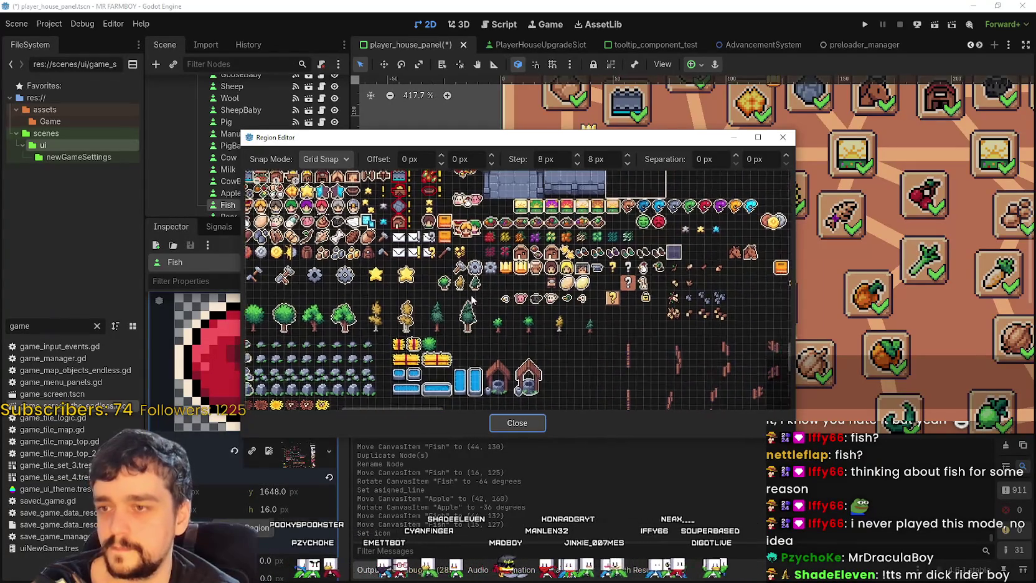
drag(502, 247, 523, 269)
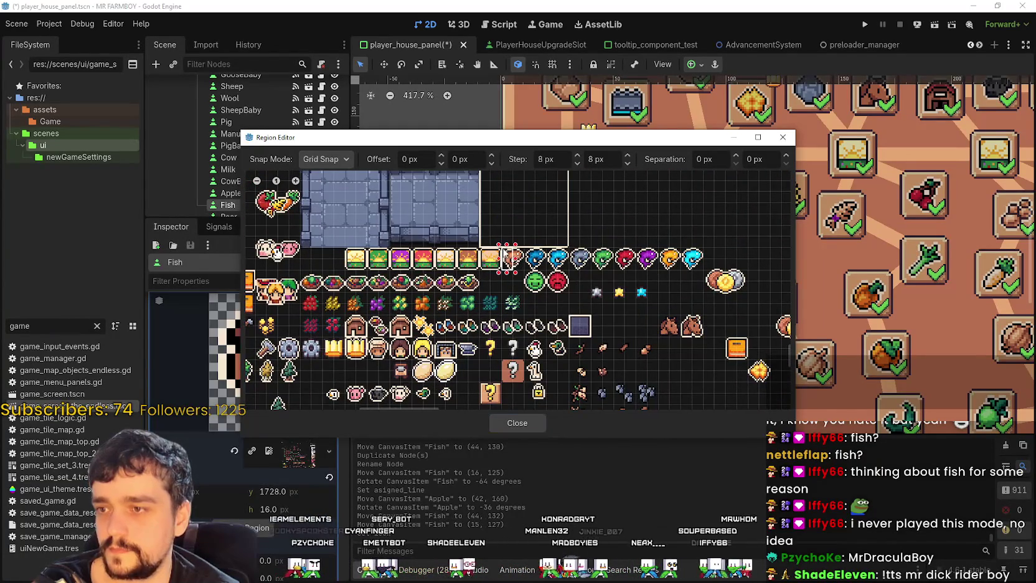
click(516, 423)
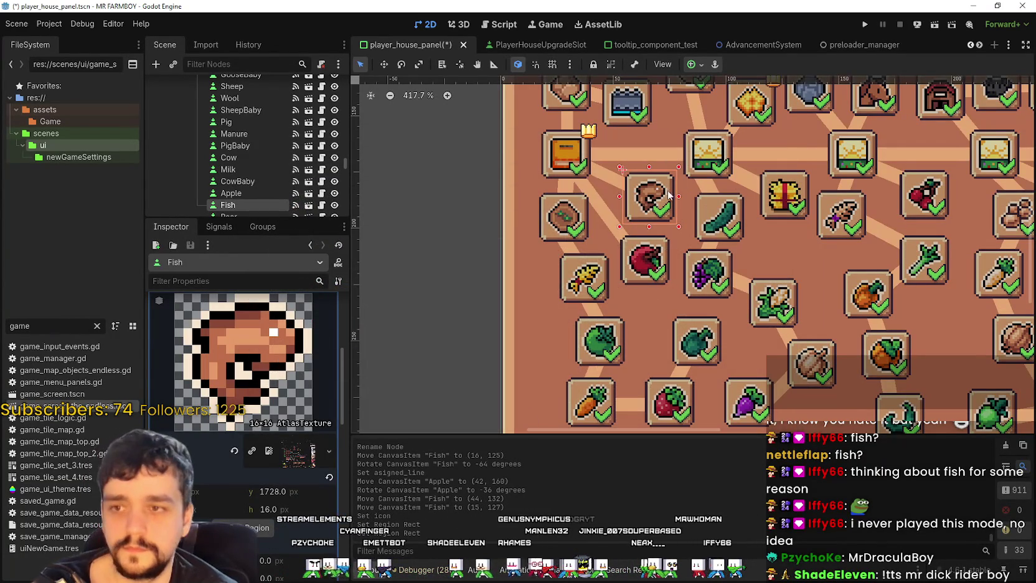
click(287, 452)
scroll(296, 461, up, 2)
scroll(296, 470, up, 2)
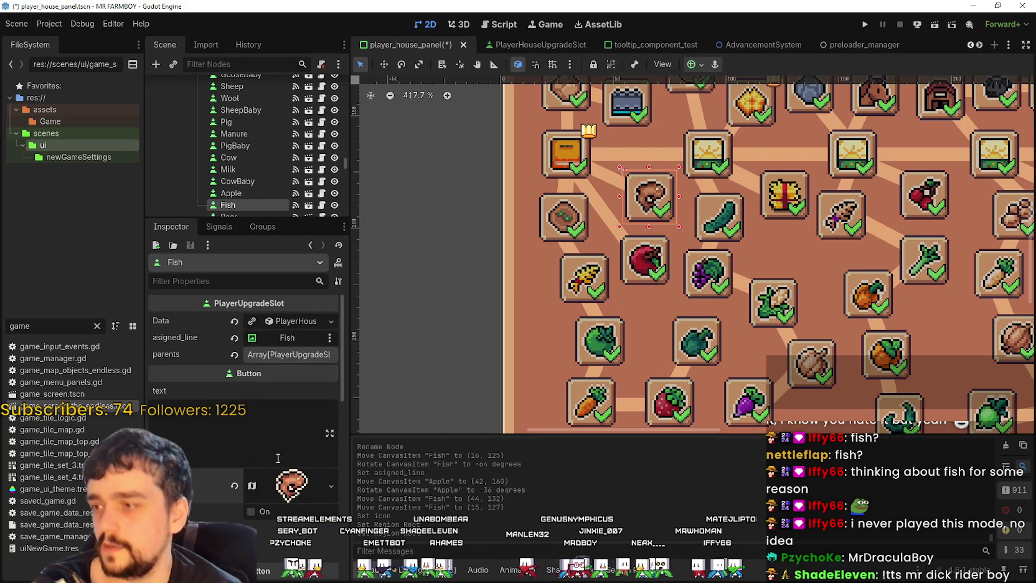
Compare the Fish slot's parents and settings against the Apple slot.
click(286, 357)
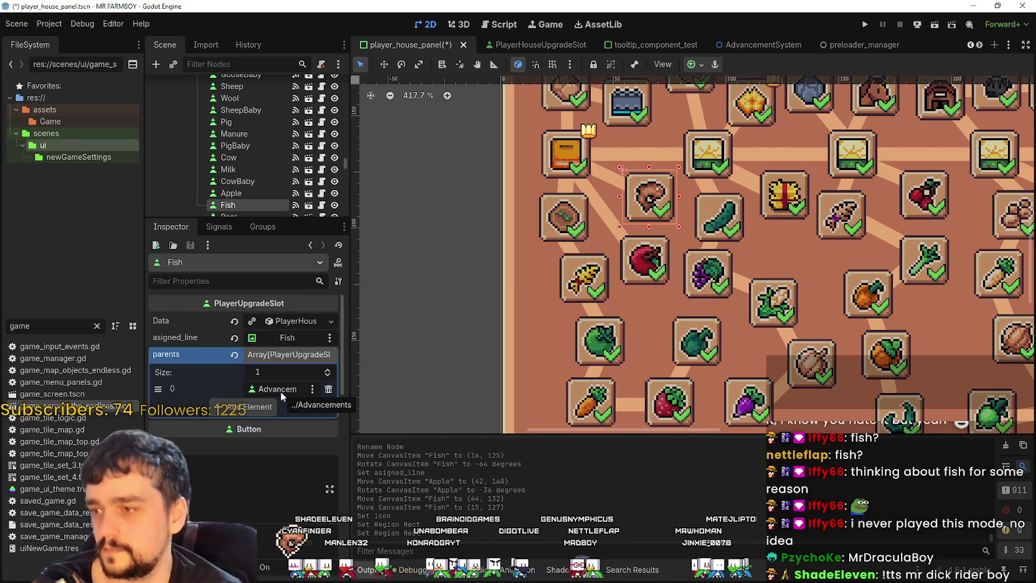
click(292, 356)
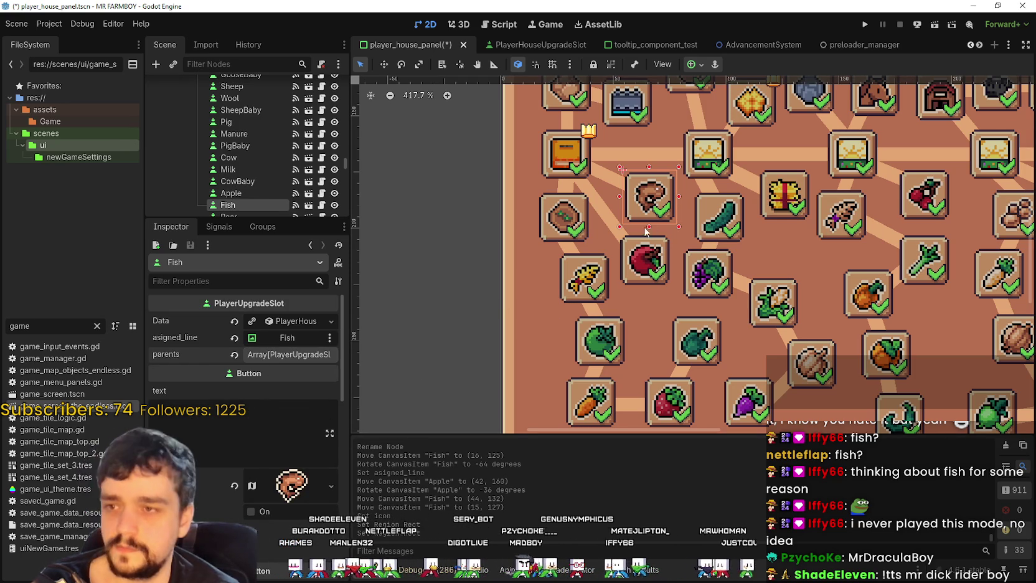
click(650, 256)
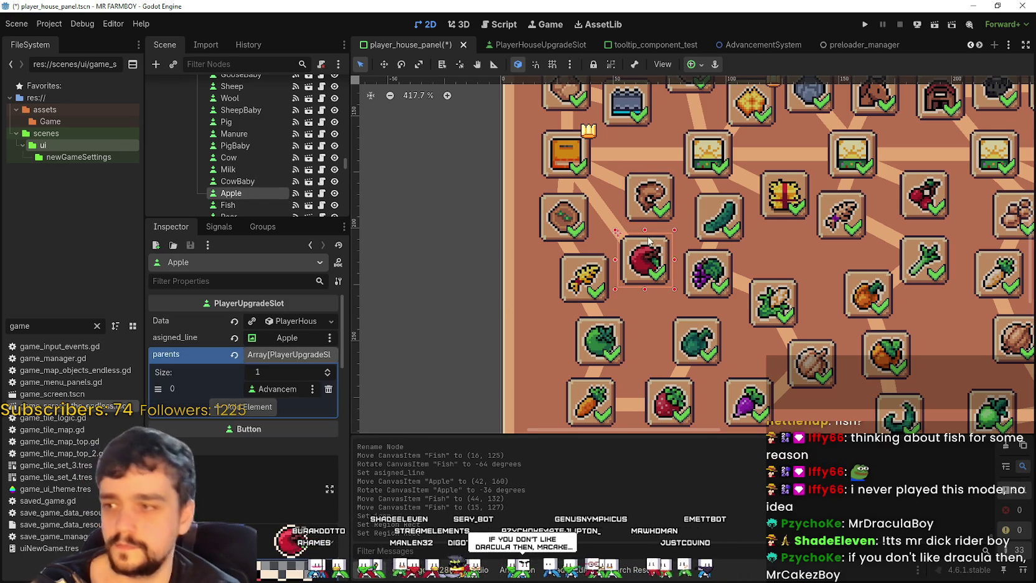
click(654, 201)
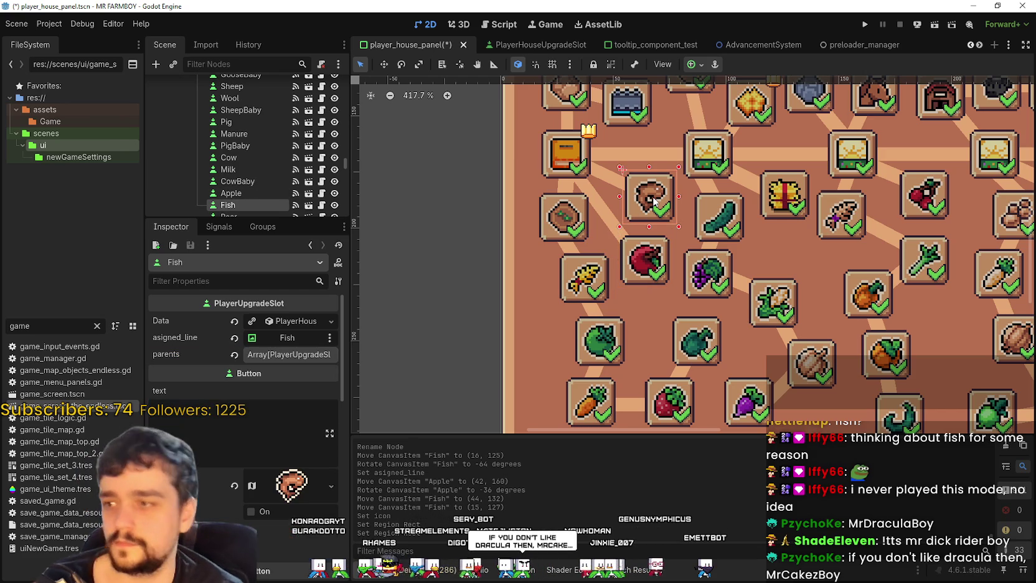
click(645, 253)
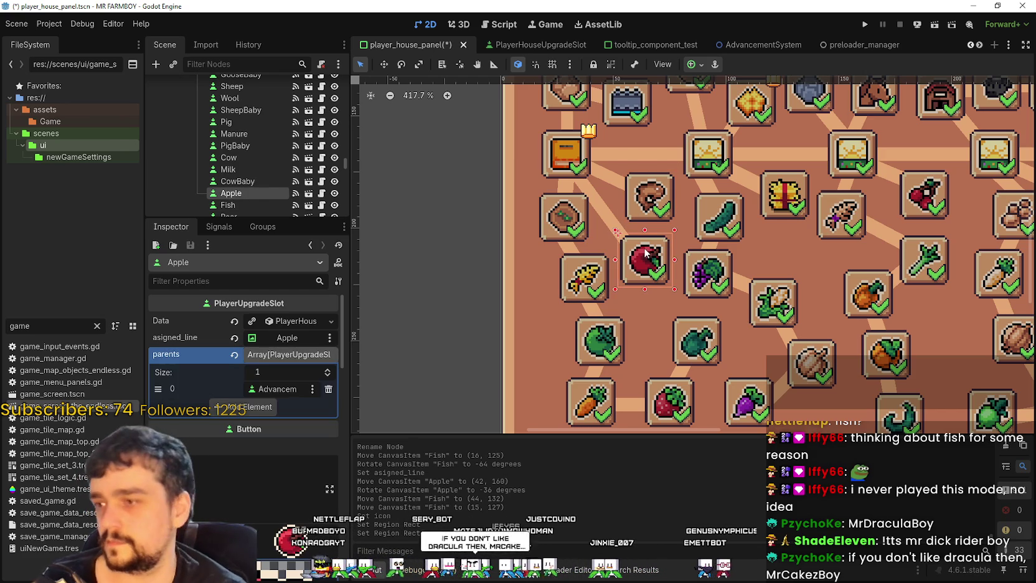
click(643, 209)
Make the Fish slot's PlayerHouseSkill Data resource unique.
click(247, 323)
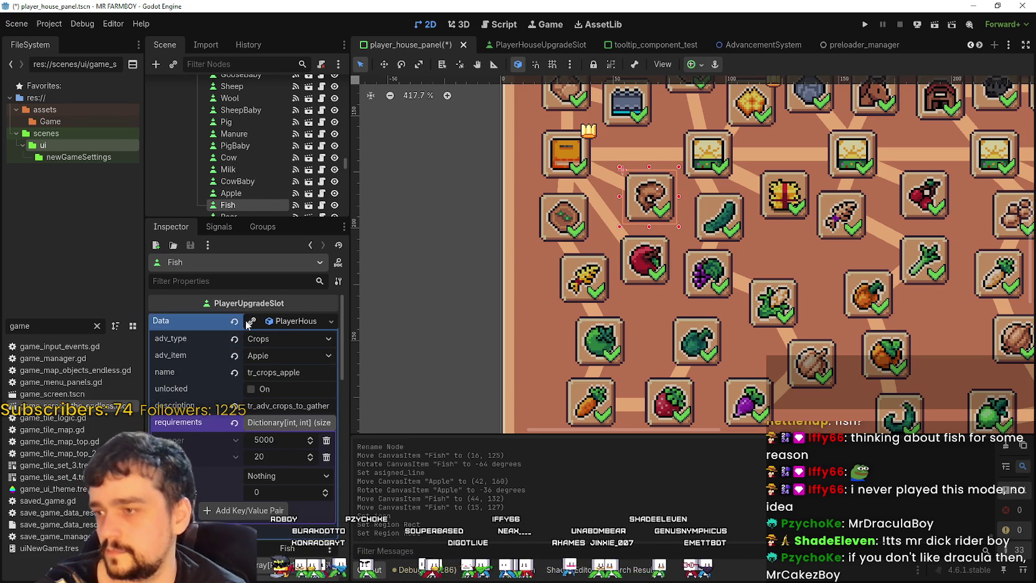
click(252, 321)
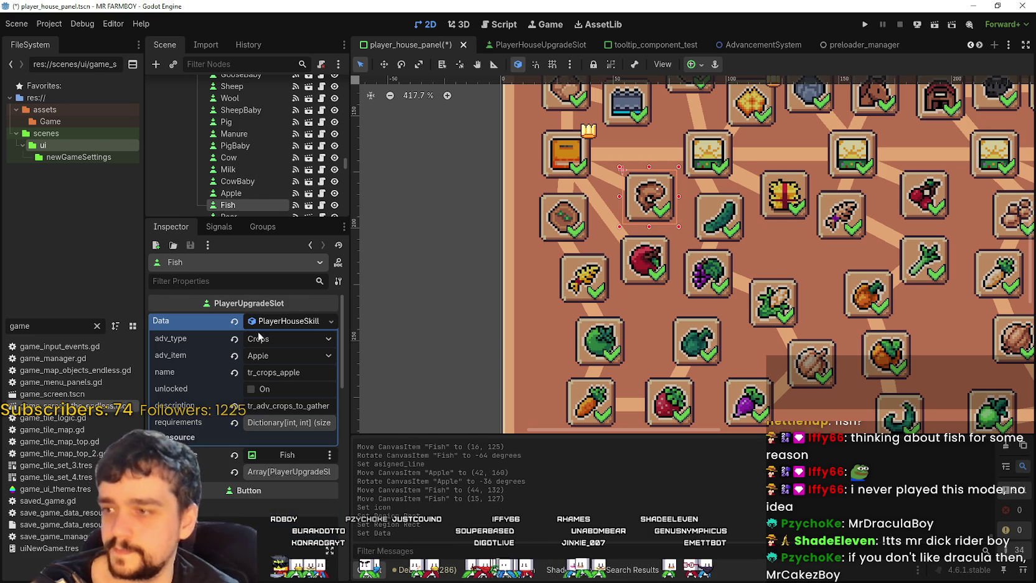
click(289, 341)
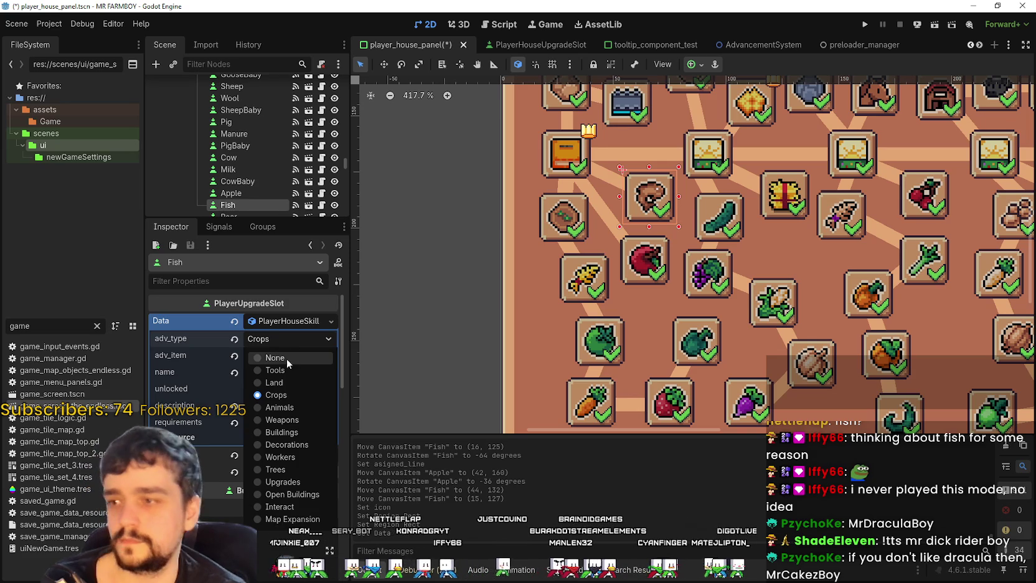
Set the Fish slot's adv_type to None and its adv_item to Fish 1.
click(285, 359)
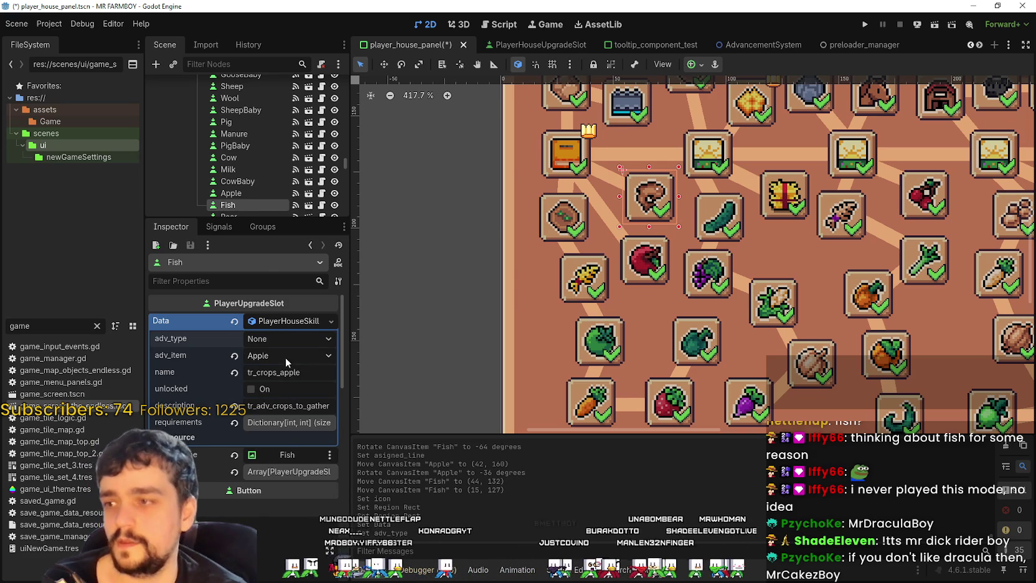
click(285, 360)
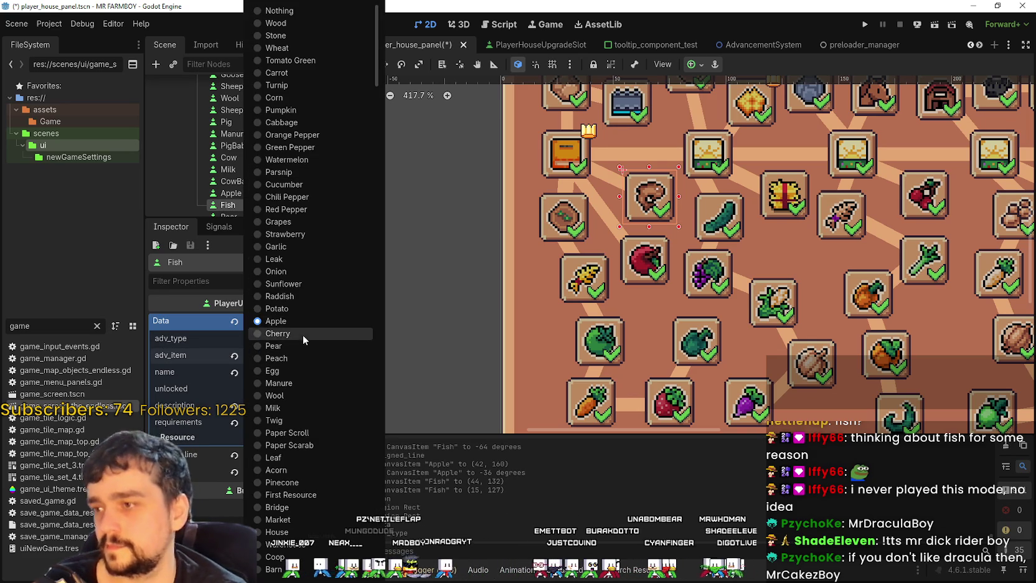
scroll(305, 349, down, 15)
scroll(336, 454, down, 15)
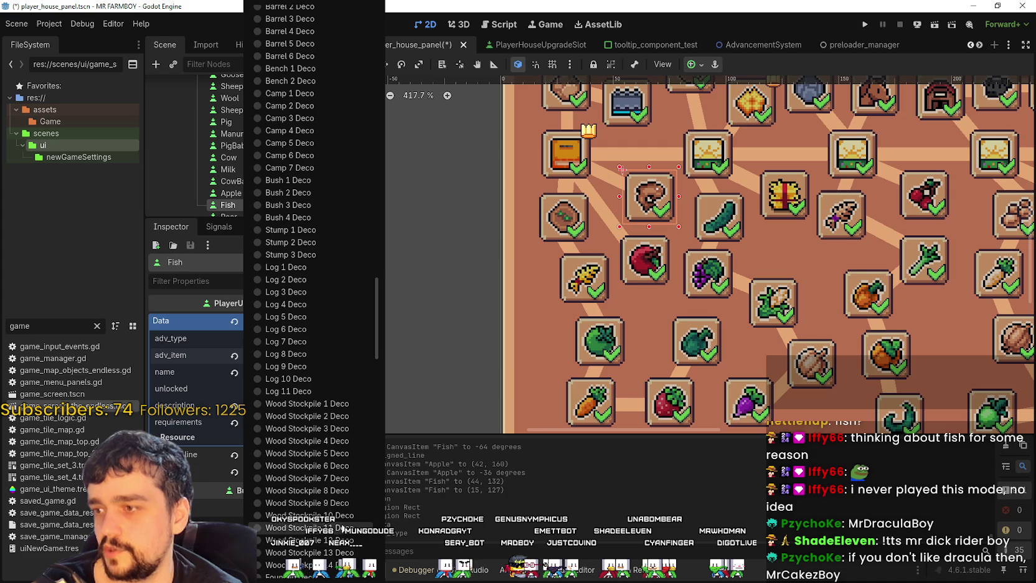
scroll(338, 405, down, 10)
scroll(332, 447, up, 10)
click(293, 64)
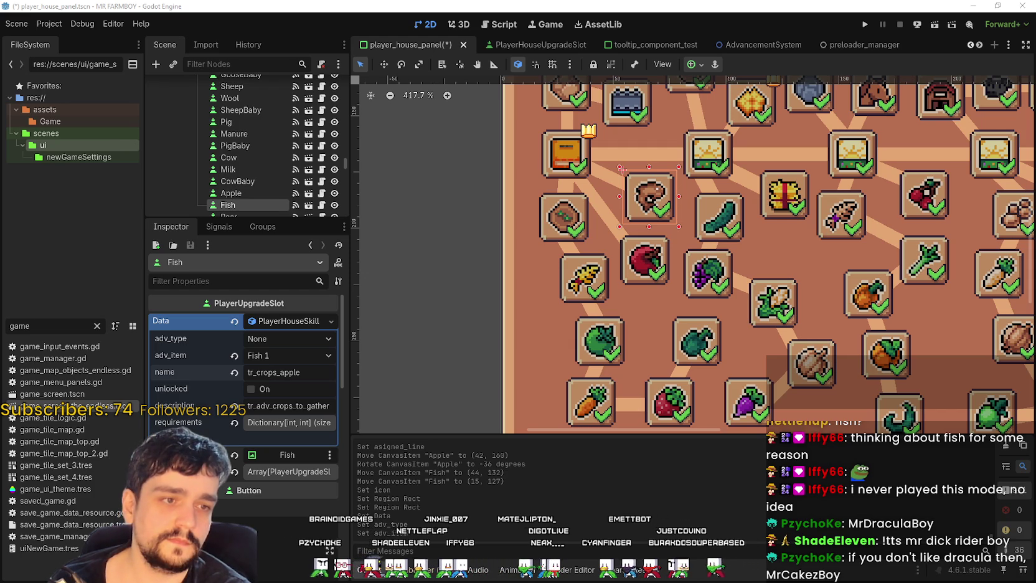
Name the Fish slot data tr_crafting_fish with description tr_fish_info.
double_click(281, 372)
text(tr_fish_info)
key(Return)
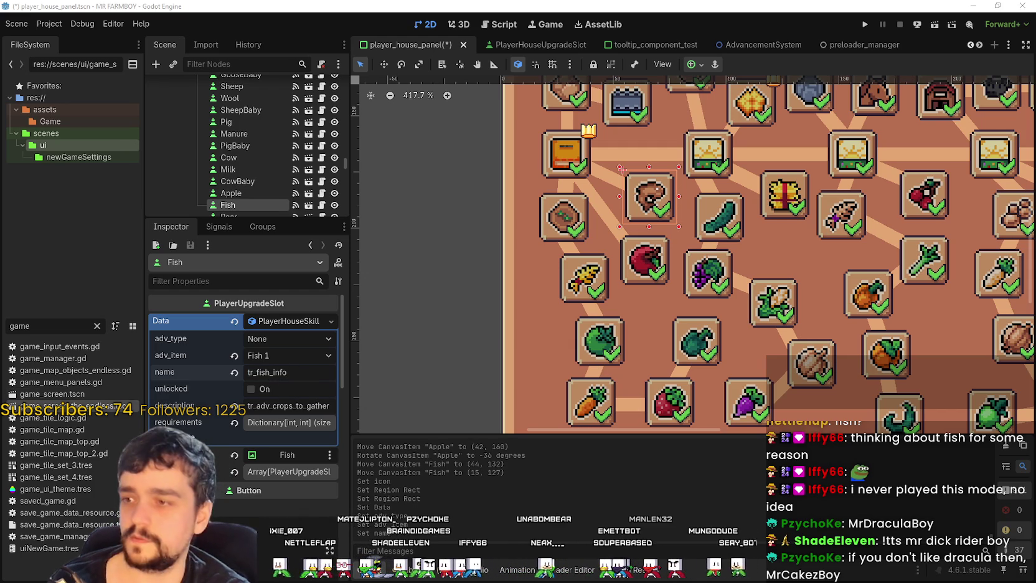
double_click(247, 373)
text(tr_crafting_fish)
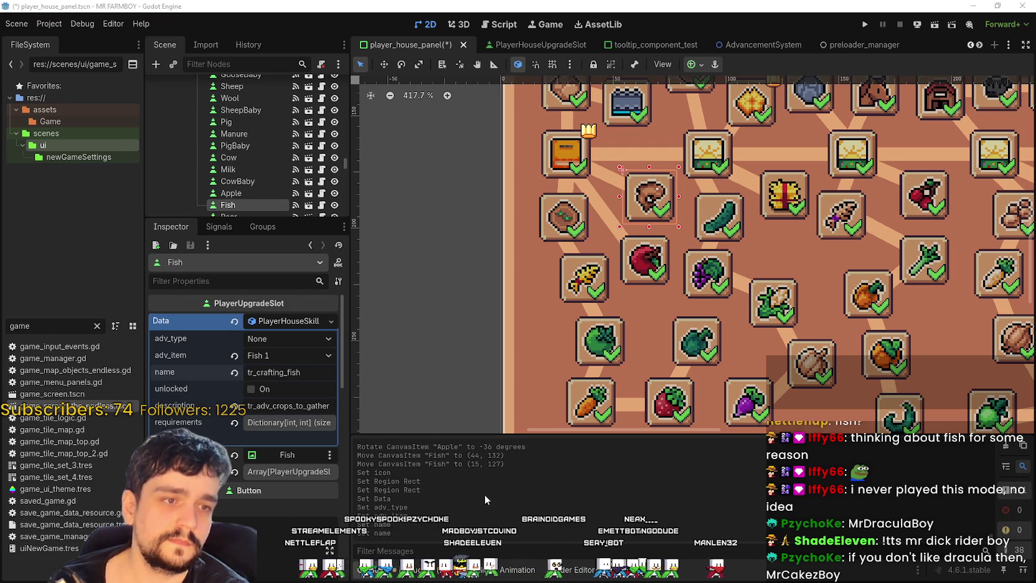
double_click(274, 405)
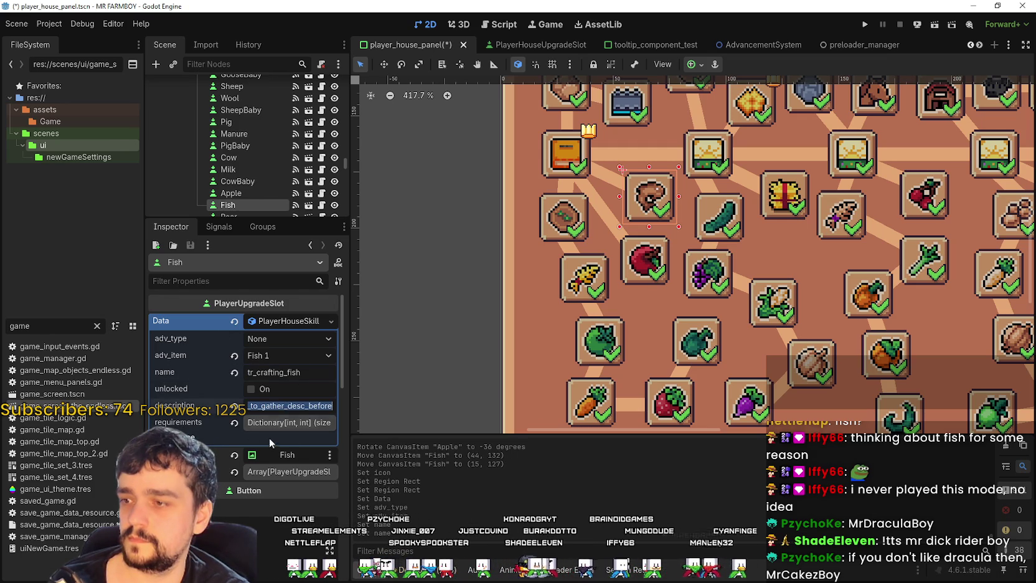
text(tr_fish_info)
key(Return)
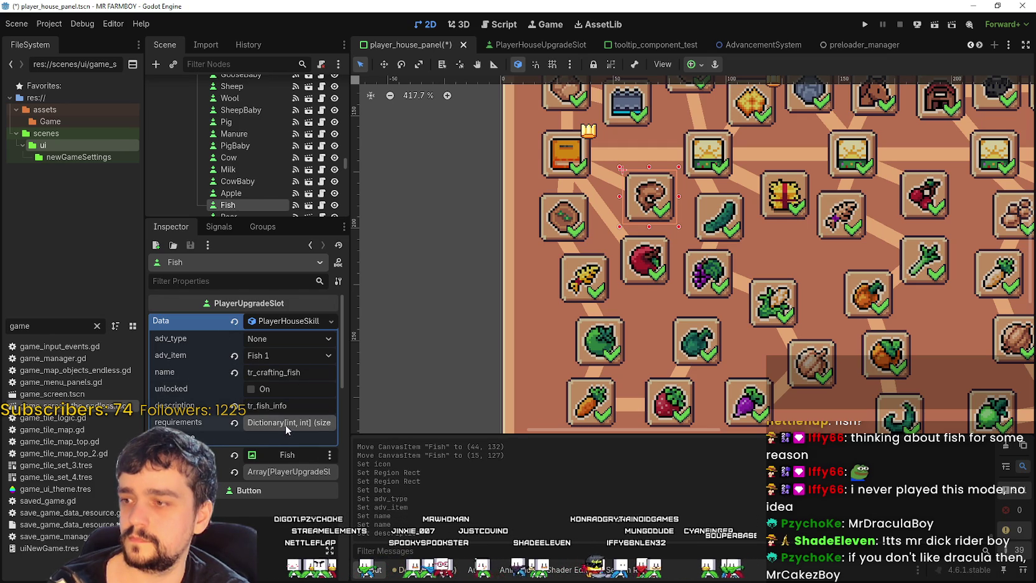
Delete the 5000/20 requirement, leaving a single Nothing: 0 entry.
click(285, 424)
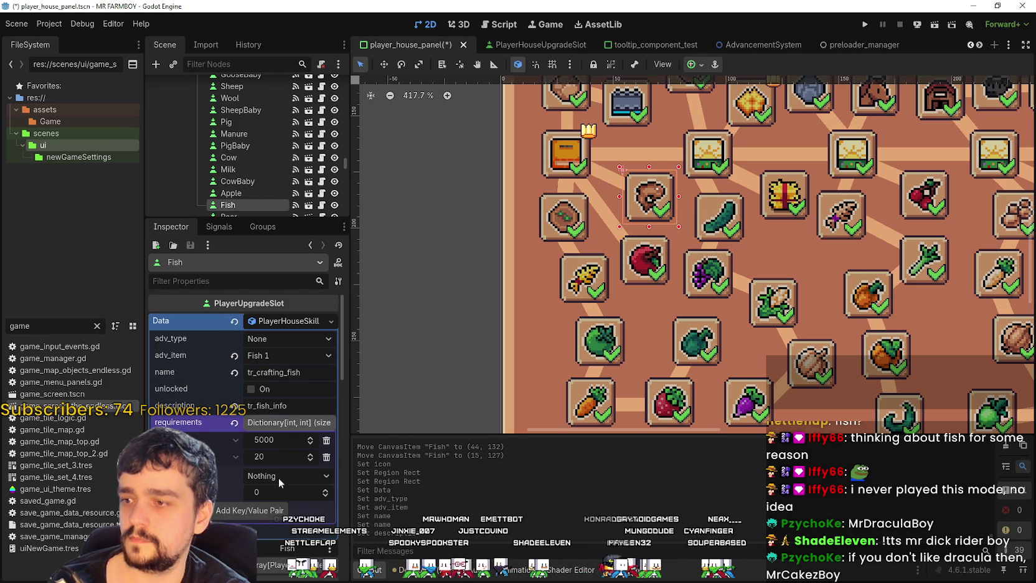
click(326, 440)
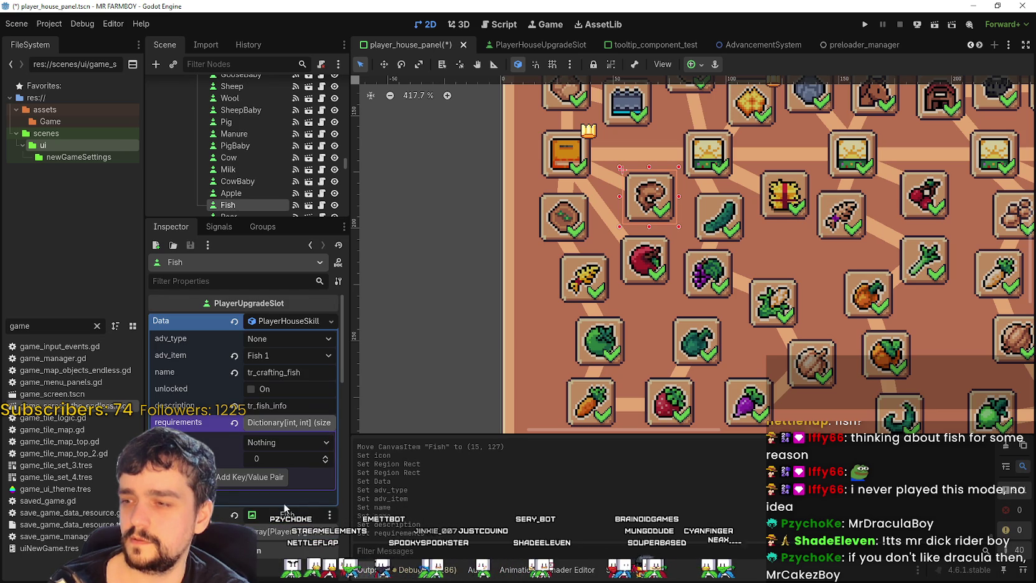
mouse_move(236, 427)
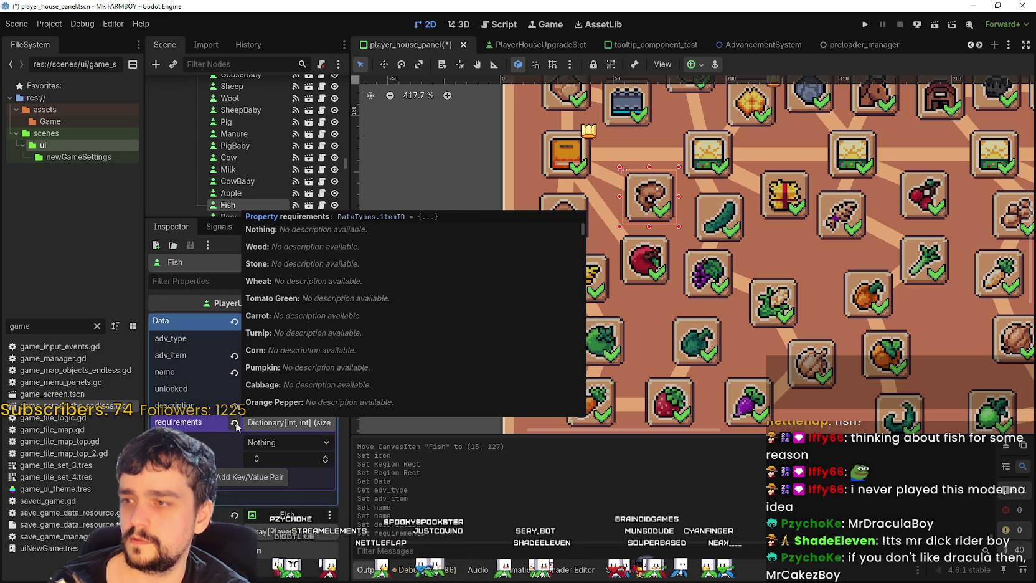
click(274, 476)
click(326, 457)
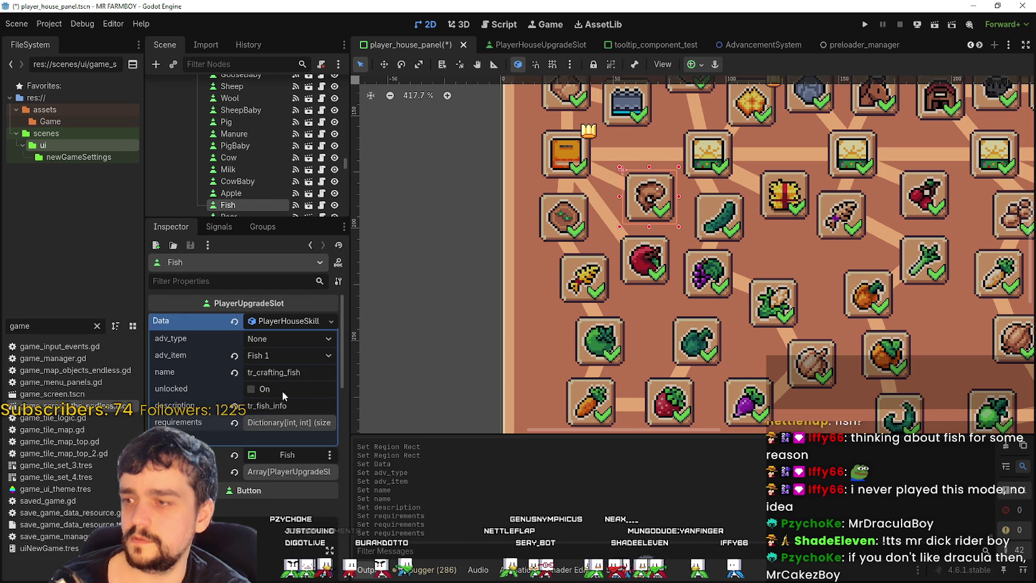
click(540, 240)
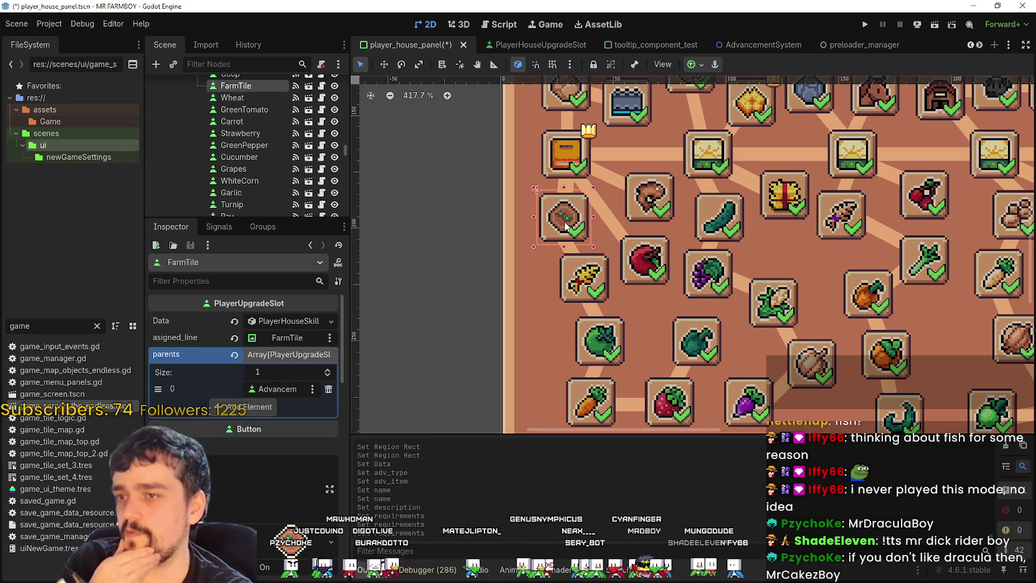
Check the FarmTile and Apple data, then set the Fish adv_item back to Nothing.
click(288, 325)
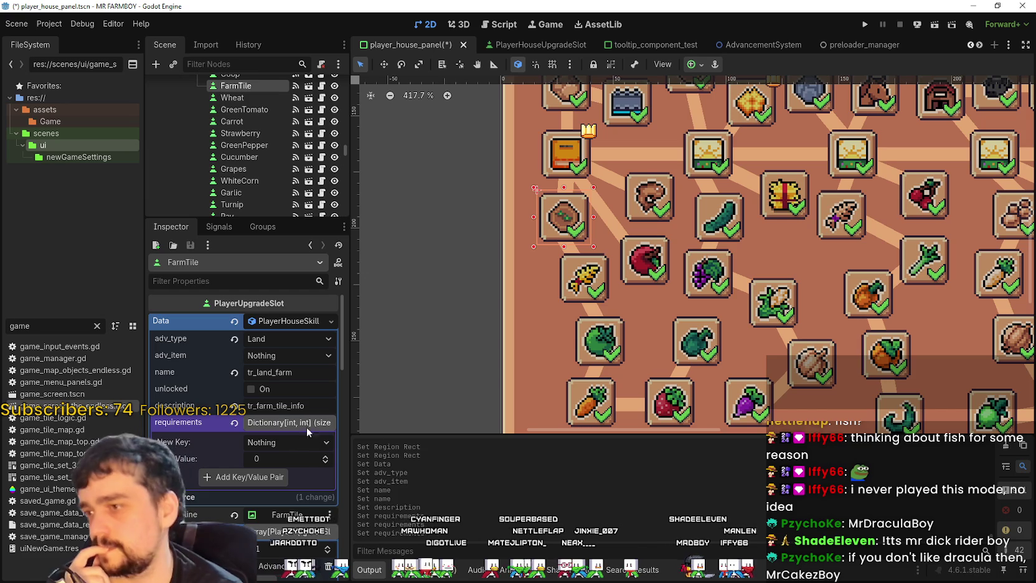
click(647, 256)
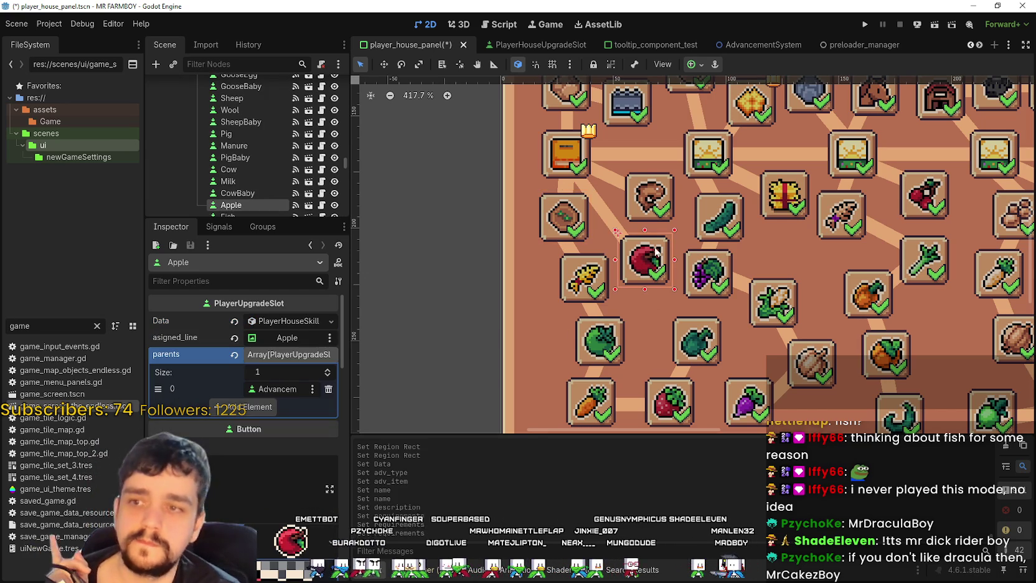
click(659, 214)
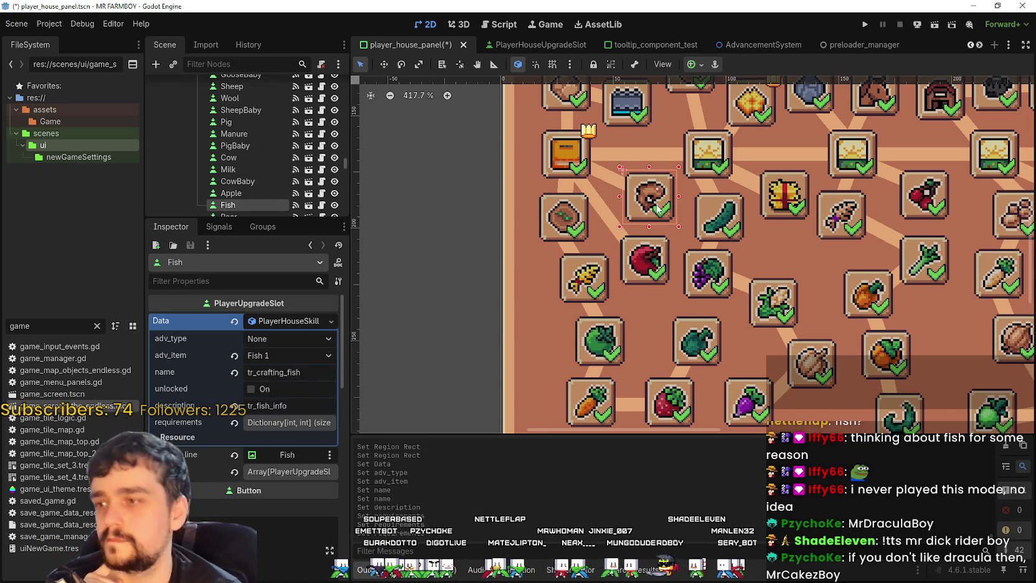
click(277, 355)
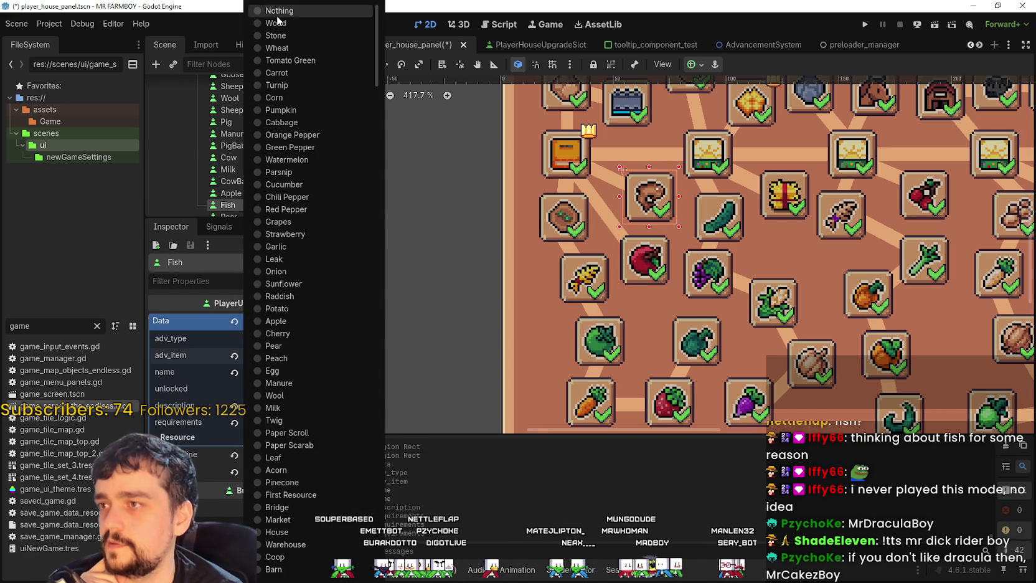
click(274, 11)
Recheck the FarmTile and Apple skill data, then save the player_house_panel scene.
scroll(646, 215, up, 1)
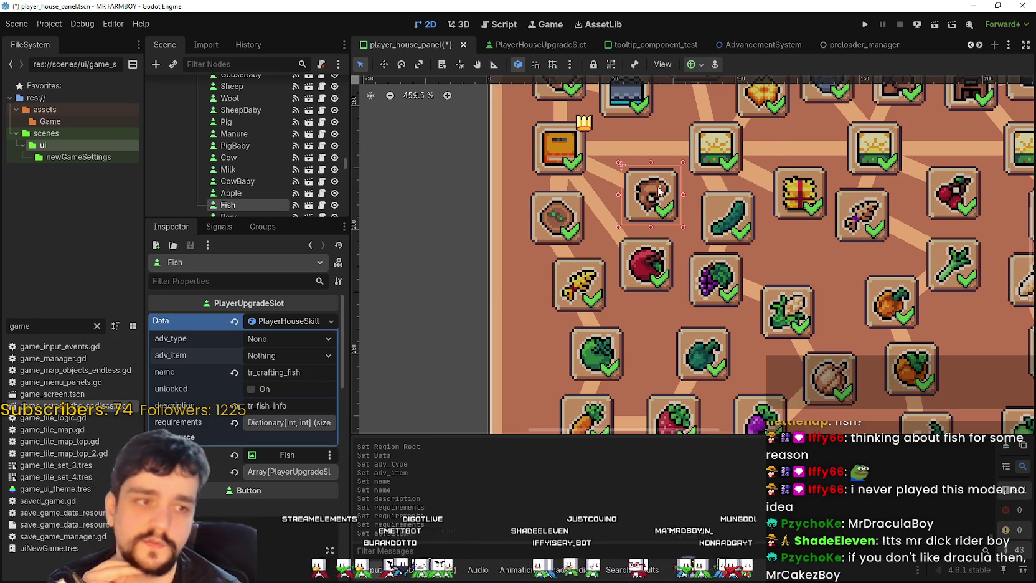
scroll(643, 301, down, 1)
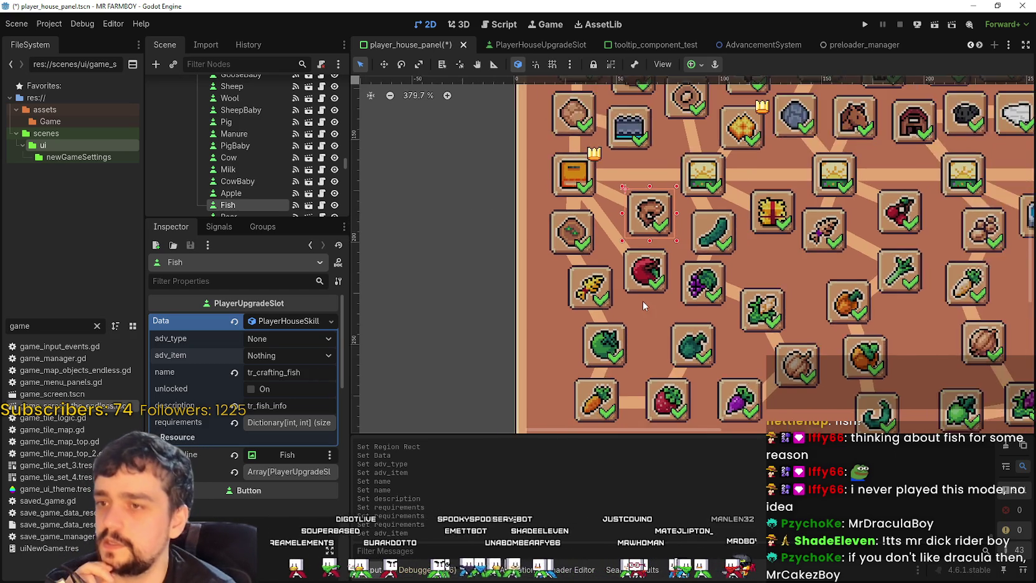
scroll(643, 299, up, 2)
scroll(287, 510, down, 2)
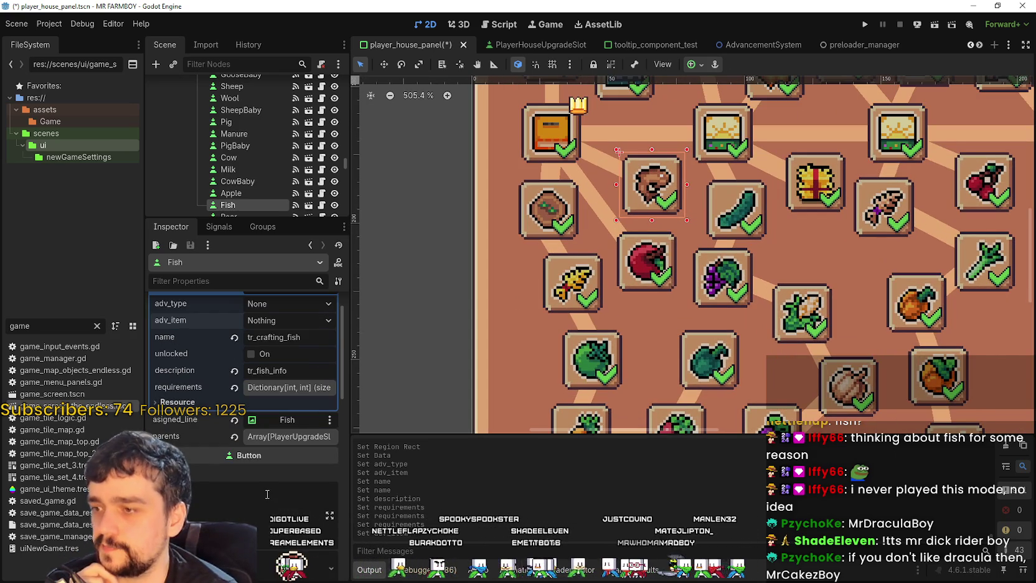
scroll(213, 423, up, 2)
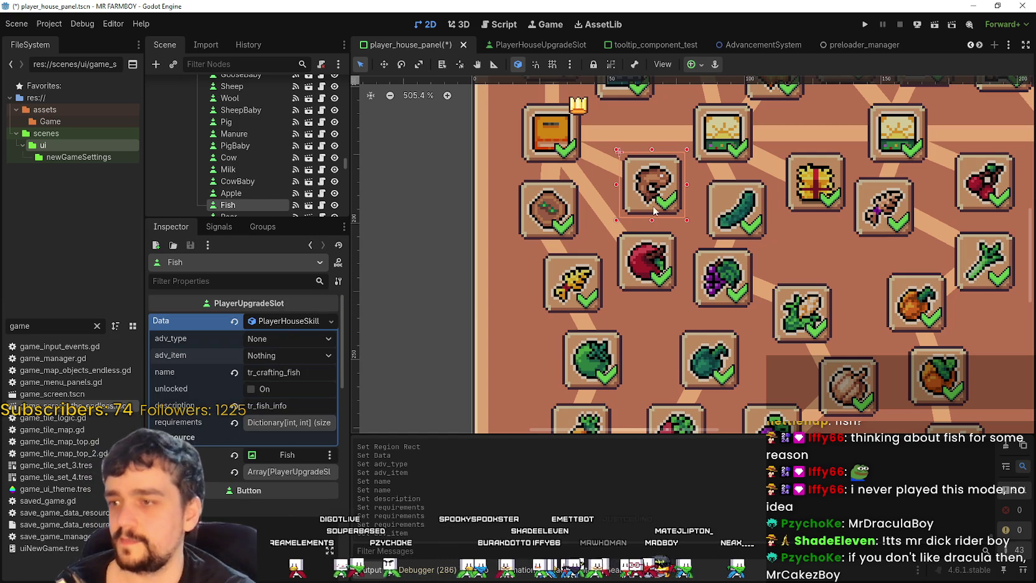
click(577, 194)
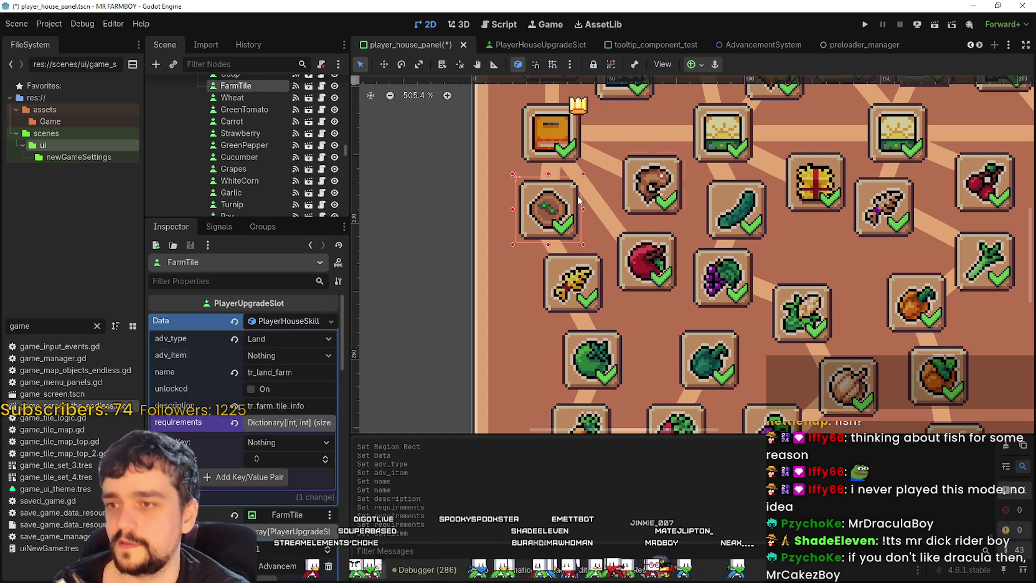
click(287, 321)
click(662, 197)
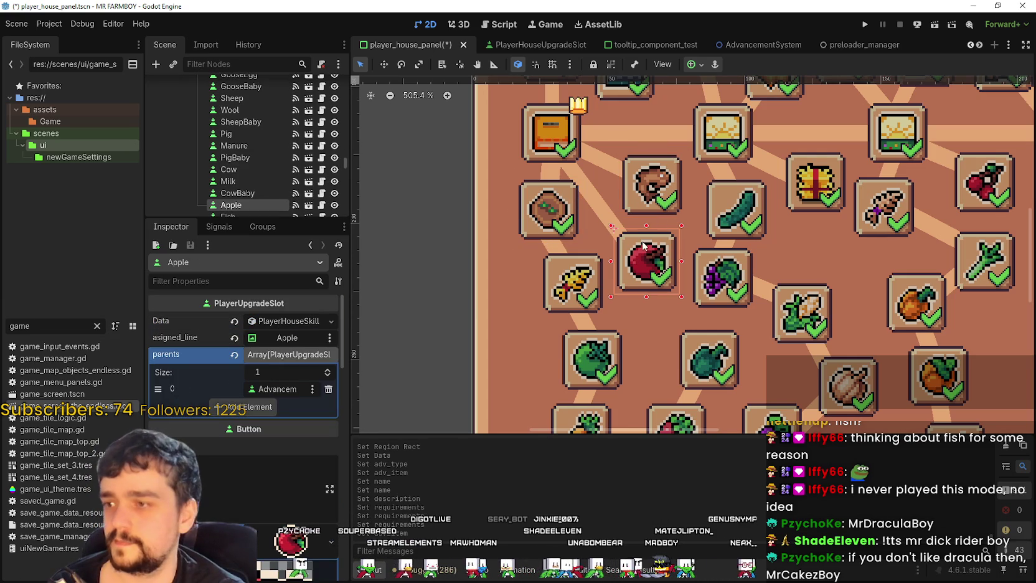
click(640, 252)
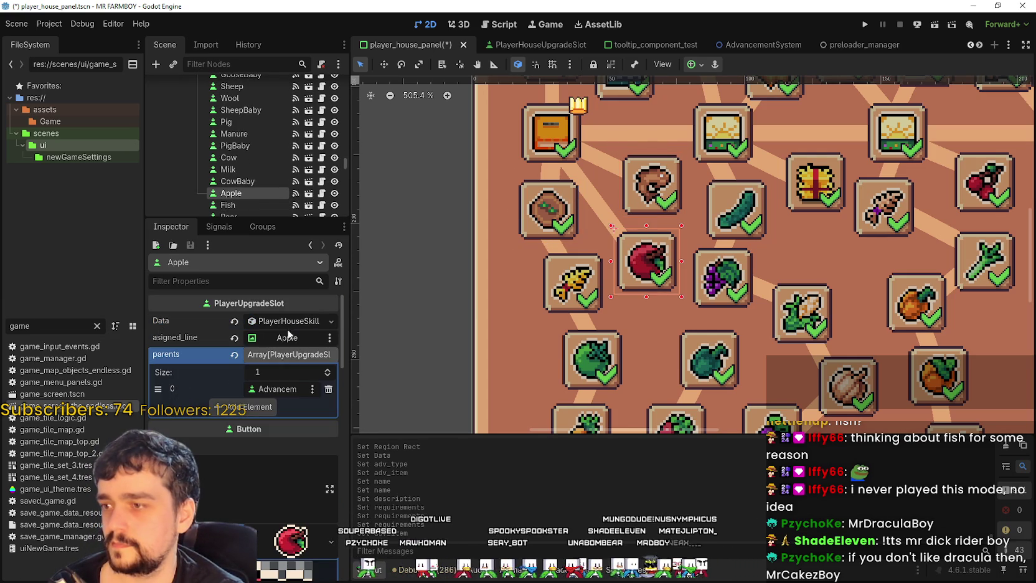
click(284, 323)
click(284, 323)
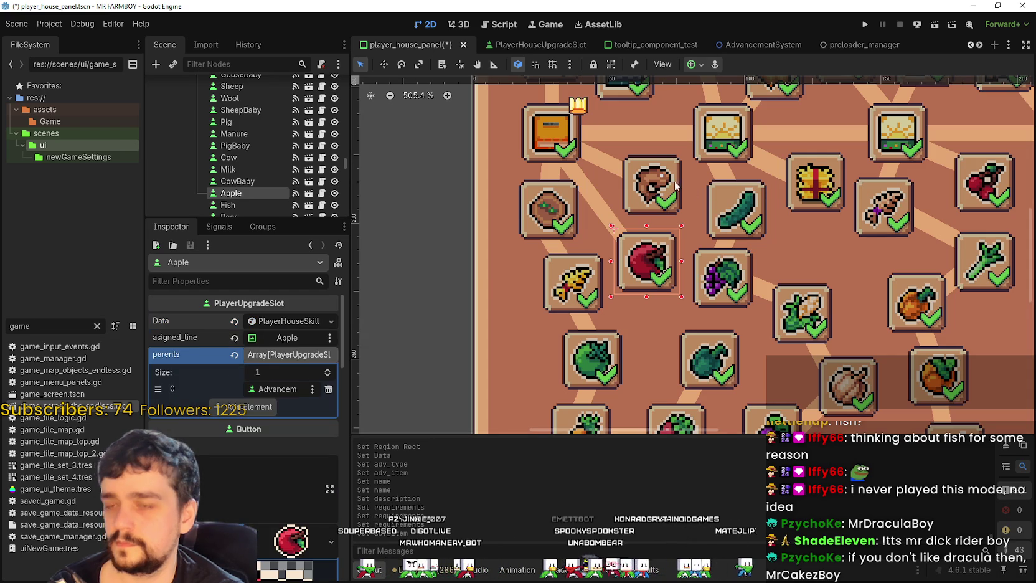
click(654, 215)
scroll(654, 216, down, 2)
key(ctrl+s)
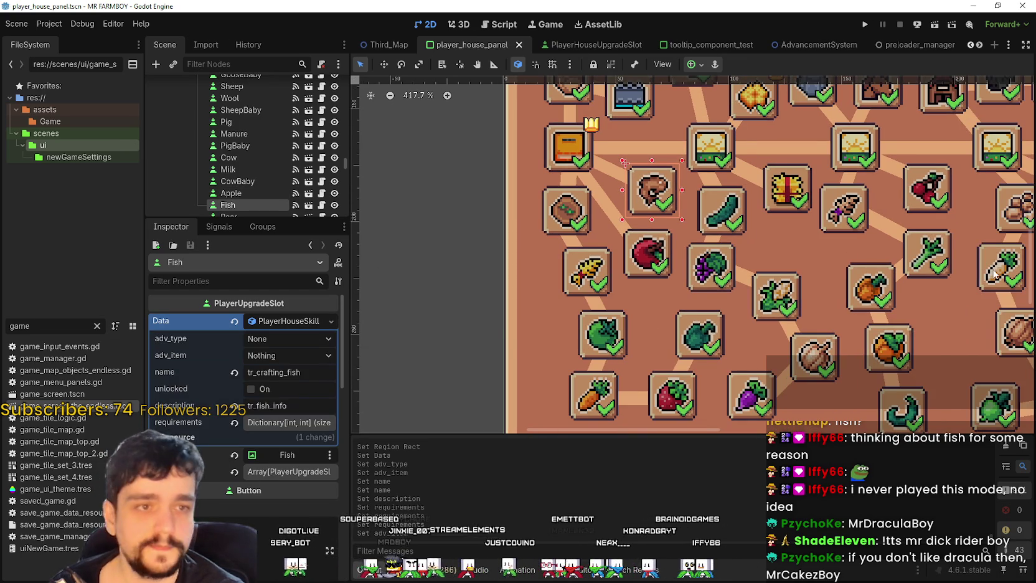
Browse the scene tree and toggle the Skills group's visibility off and back on.
scroll(741, 305, down, 6)
scroll(747, 293, right, 3)
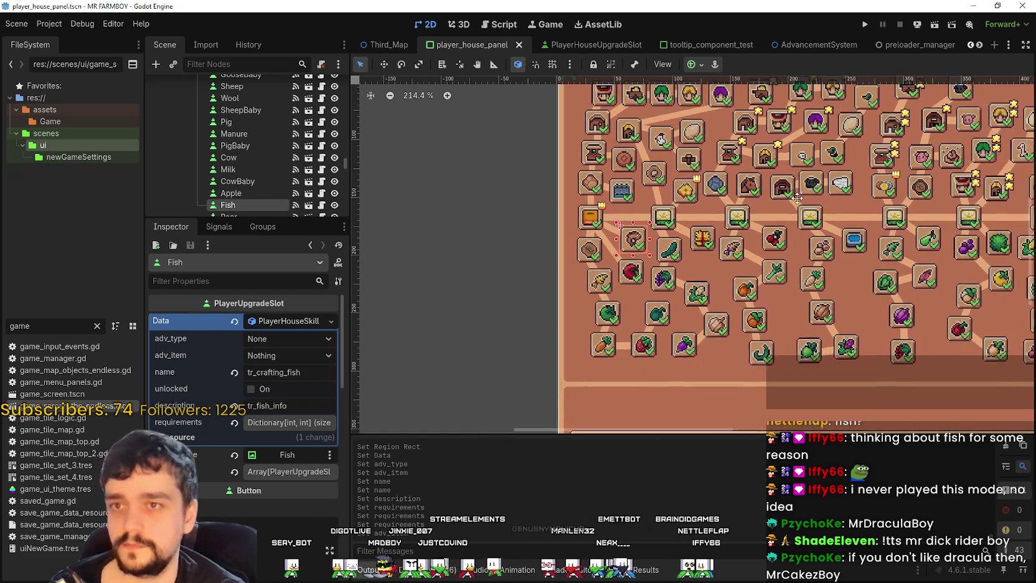
scroll(767, 229, down, 1)
scroll(264, 155, up, 2)
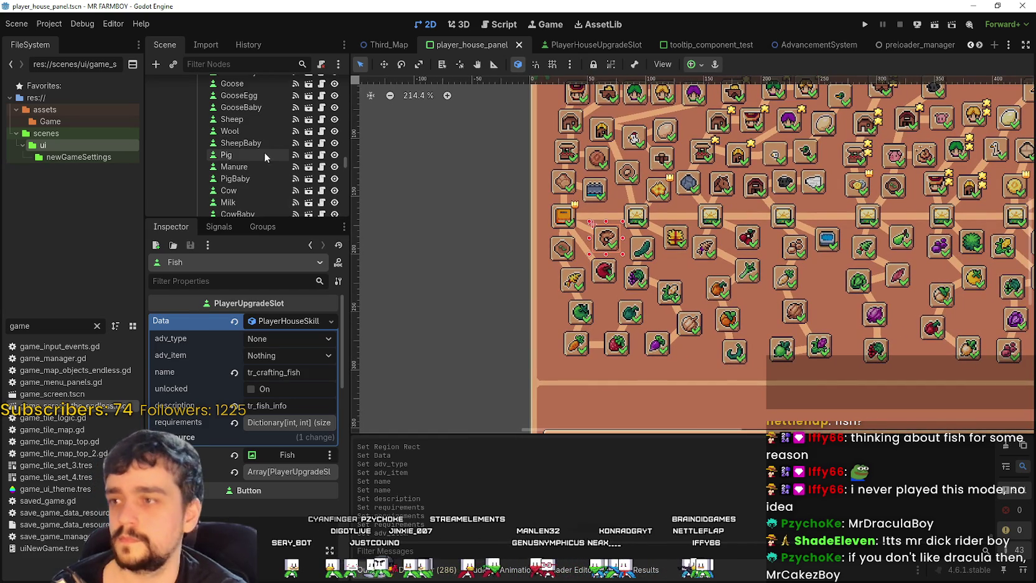
drag(349, 163, 347, 162)
scroll(345, 148, down, 5)
scroll(338, 153, down, 10)
scroll(344, 128, up, 12)
scroll(345, 133, down, 10)
scroll(346, 123, down, 3)
drag(299, 217, 299, 392)
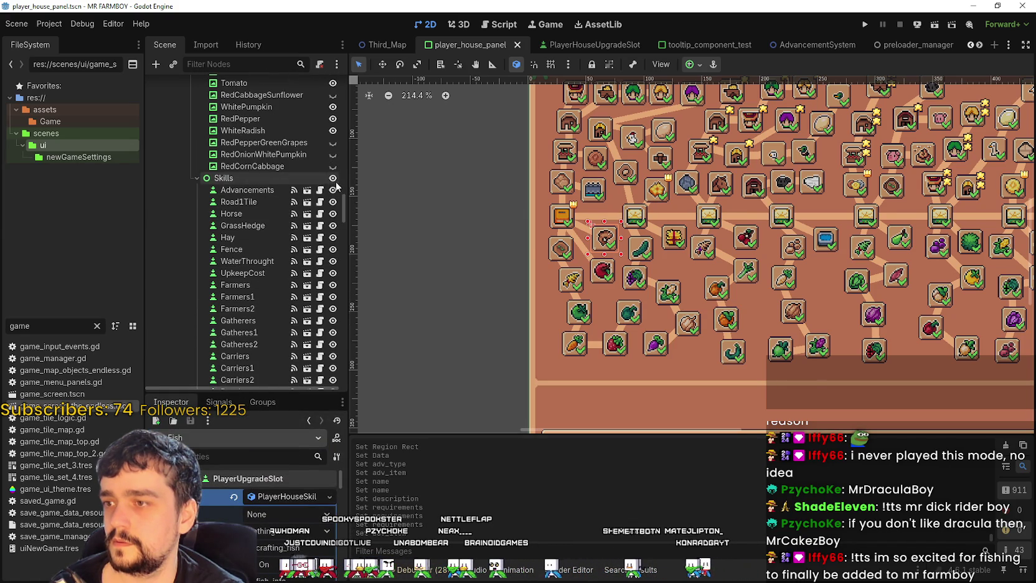
click(333, 178)
click(333, 178)
scroll(324, 235, up, 15)
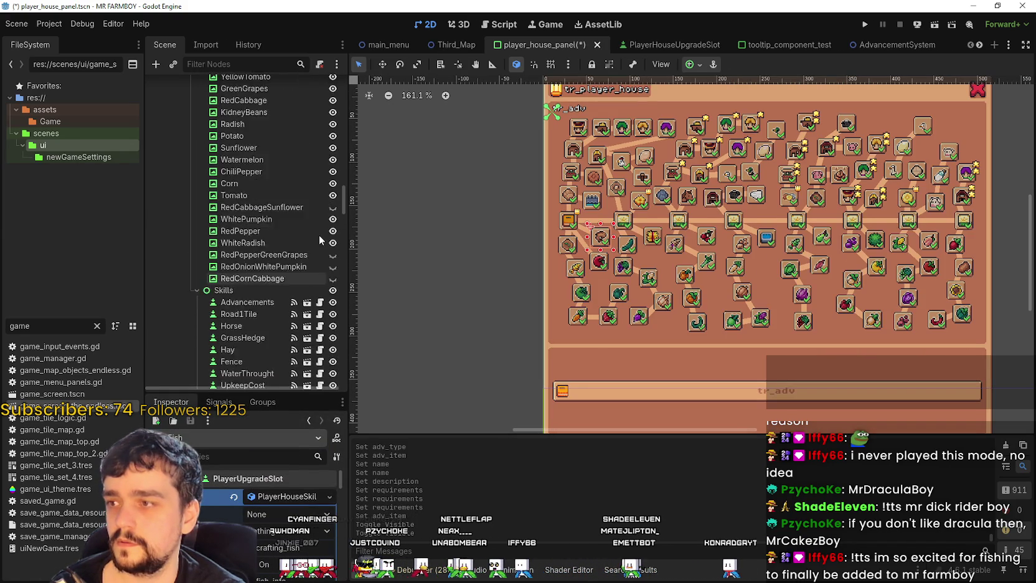
scroll(324, 235, up, 20)
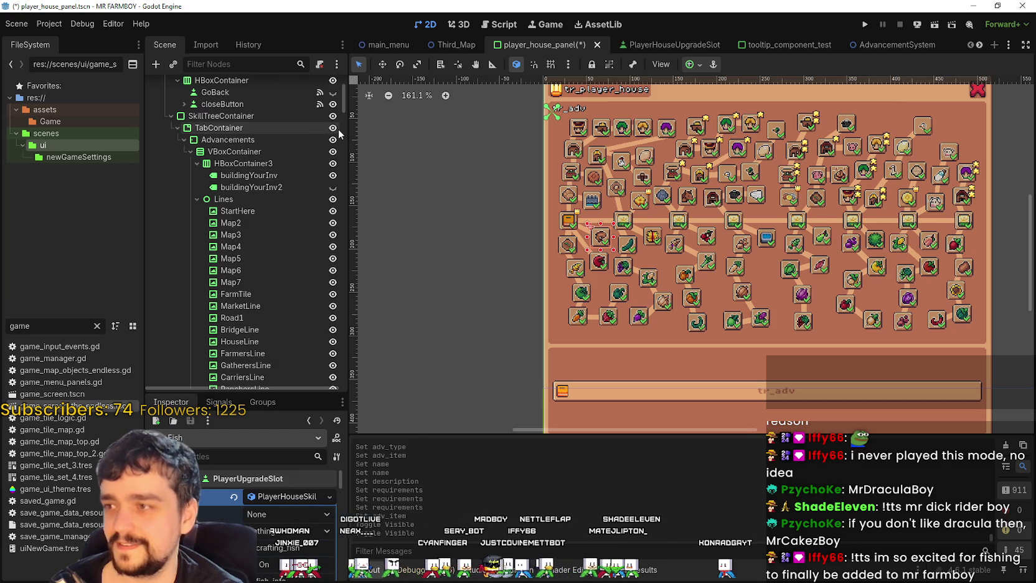
Hide SkillTreeContainer and save the player_house_panel scene.
click(333, 116)
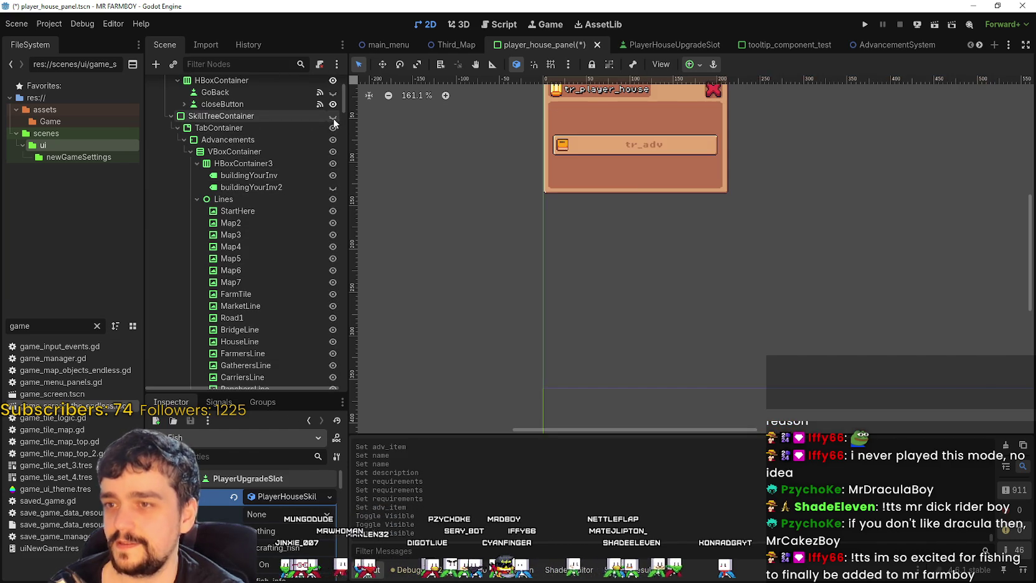
scroll(634, 184, down, 1)
drag(634, 184, 631, 277)
scroll(632, 280, up, 2)
key(ctrl+s)
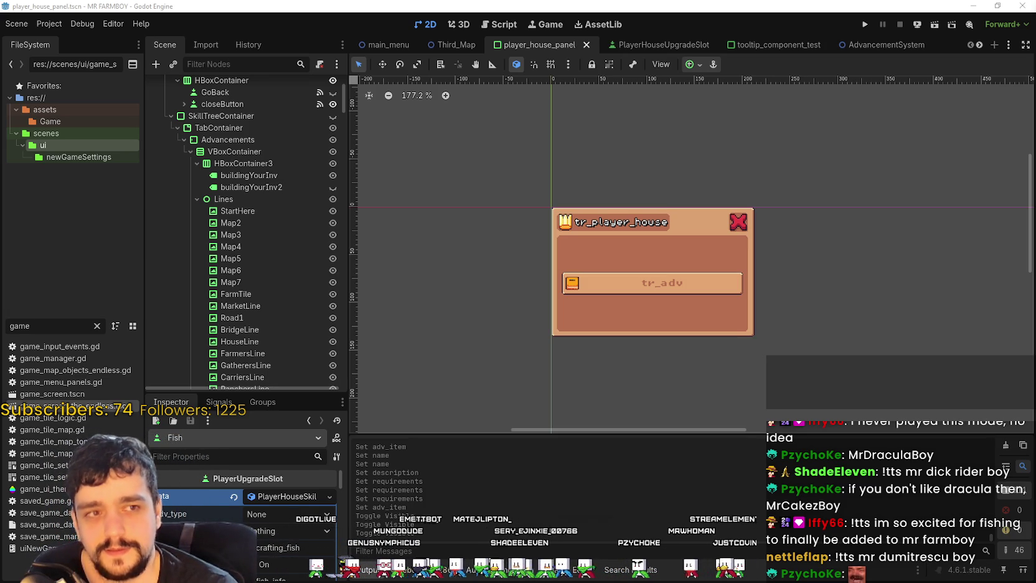
Run the project in debug and load the Save 1 (Normal) game.
click(865, 25)
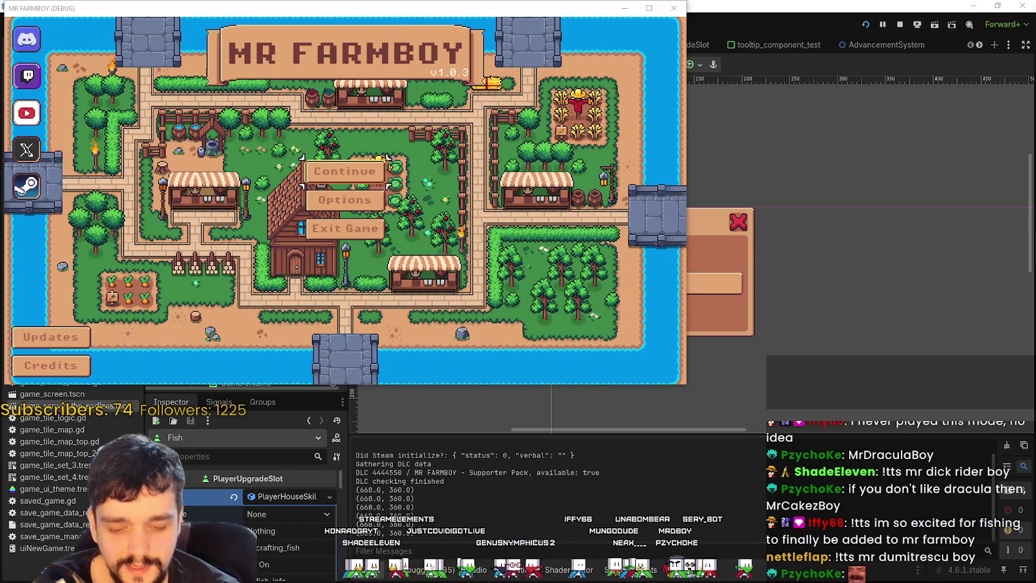
click(341, 185)
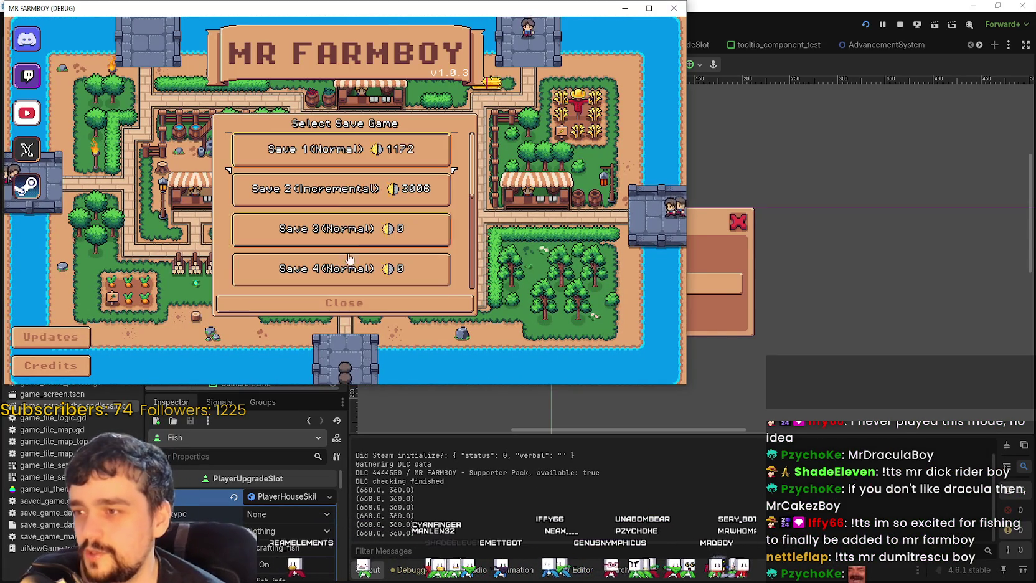
click(347, 176)
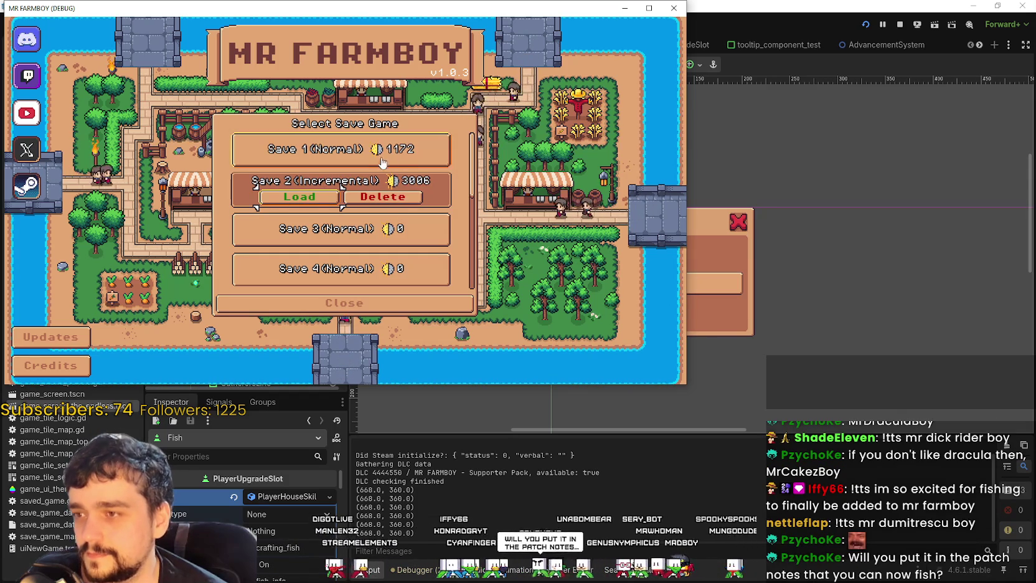
click(305, 159)
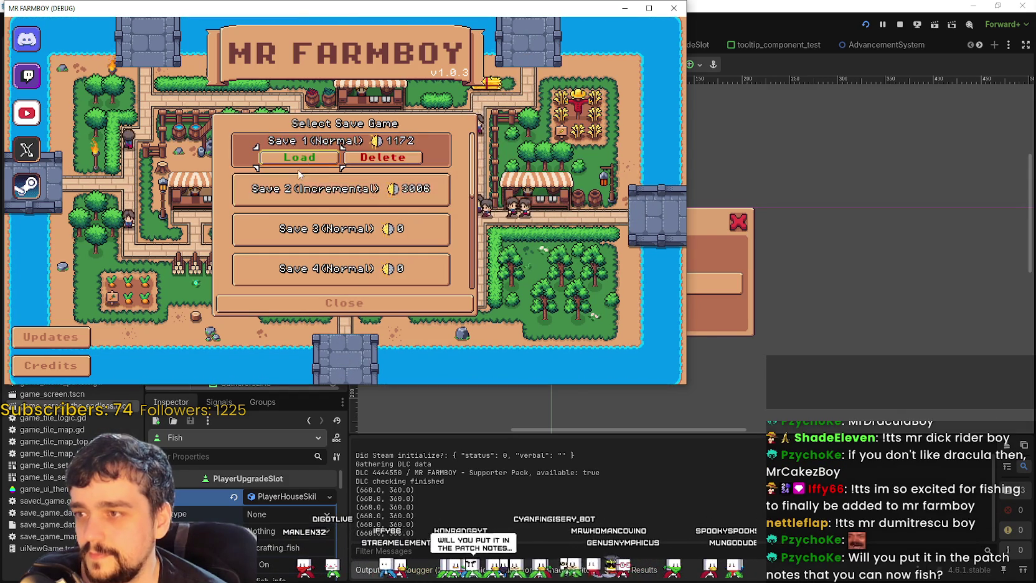
click(302, 158)
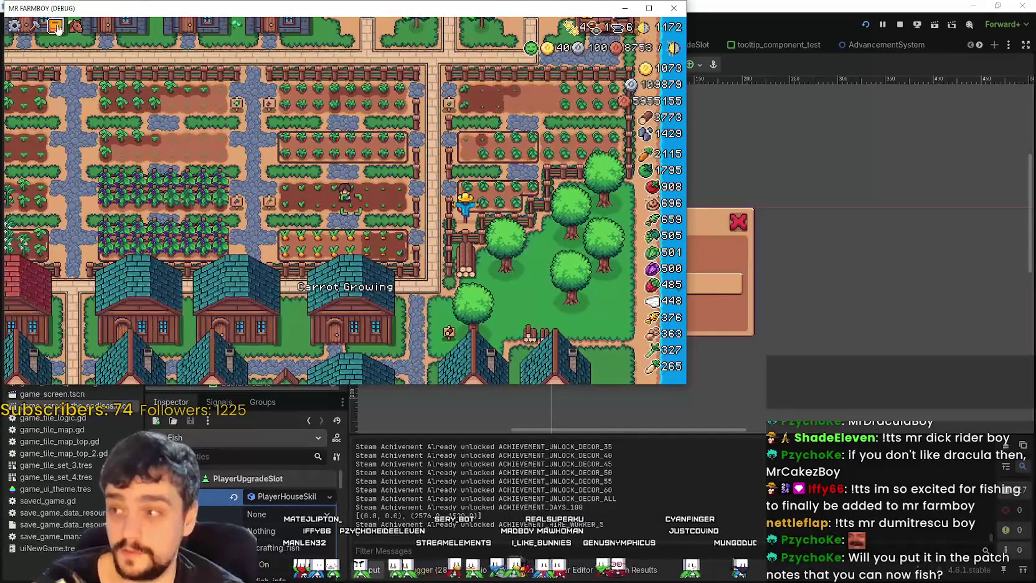
Check the Fish entry in Advancements, then return to the title screen's save list.
key(a)
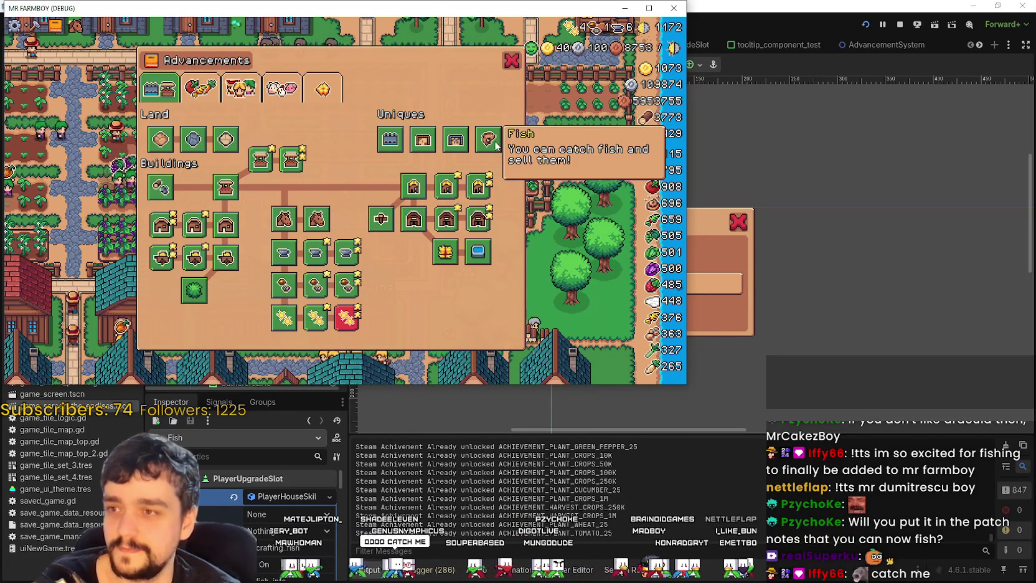
key(Escape)
key(Escape)
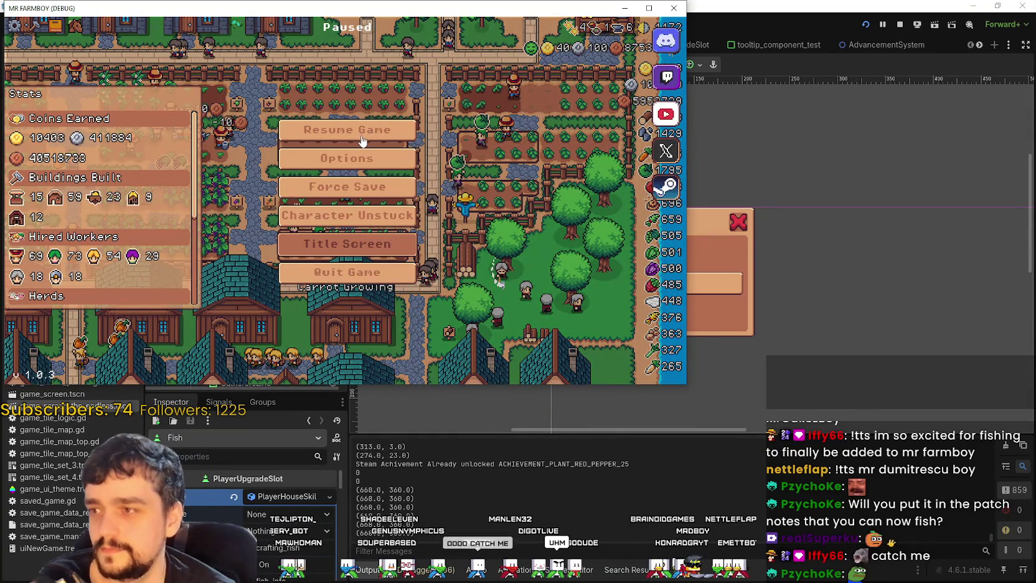
key(Return)
click(397, 157)
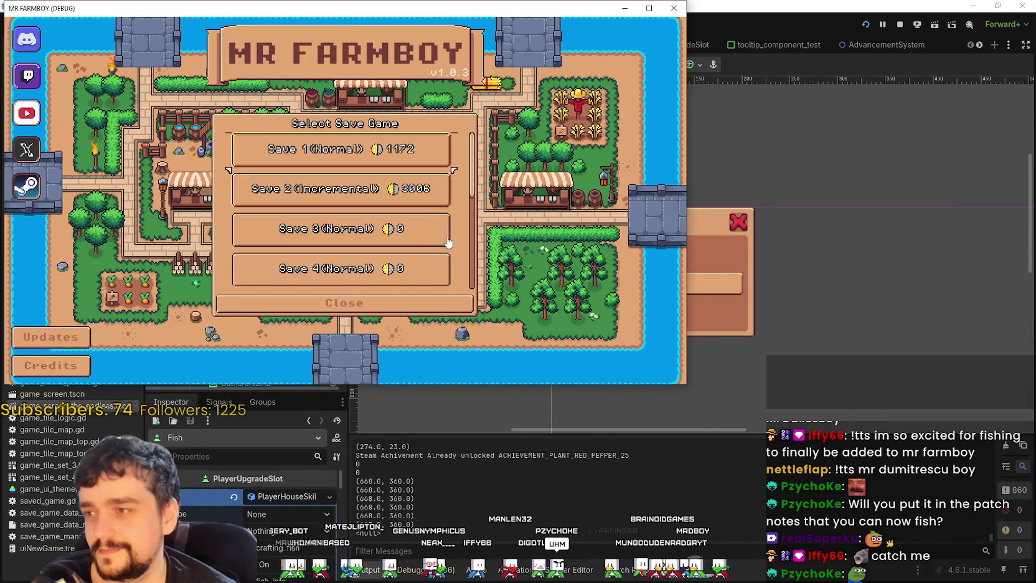
Load Save 2, maximize the game window and zoom around the farm map.
click(430, 153)
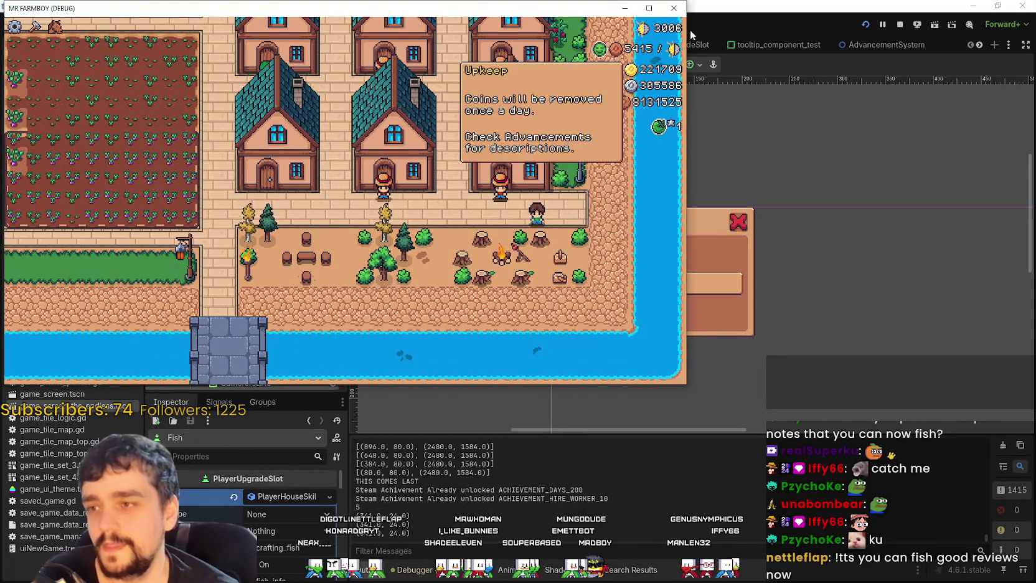
double_click(549, 3)
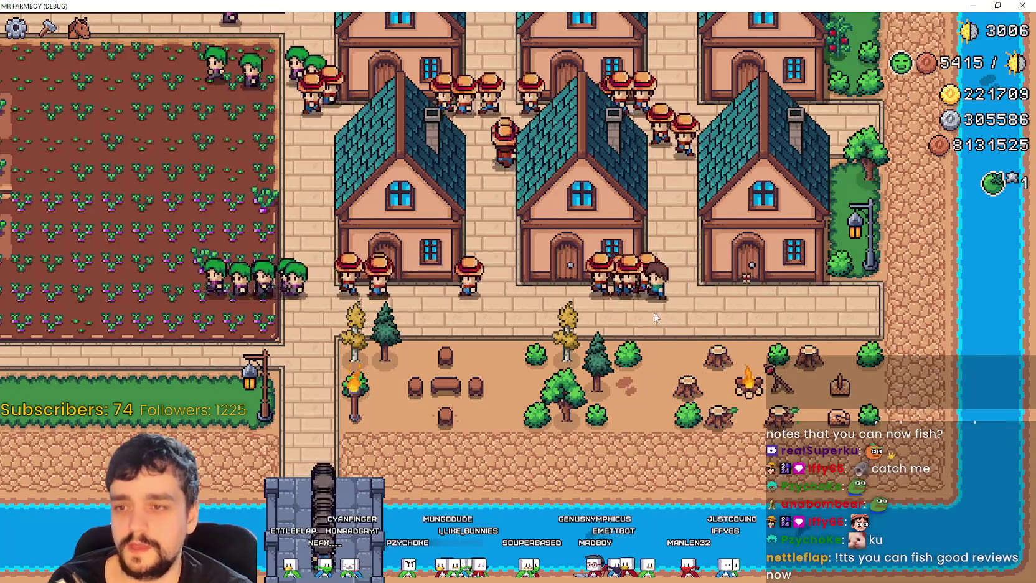
scroll(655, 311, down, 5)
scroll(657, 307, up, 3)
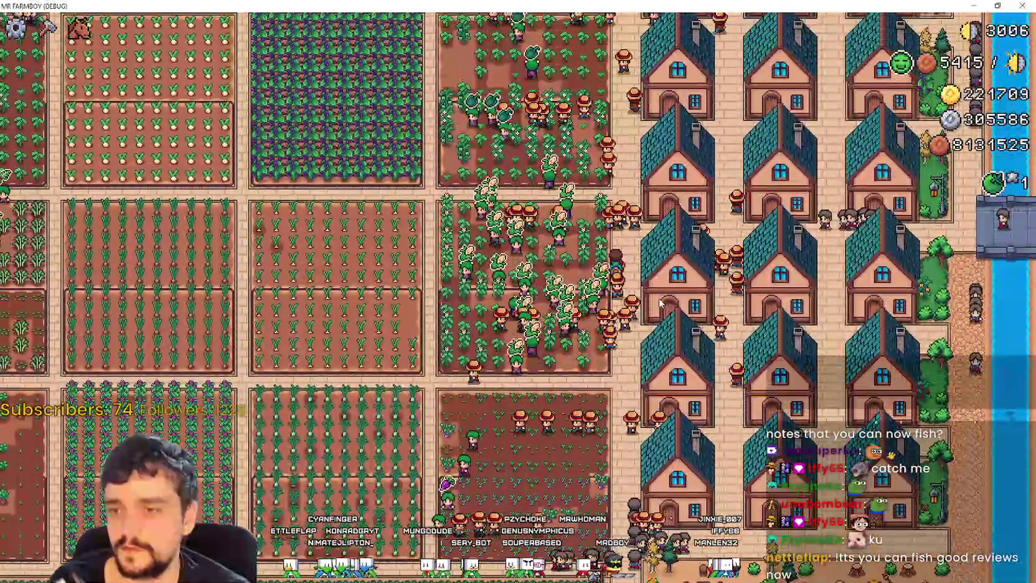
scroll(659, 303, down, 3)
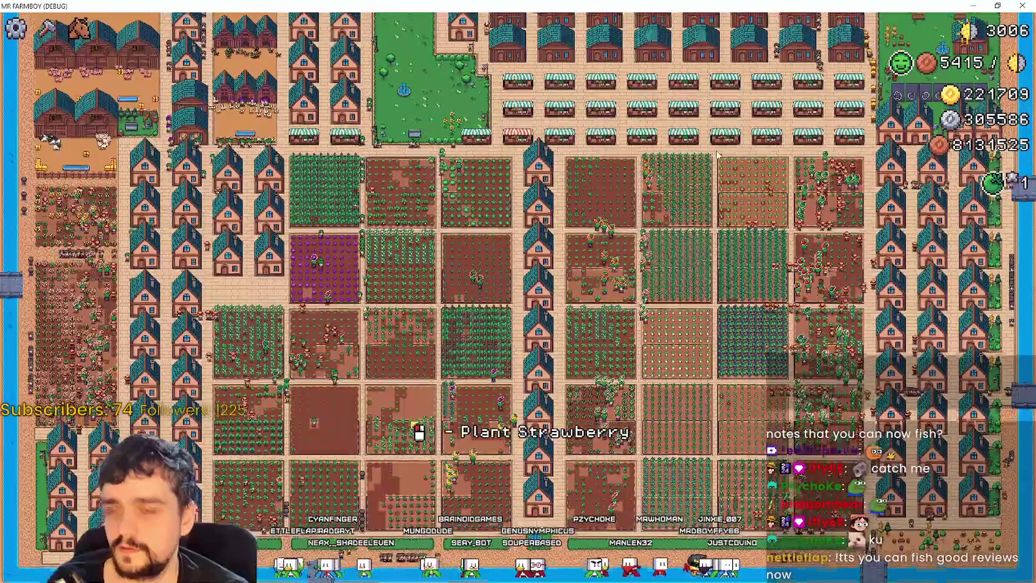
scroll(660, 303, up, 5)
scroll(660, 302, down, 5)
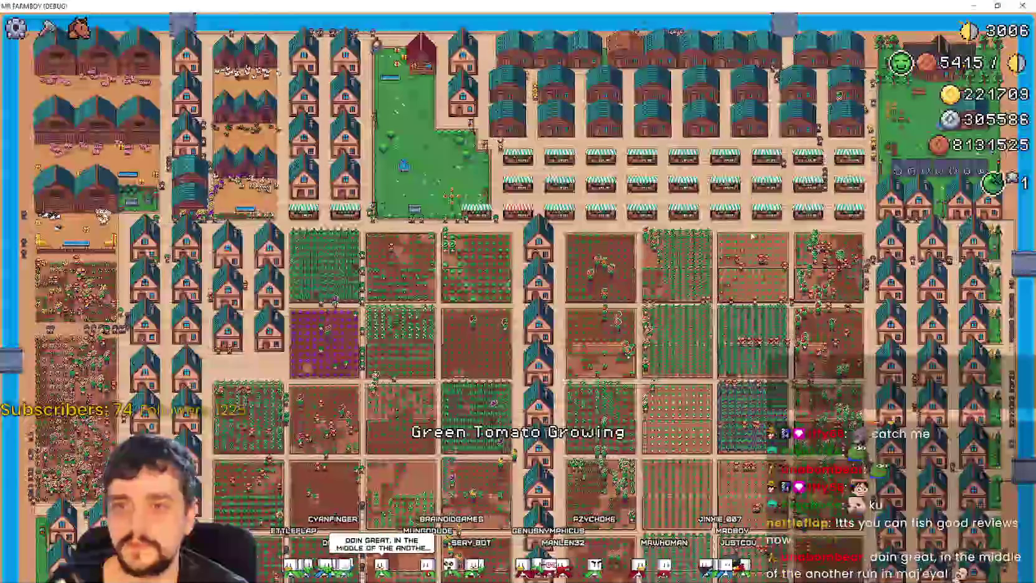
scroll(752, 188, up, 6)
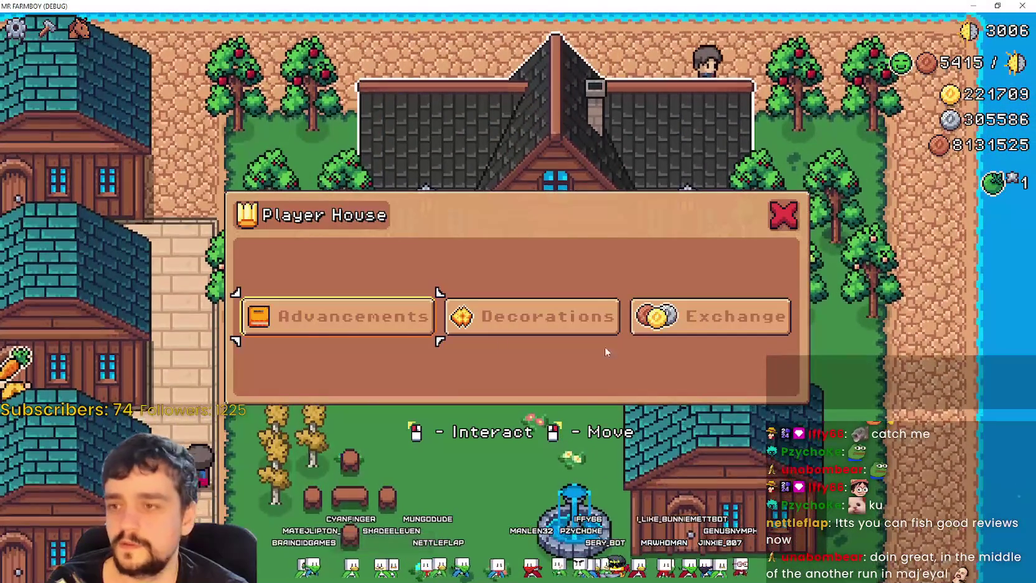
Unlock the free Fish advancement in the advancements tree.
click(402, 320)
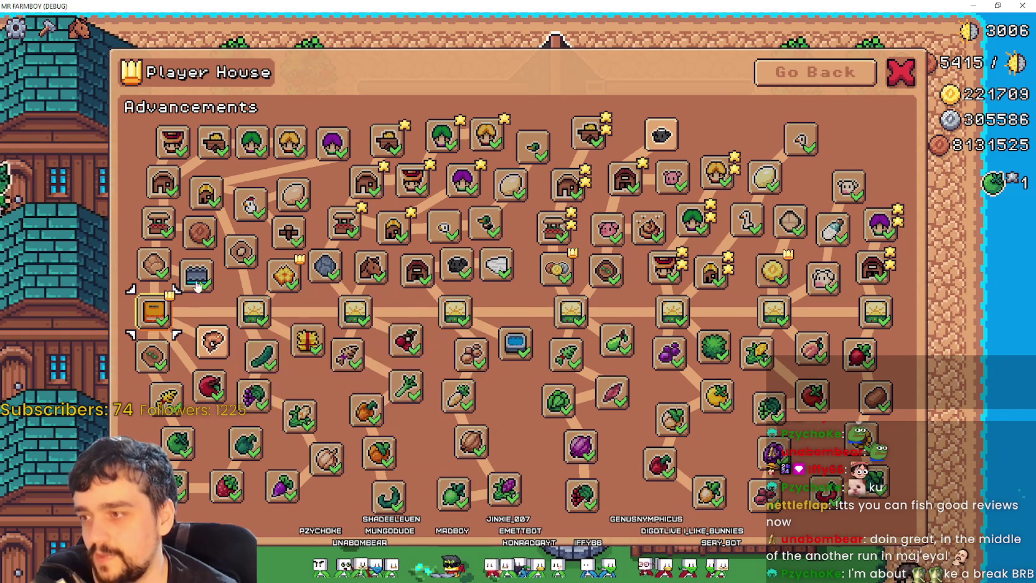
mouse_move(244, 478)
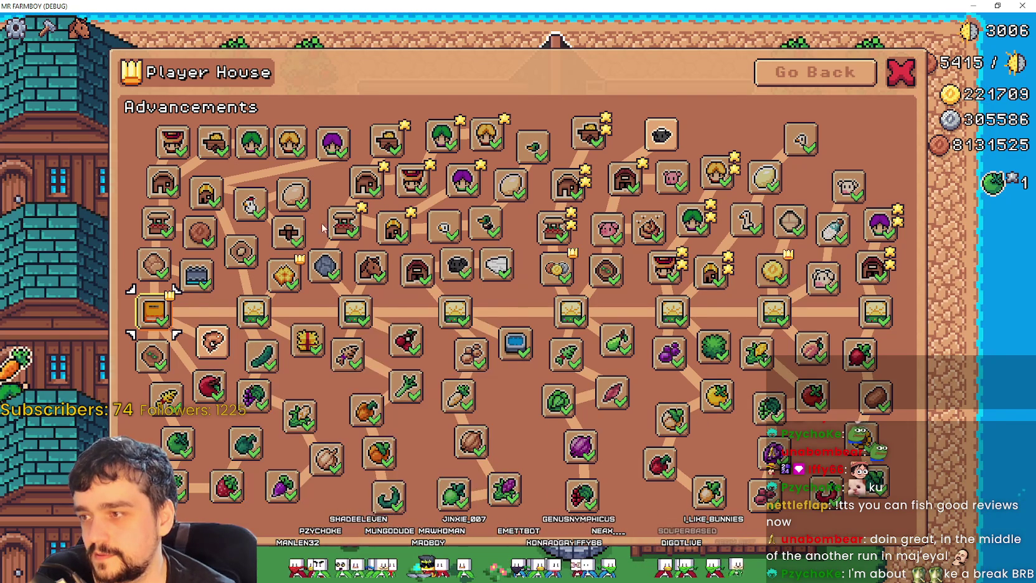
mouse_move(270, 388)
mouse_move(206, 340)
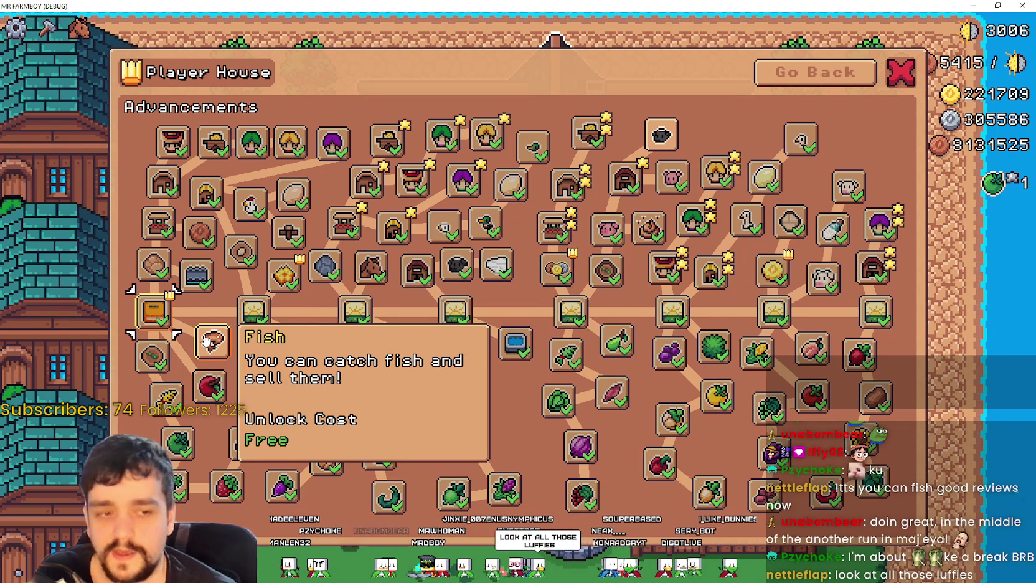
click(206, 339)
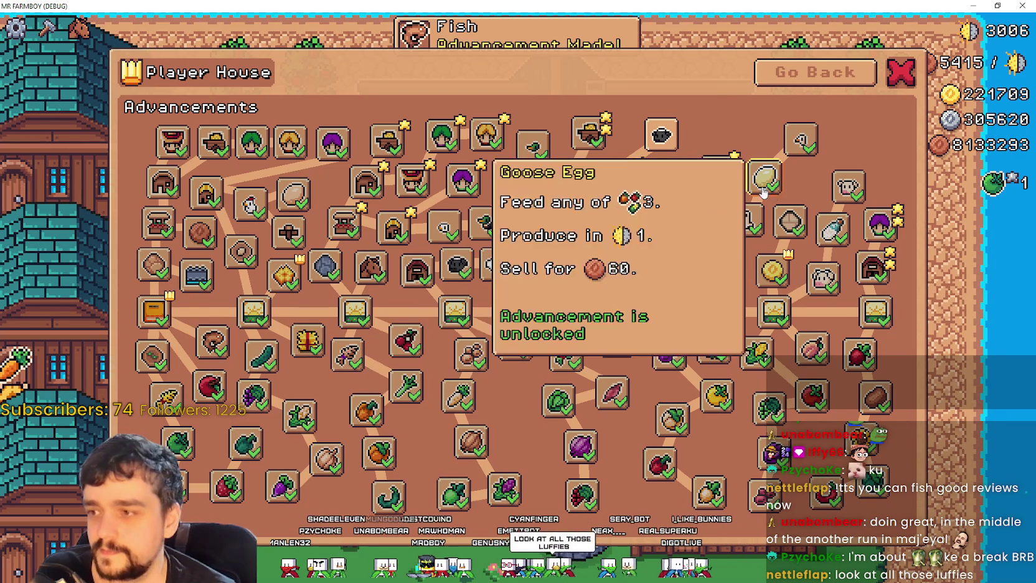
Close the advancements menu, move the farmer away from the farmhouse and pause the game.
key(Escape)
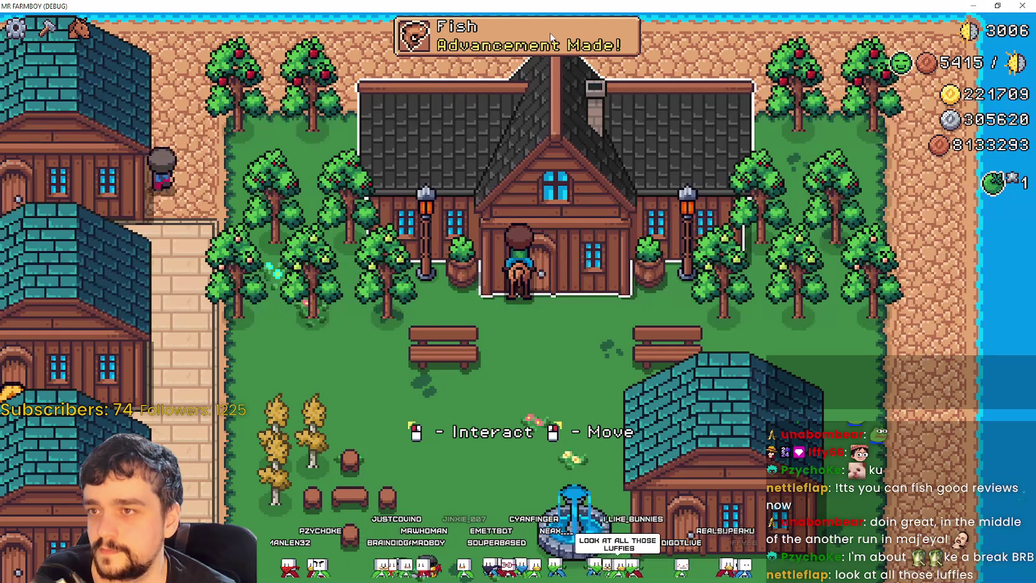
right_click(595, 335)
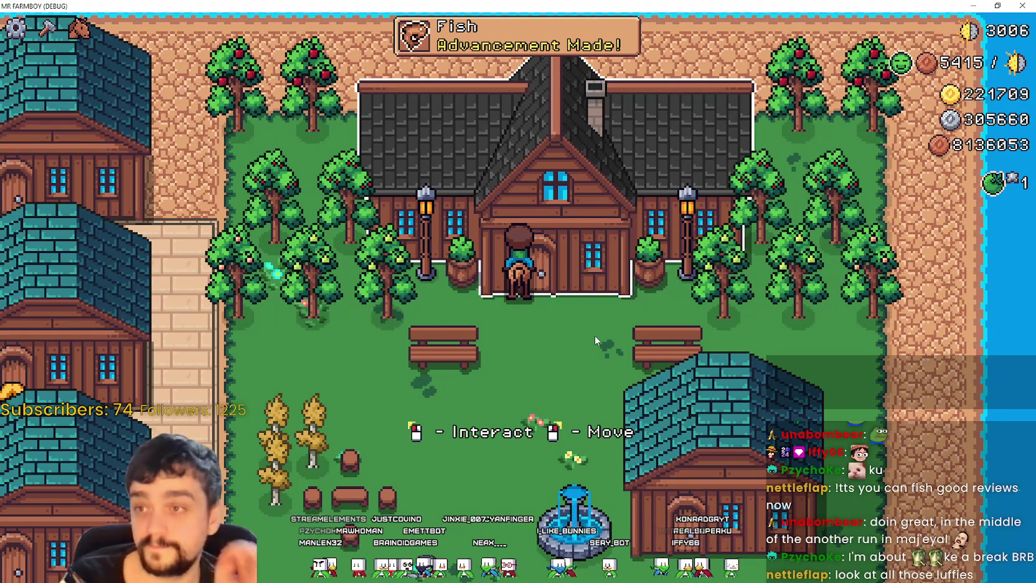
key(Escape)
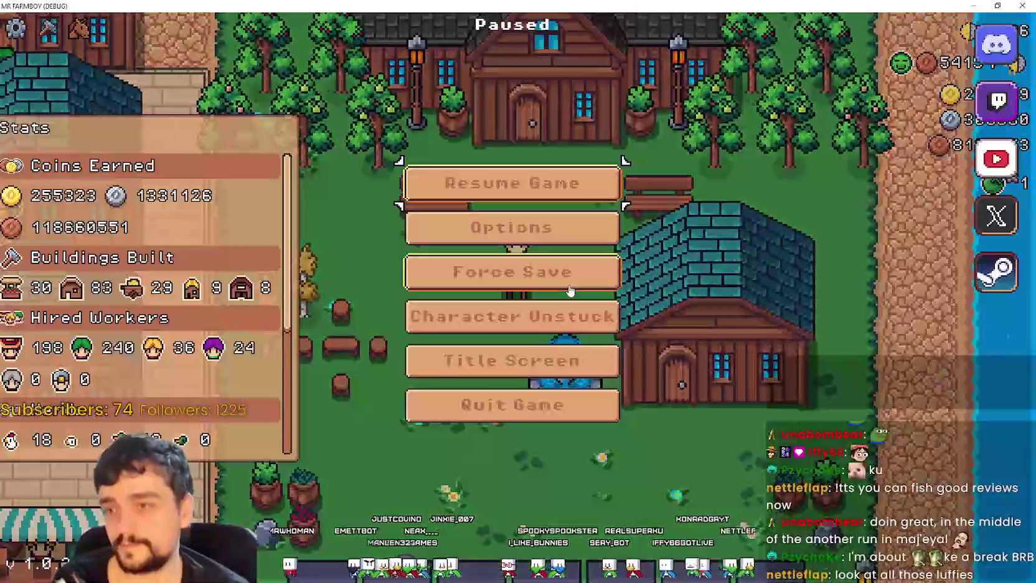
Load the Save 2 game from the save list.
key(Escape)
key(Escape)
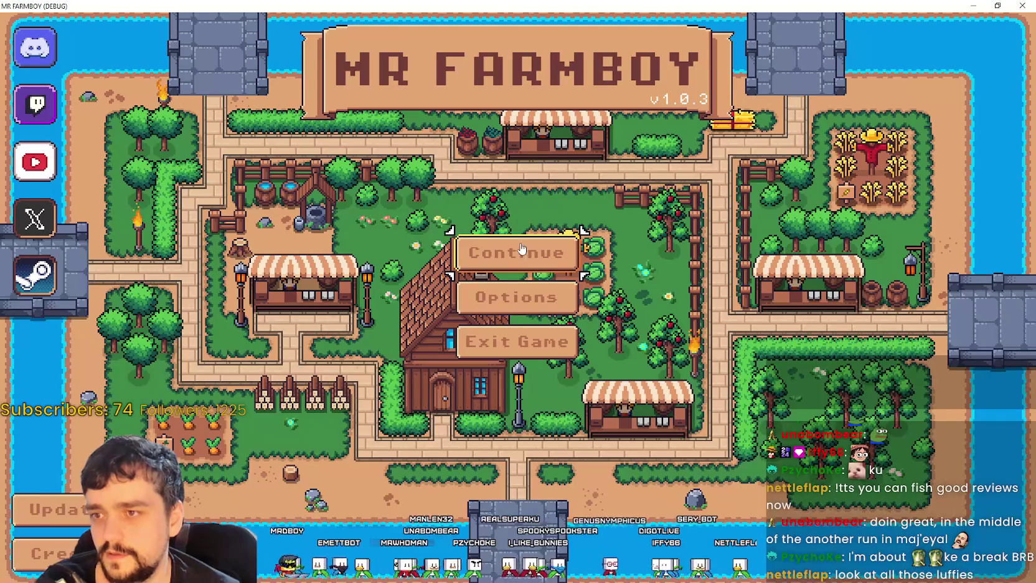
click(515, 251)
click(498, 219)
click(429, 238)
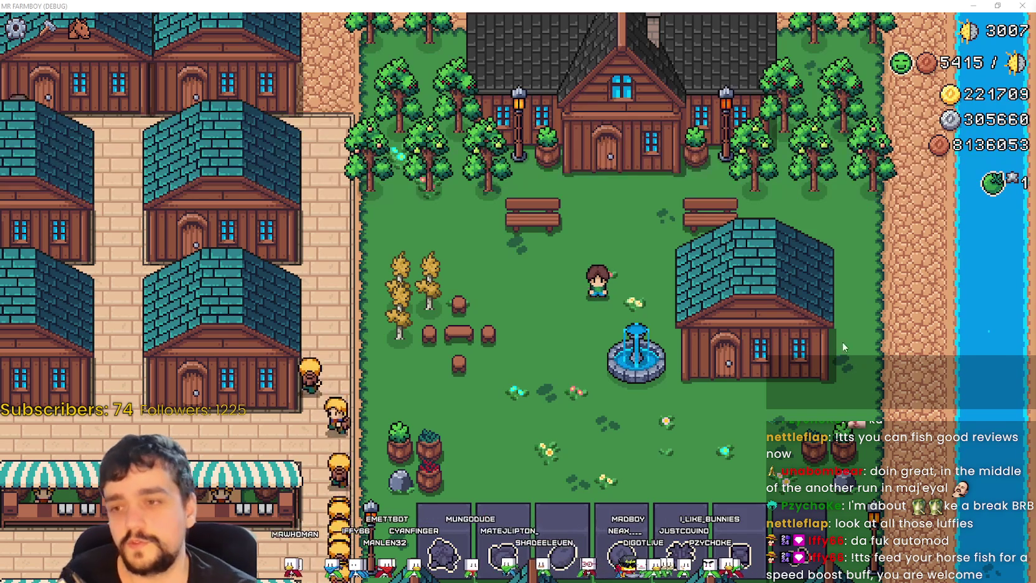
Walk the farmer left and down through town to the market stalls.
key(a)
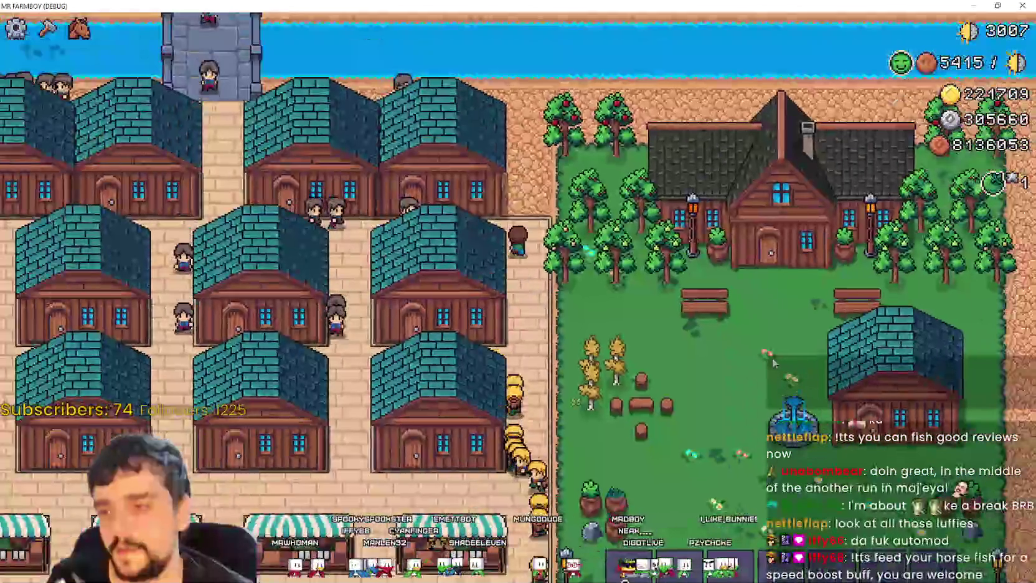
key(a)
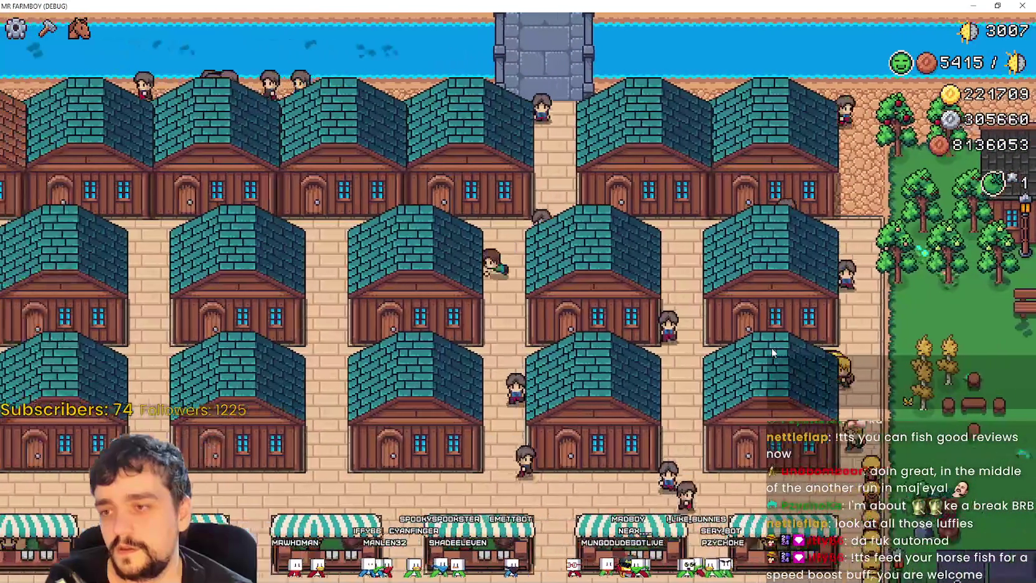
key(s)
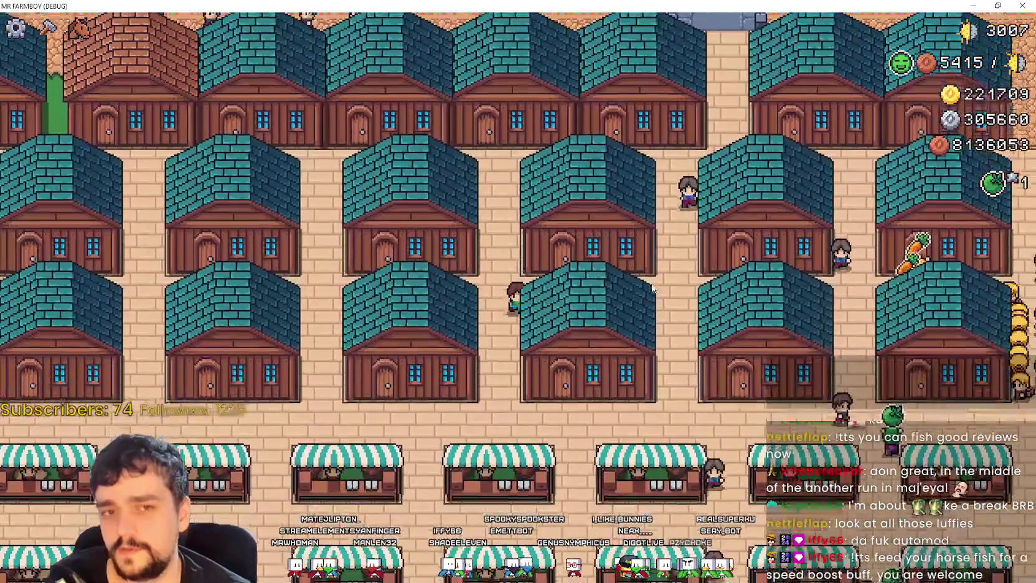
key(s)
key(a)
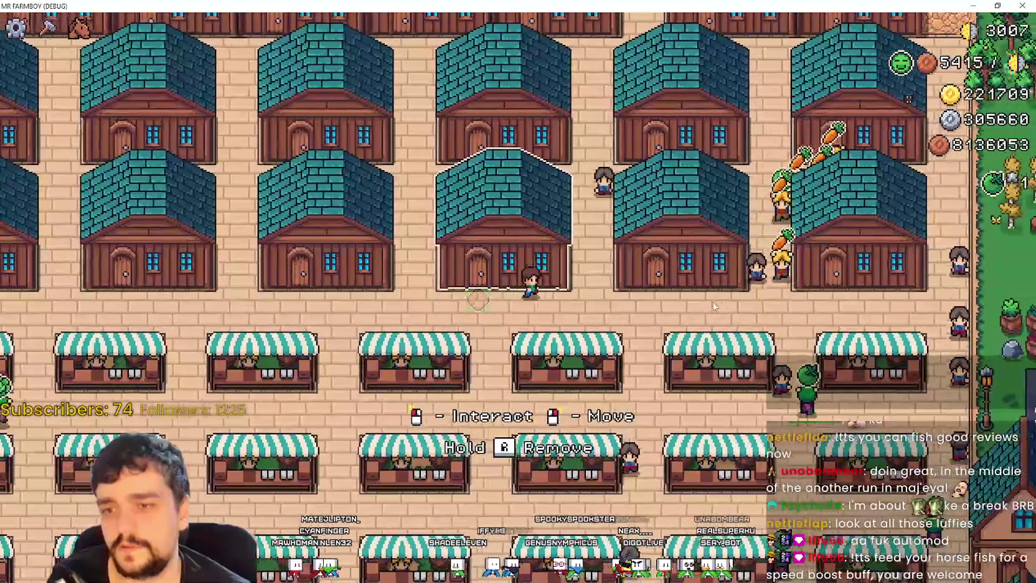
key(s)
key(a)
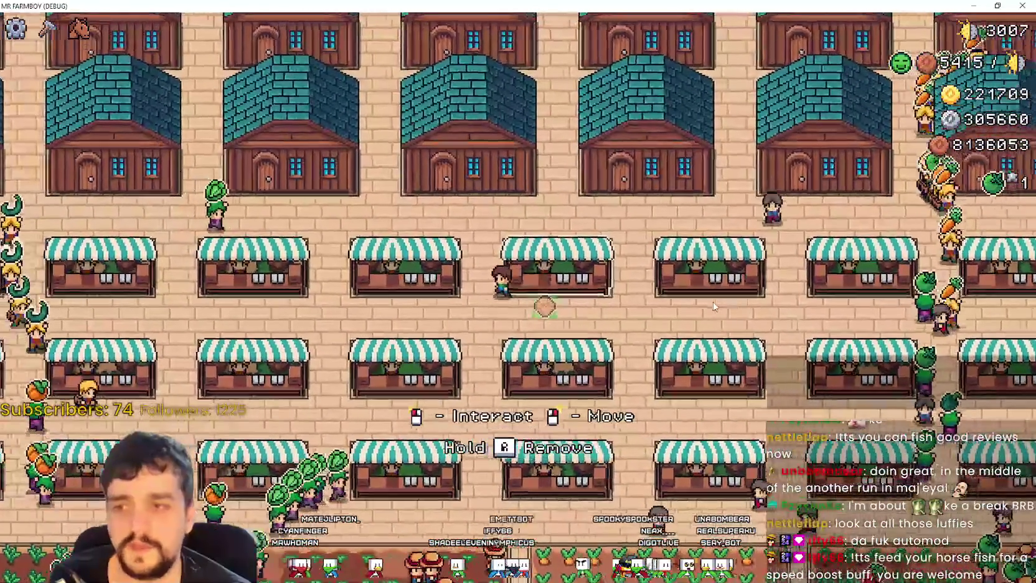
key(a)
key(s)
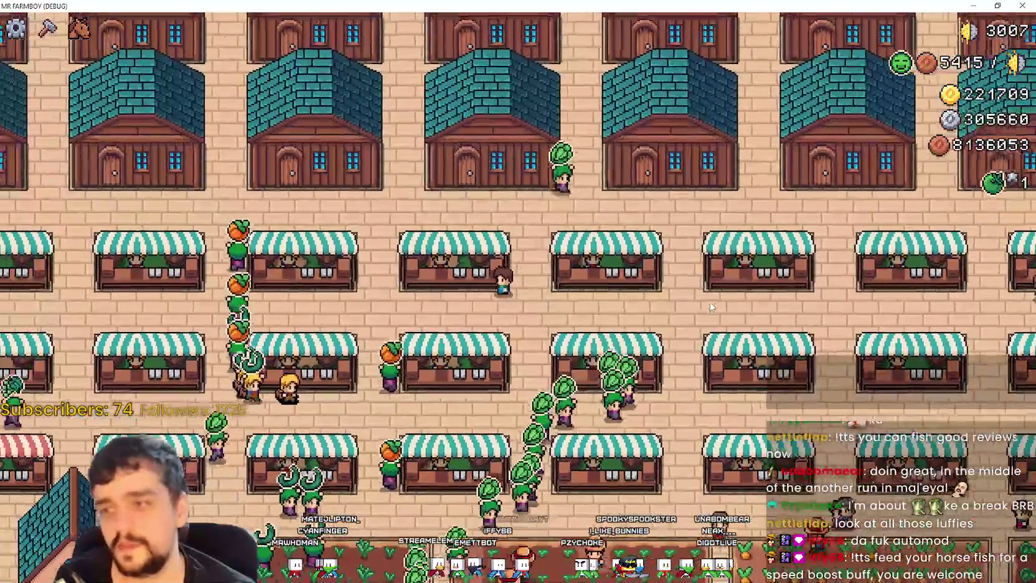
key(s)
key(a)
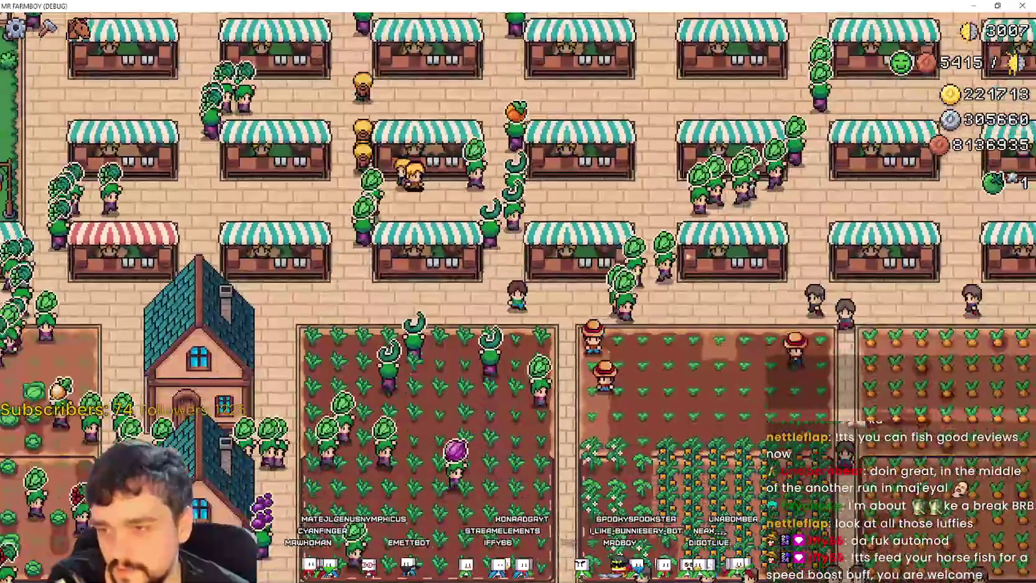
Walk along the market row, opening and closing the Market panel at the stalls.
key(a)
key(e)
key(Escape)
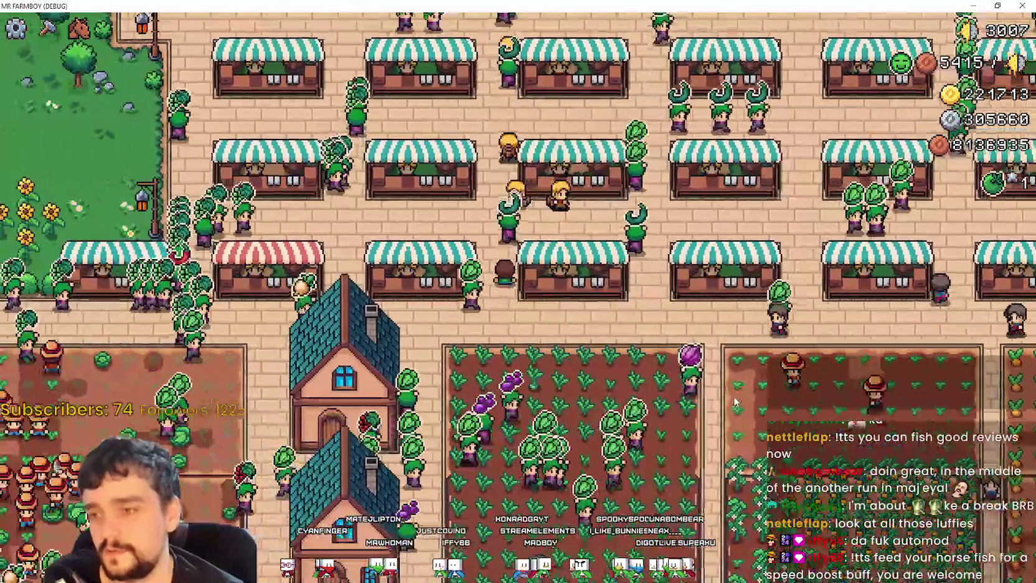
key(d)
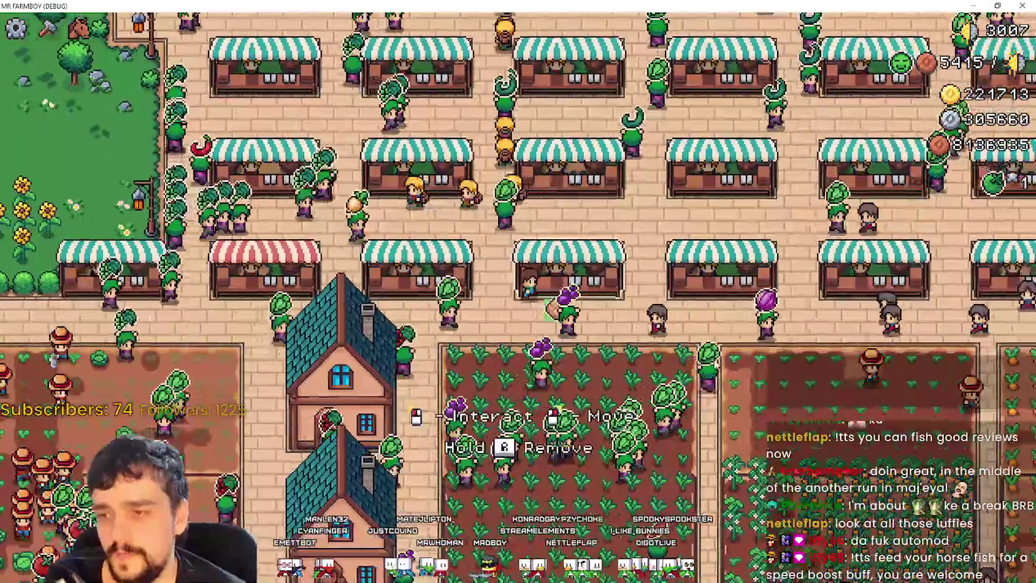
key(e)
key(Escape)
key(d)
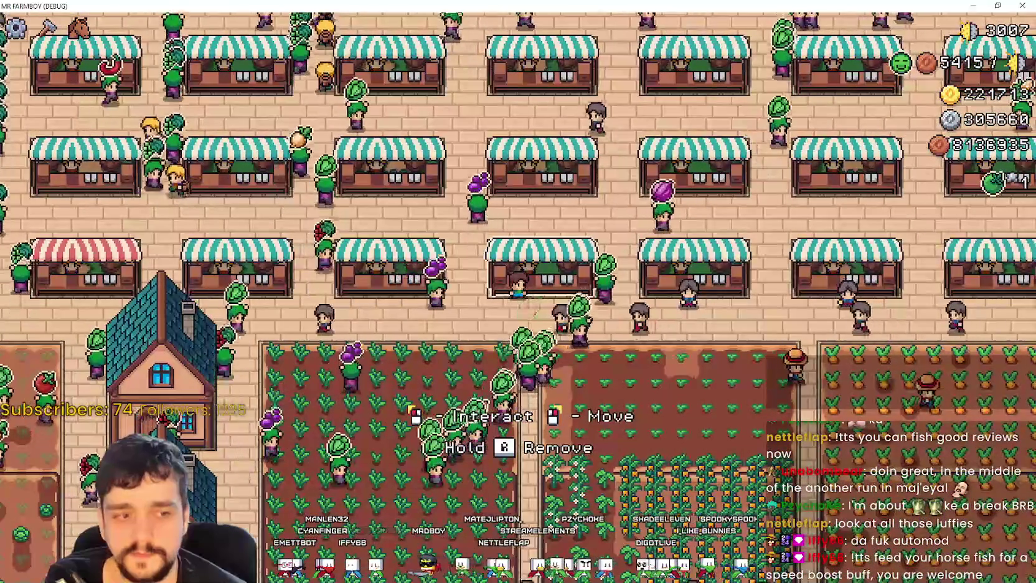
key(e)
key(Escape)
key(a)
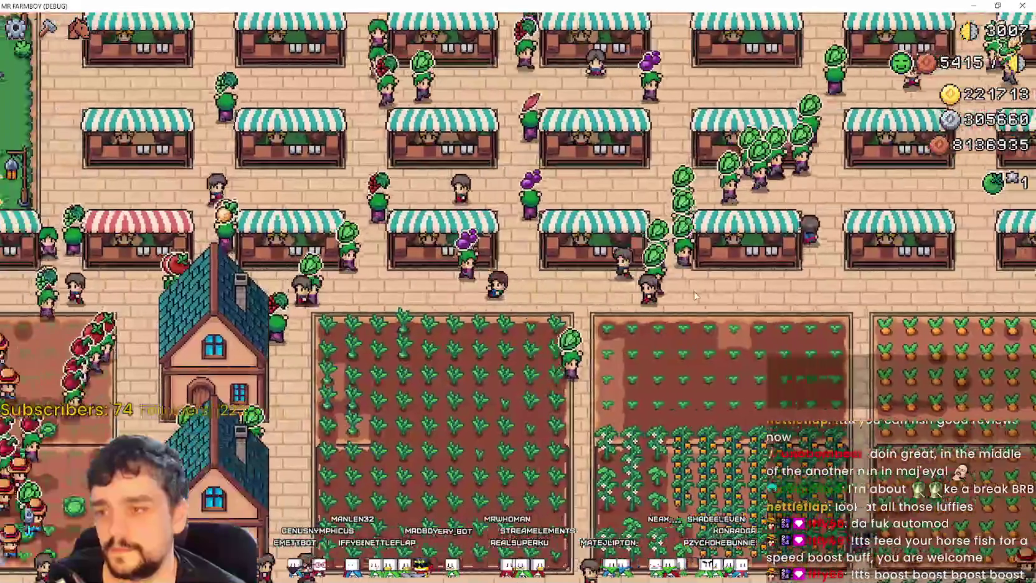
Zoom out and back in, then ride the horse left and up toward the barns.
key(s)
scroll(695, 295, down, 5)
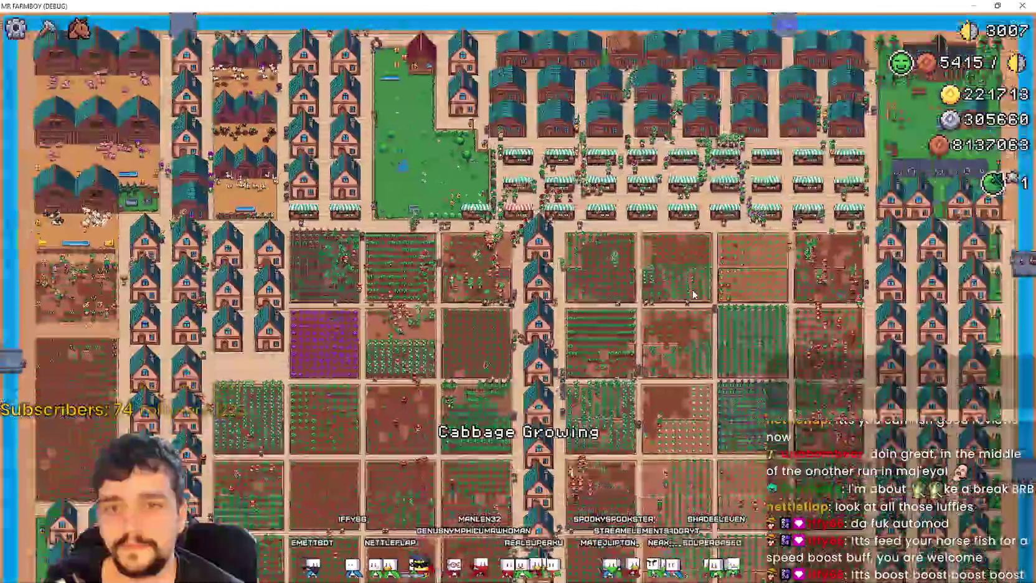
scroll(693, 295, up, 5)
key(a)
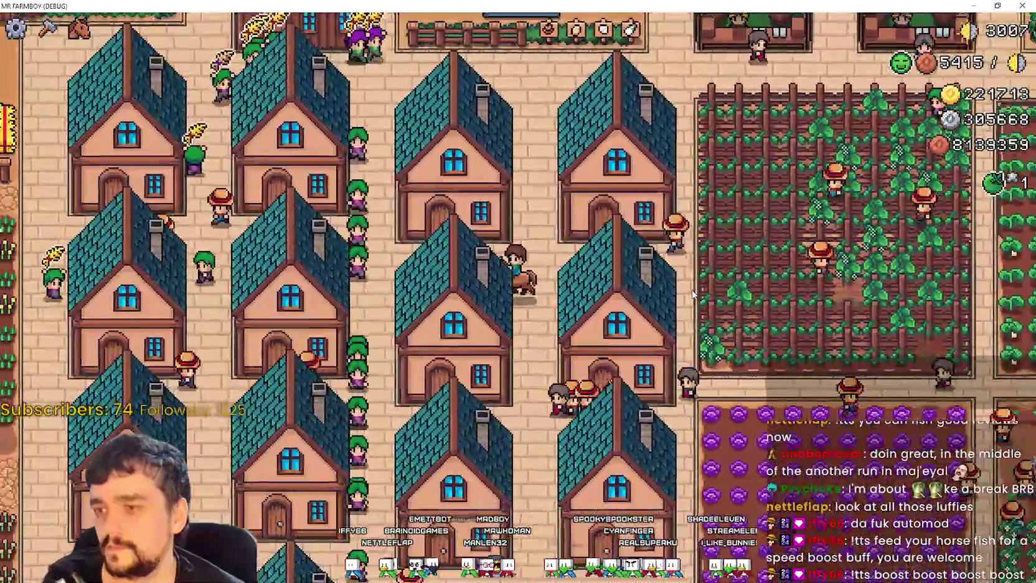
key(w)
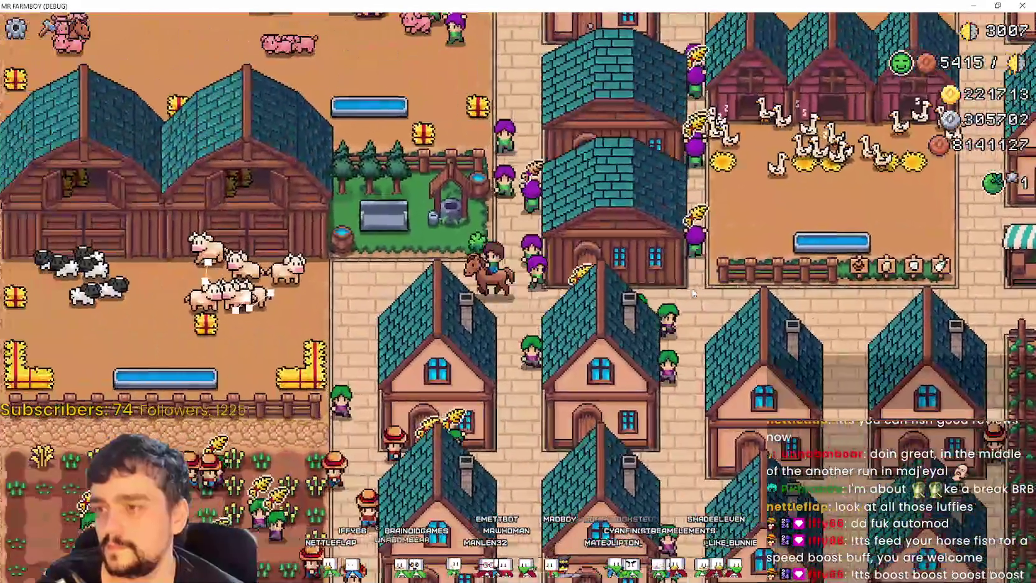
key(a)
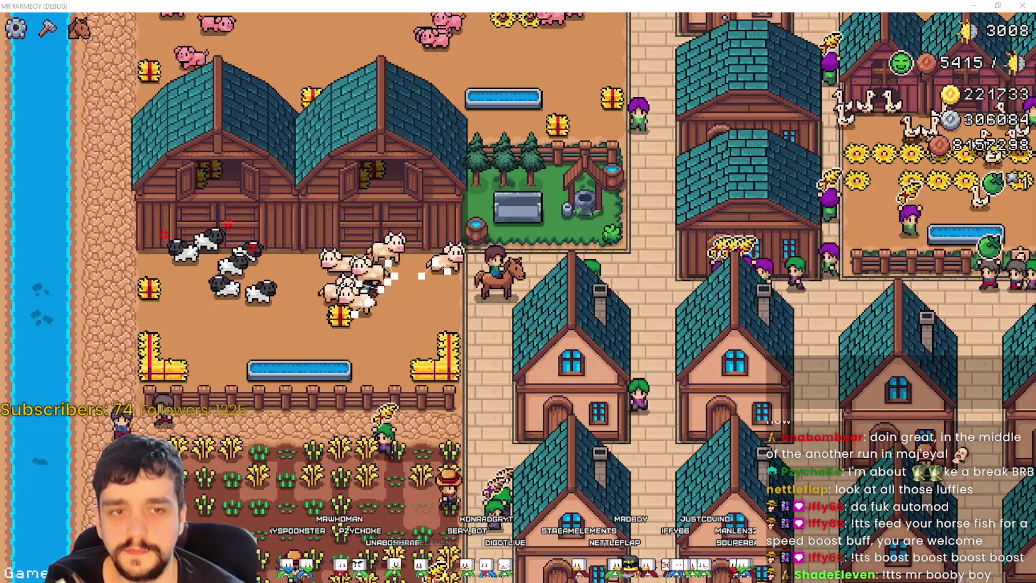
Ride the horse up and down the town road past the houses to the map's top edge.
key(w)
key(d)
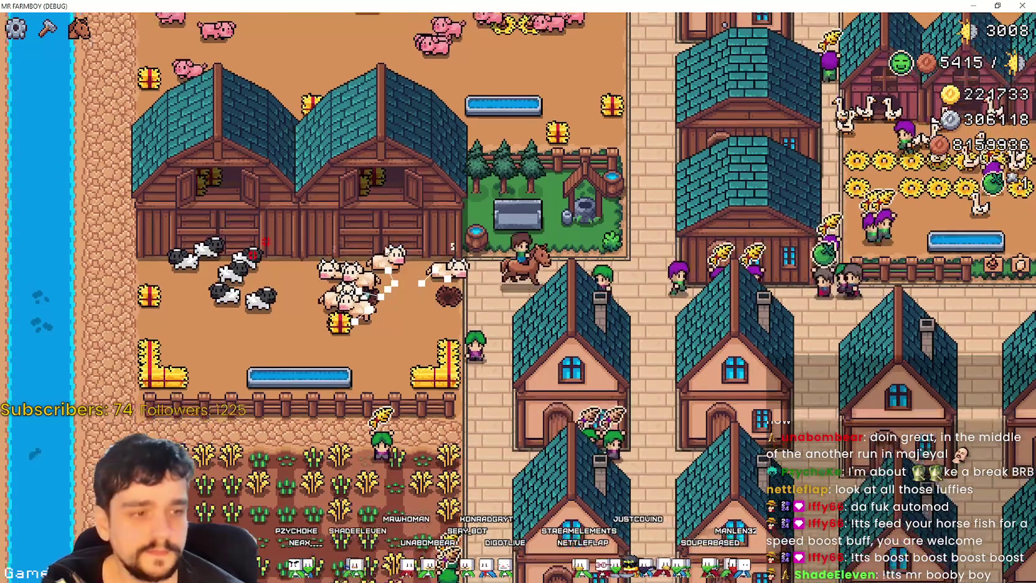
key(w)
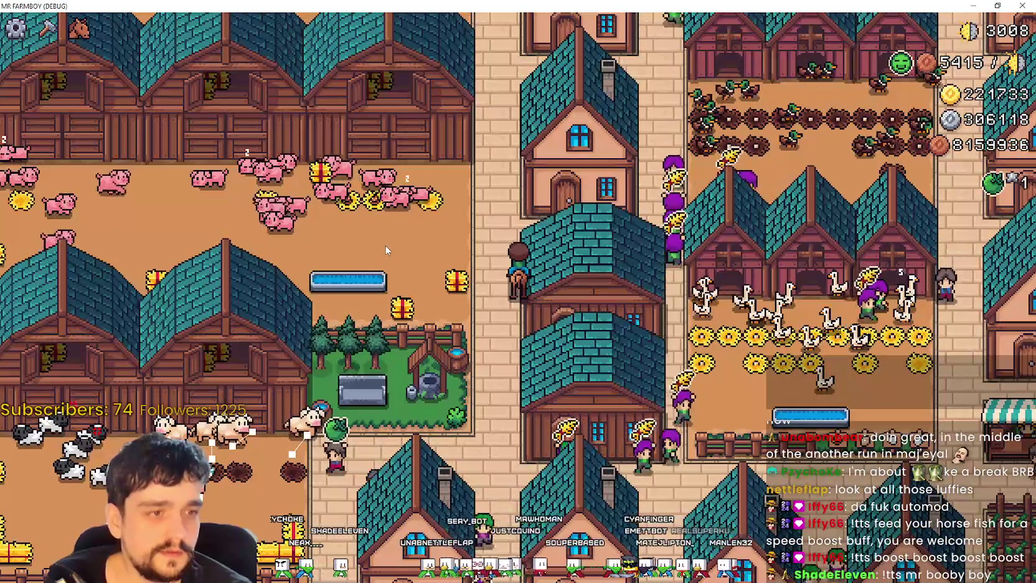
key(w)
key(a)
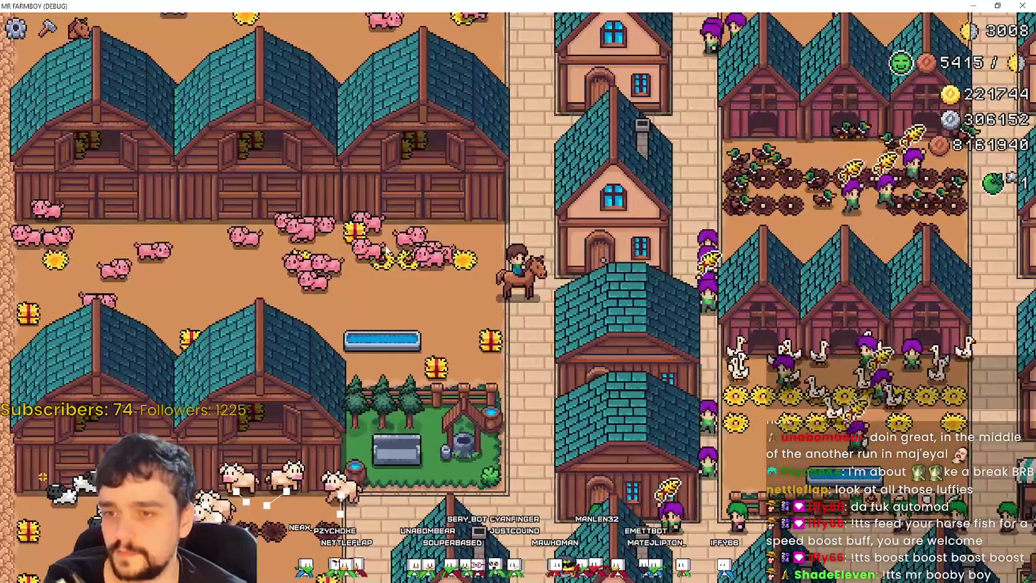
key(d)
key(w)
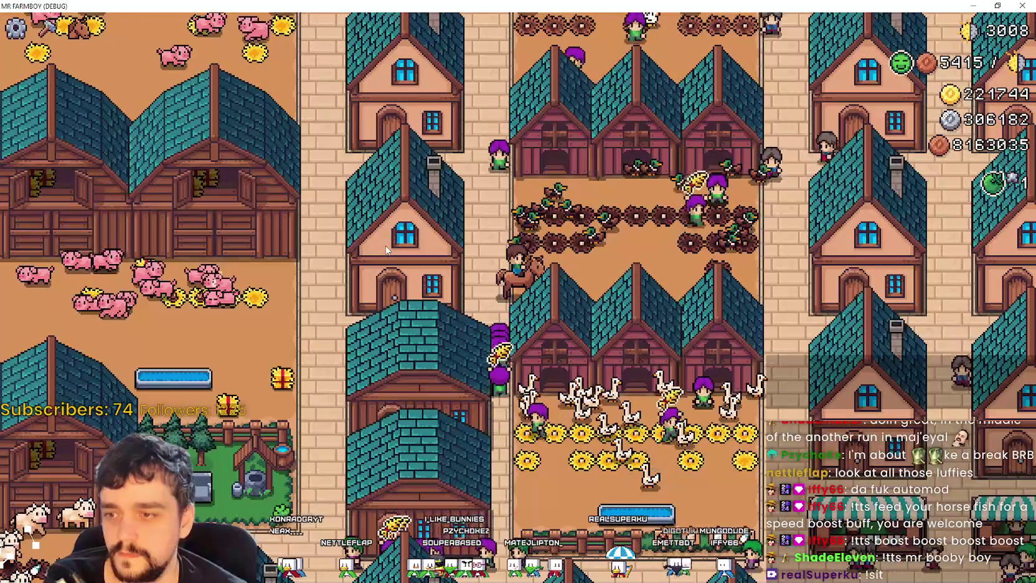
key(w)
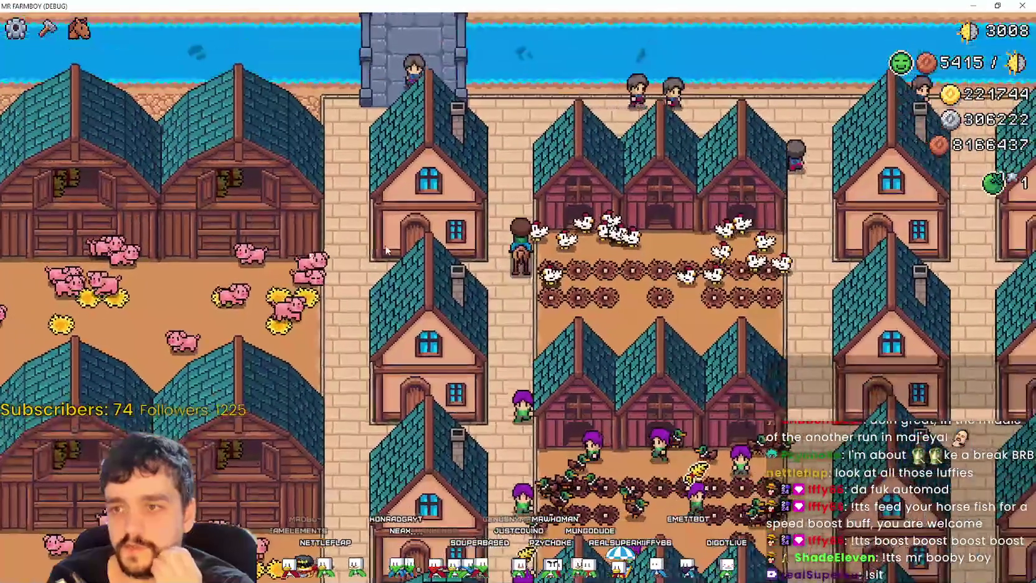
key(s)
key(s)
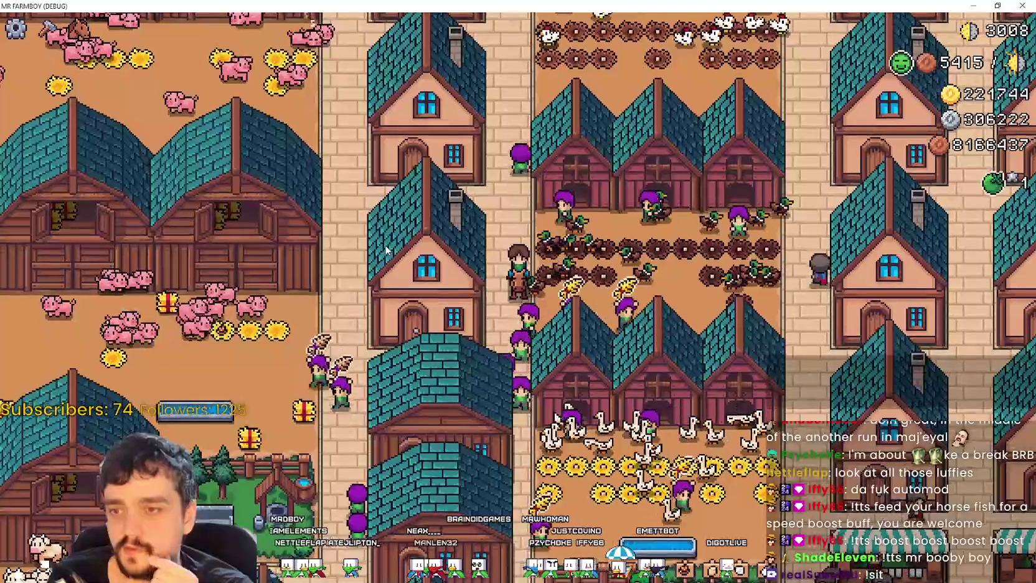
key(s)
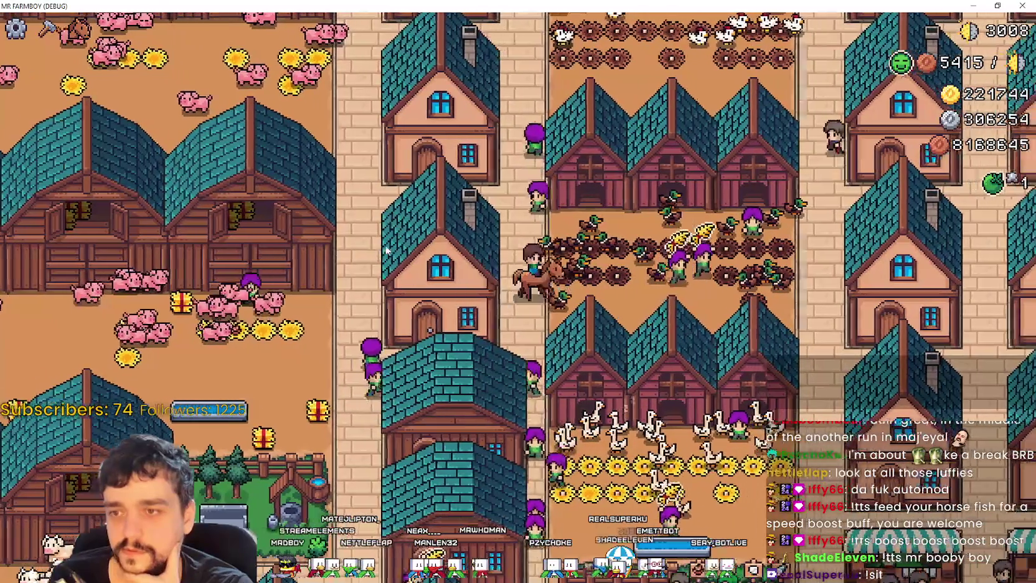
key(w)
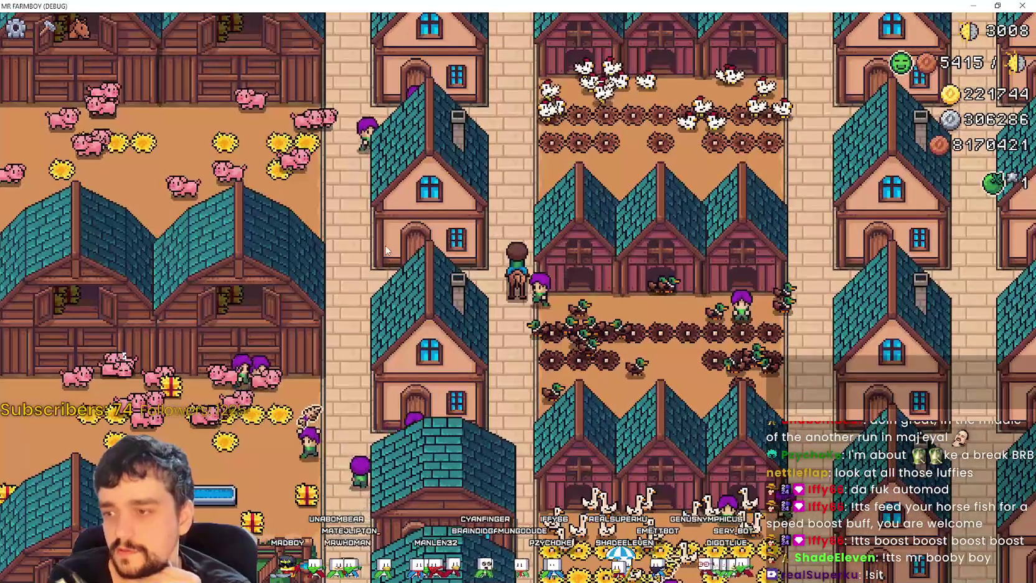
key(a)
key(s)
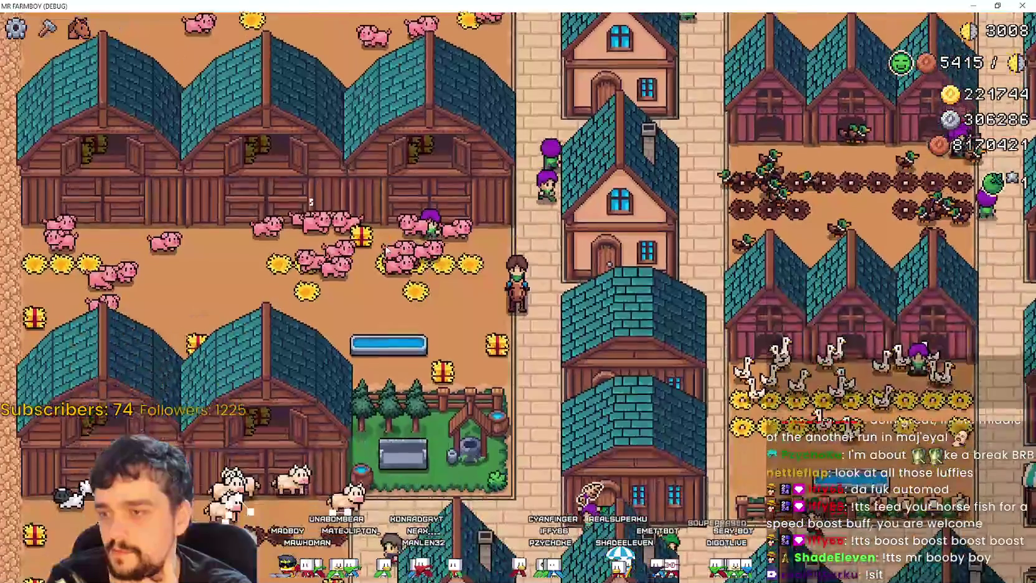
key(w)
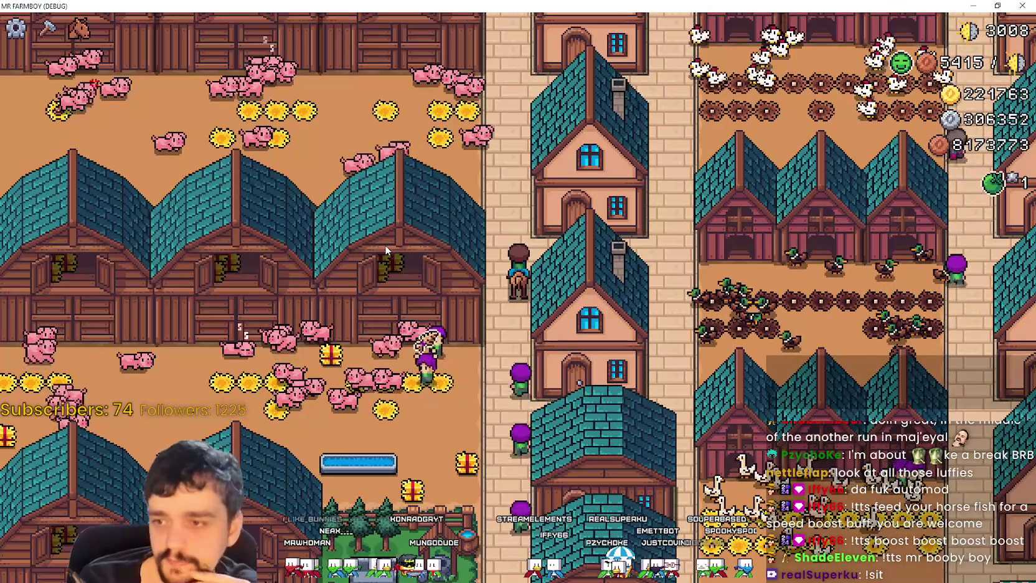
key(s)
key(w)
key(d)
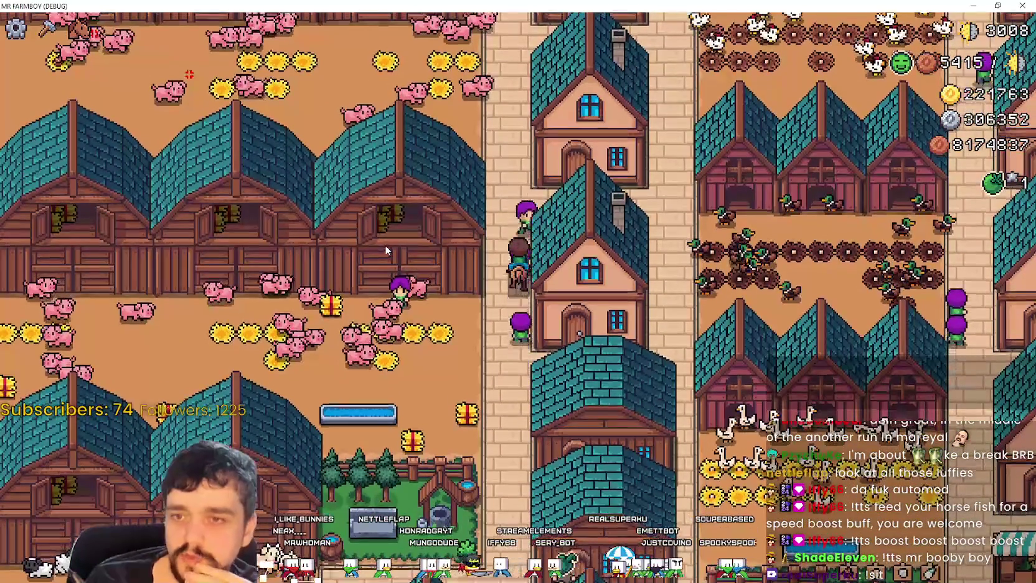
key(a)
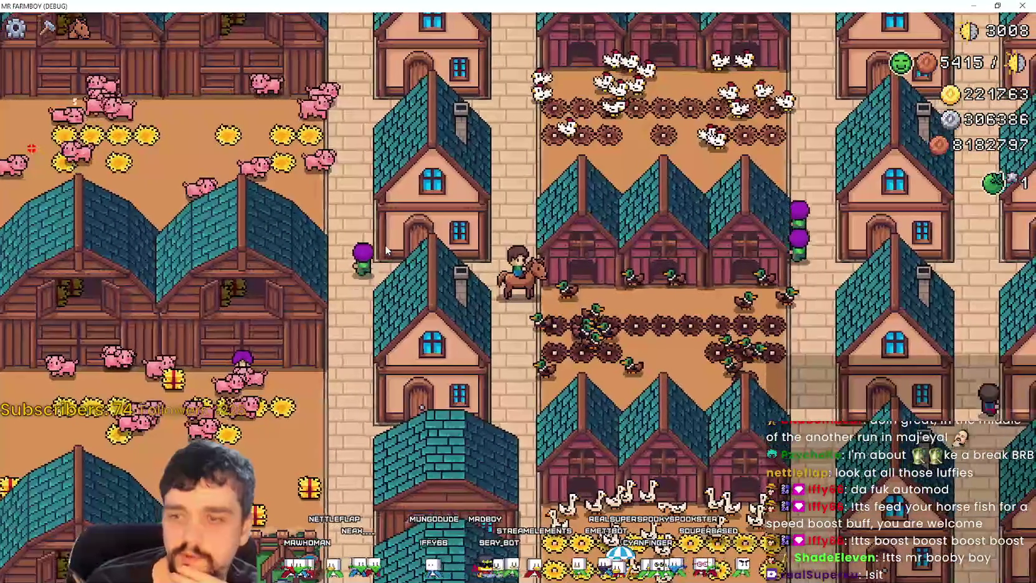
key(d)
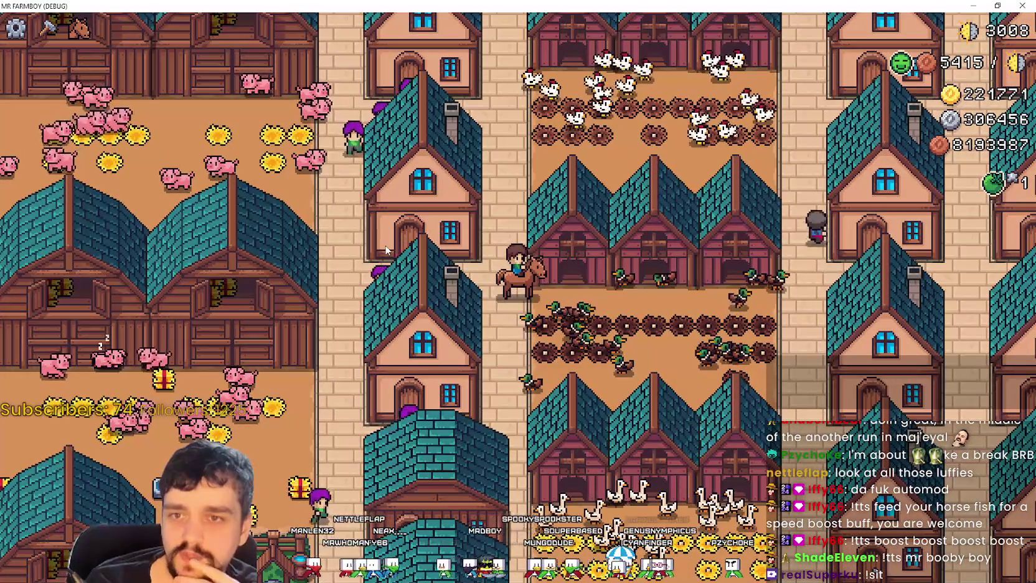
Ride along the duck barn row, into the pig pen and into the chicken coop yard.
key(d)
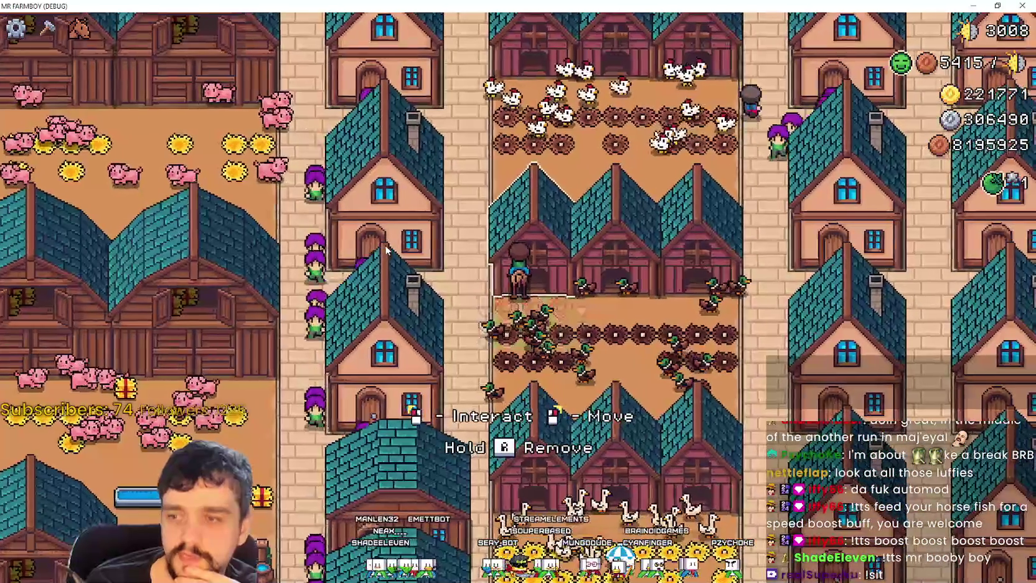
key(d)
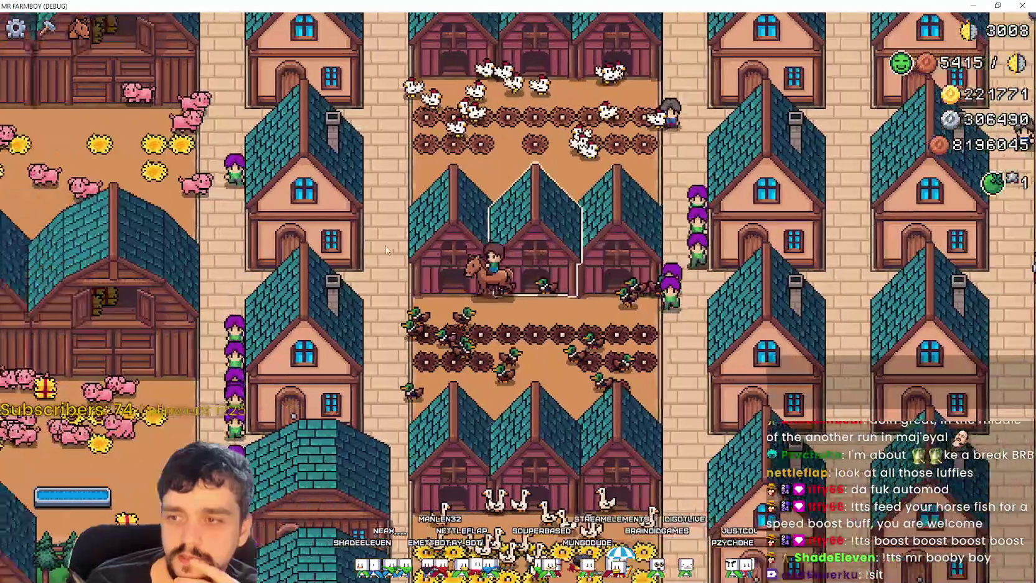
key(a)
key(s)
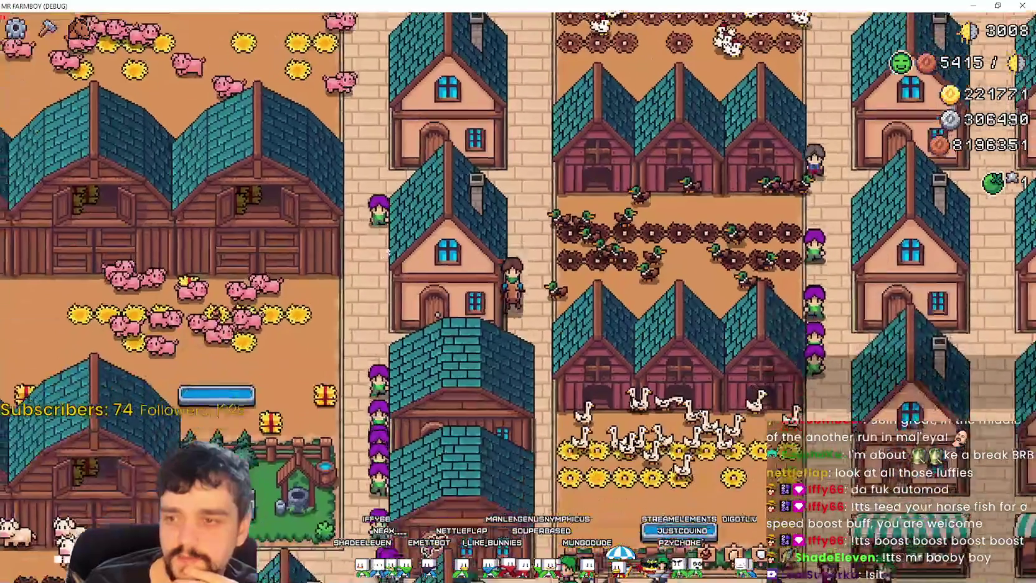
key(a)
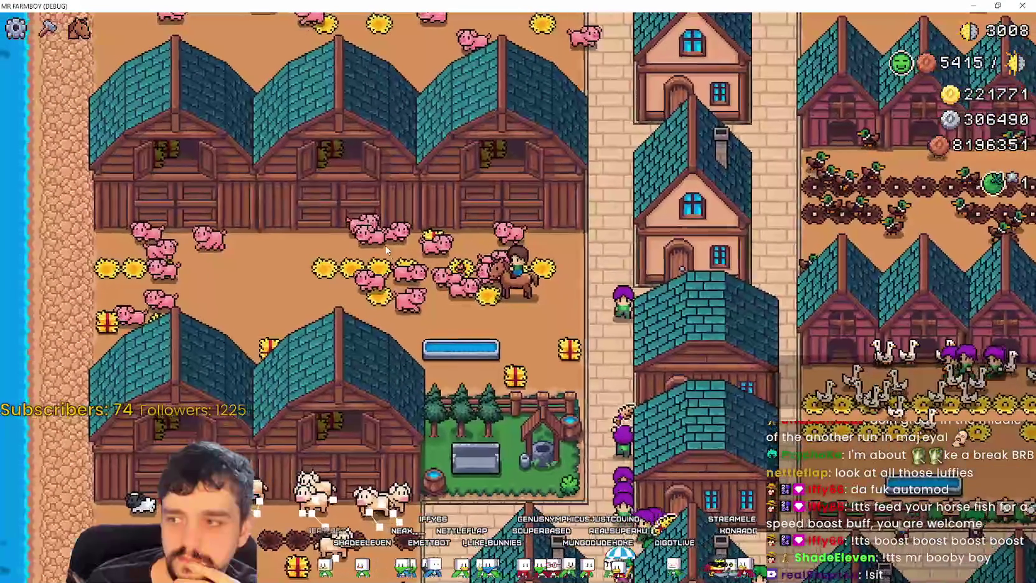
key(d)
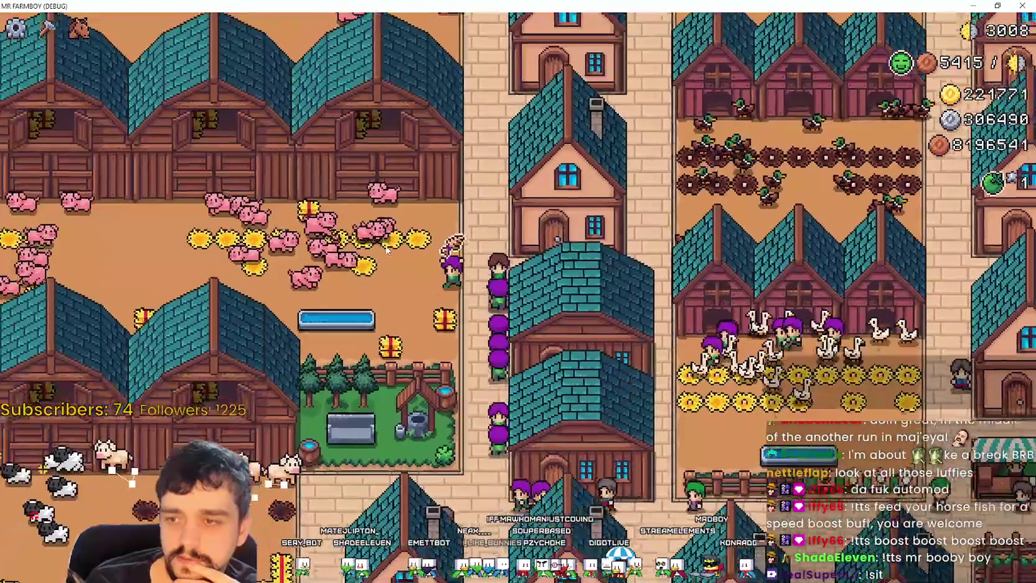
key(s)
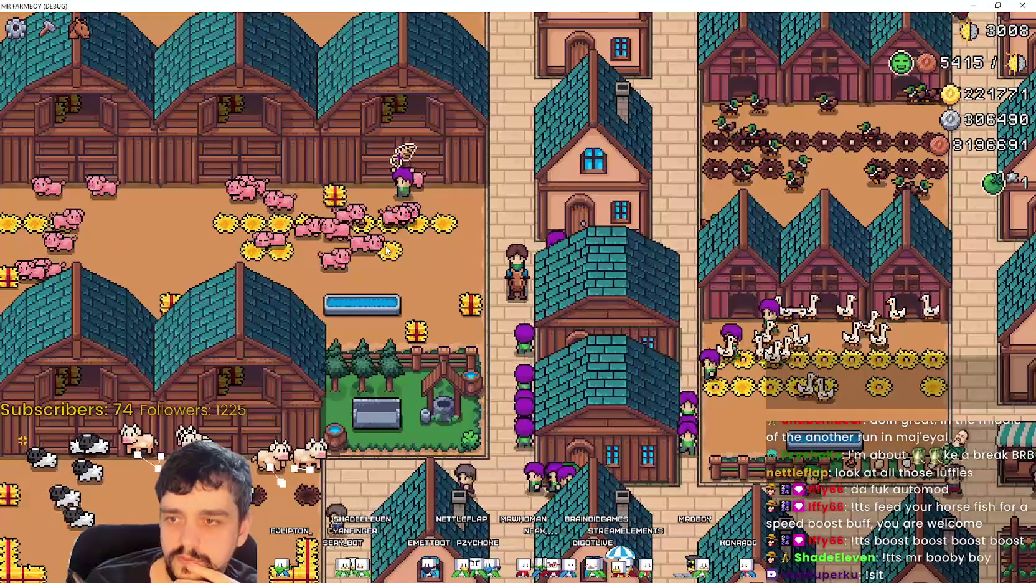
key(w)
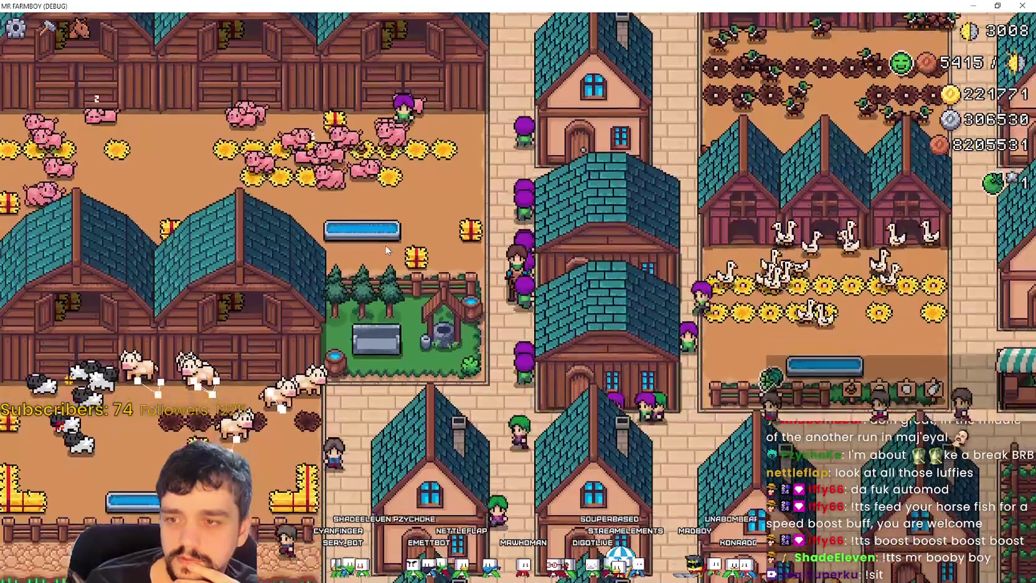
key(w)
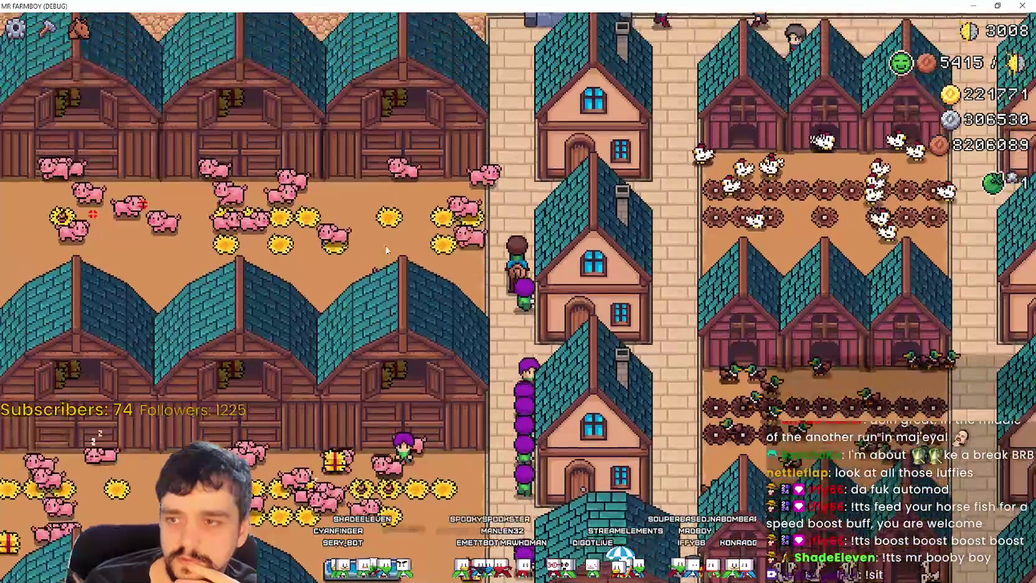
key(d)
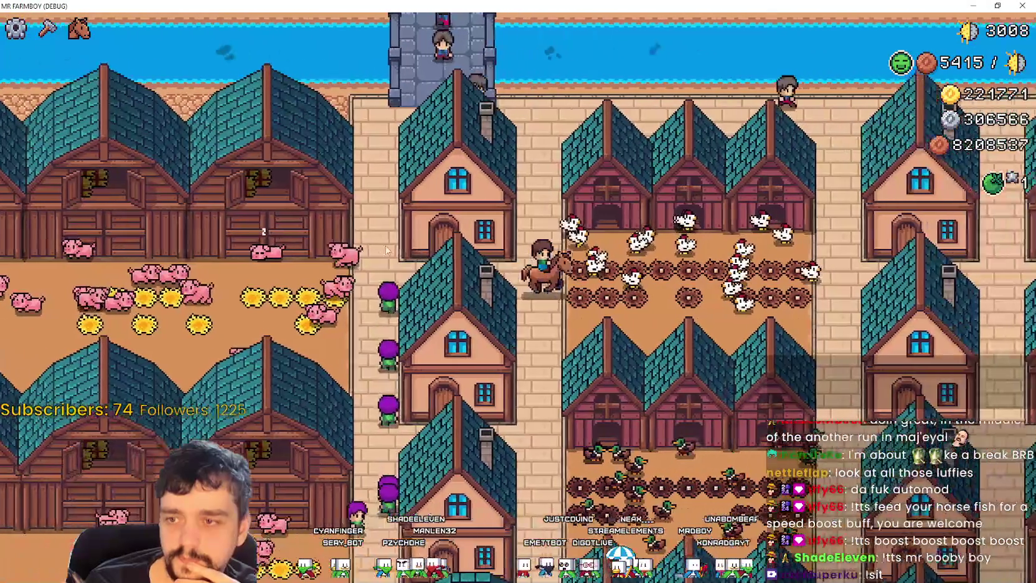
Ride through the duck farm and past the pig farm and cow pens into the cow barn.
key(s)
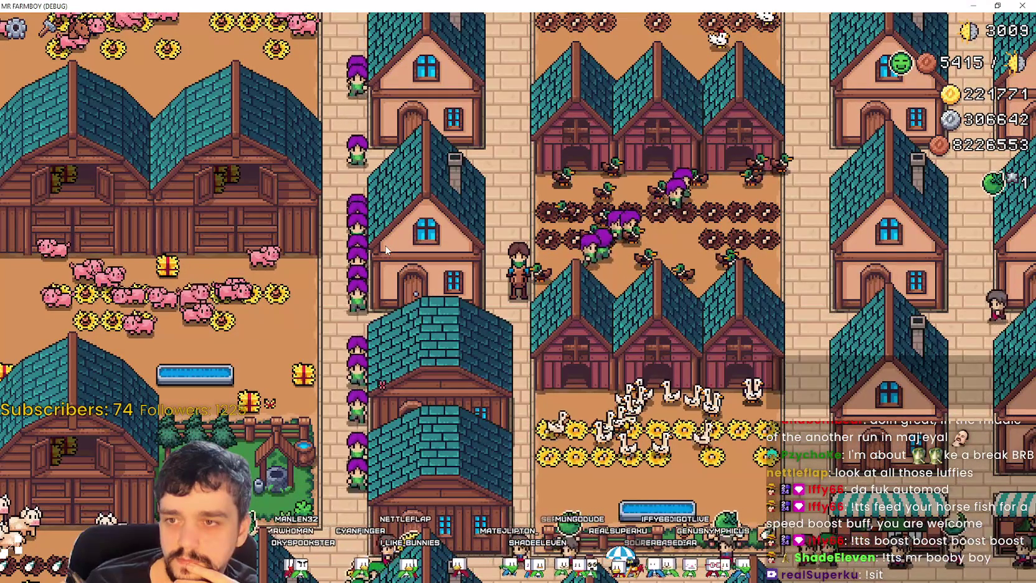
key(d)
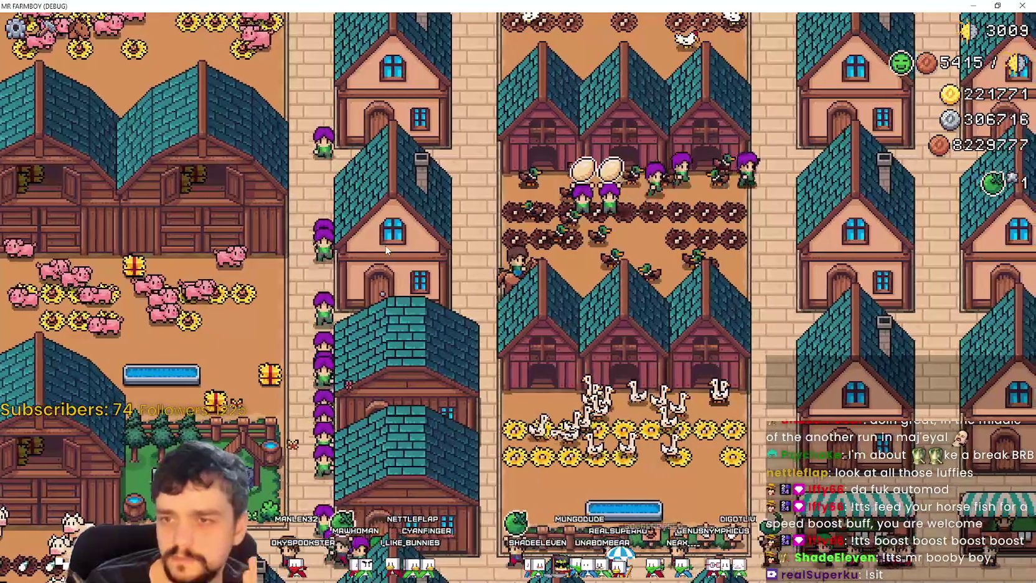
key(w)
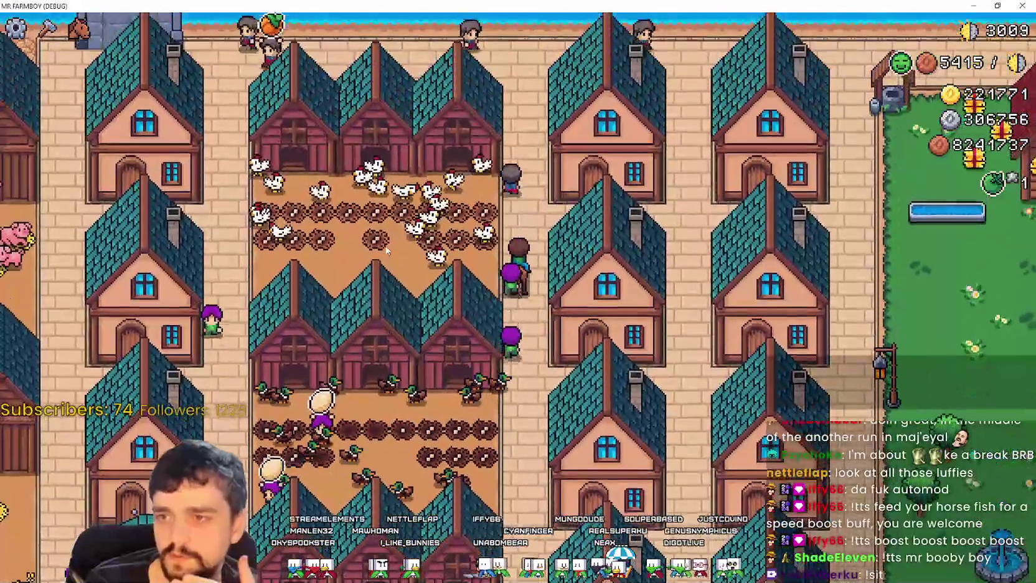
key(s)
key(a)
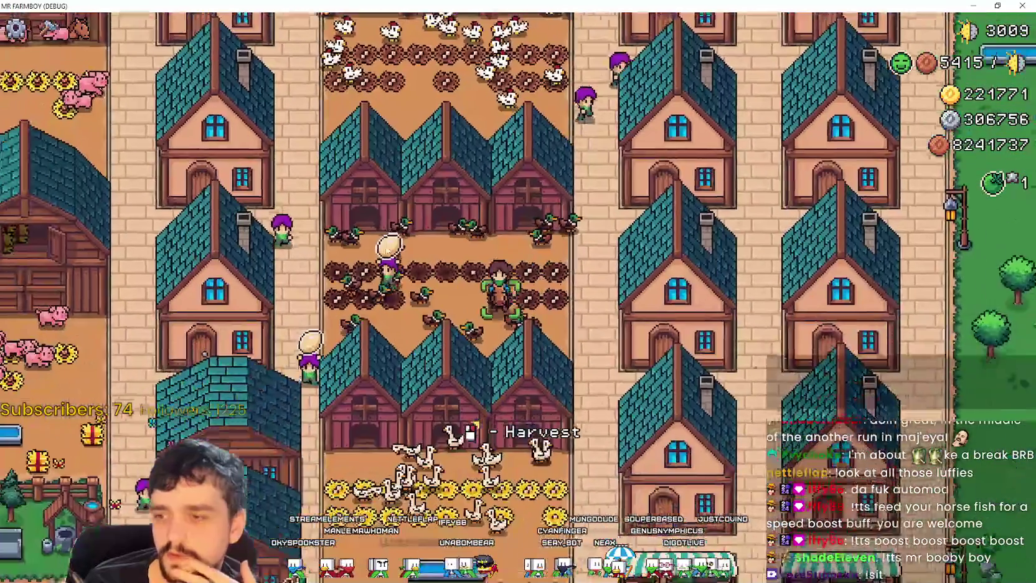
key(a)
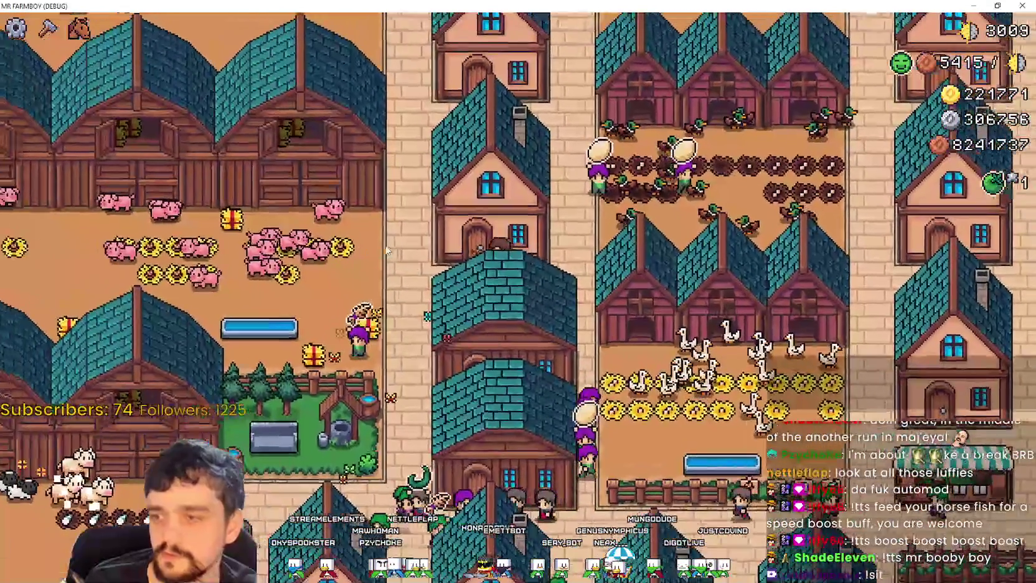
key(w)
key(s)
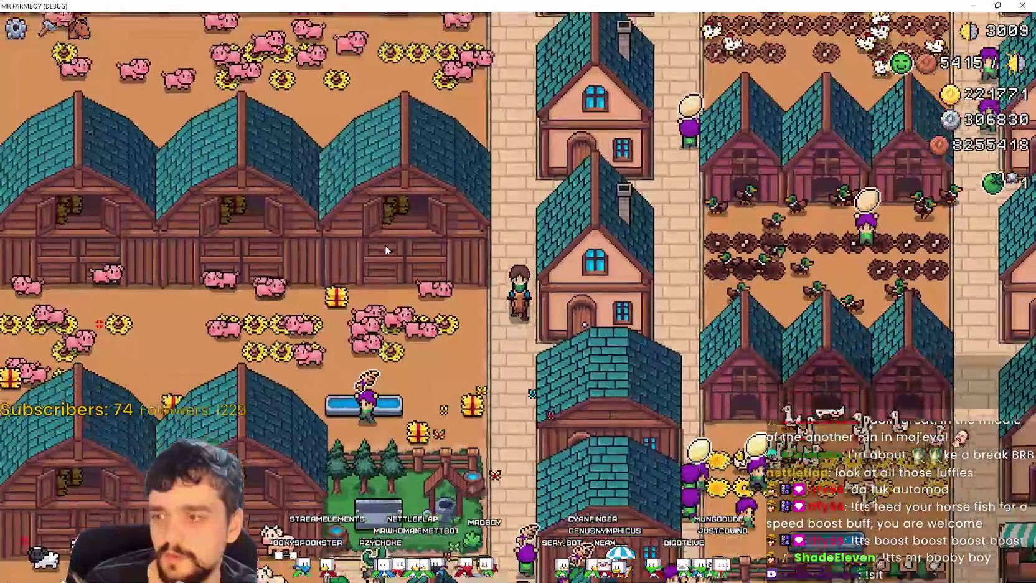
key(a)
key(s)
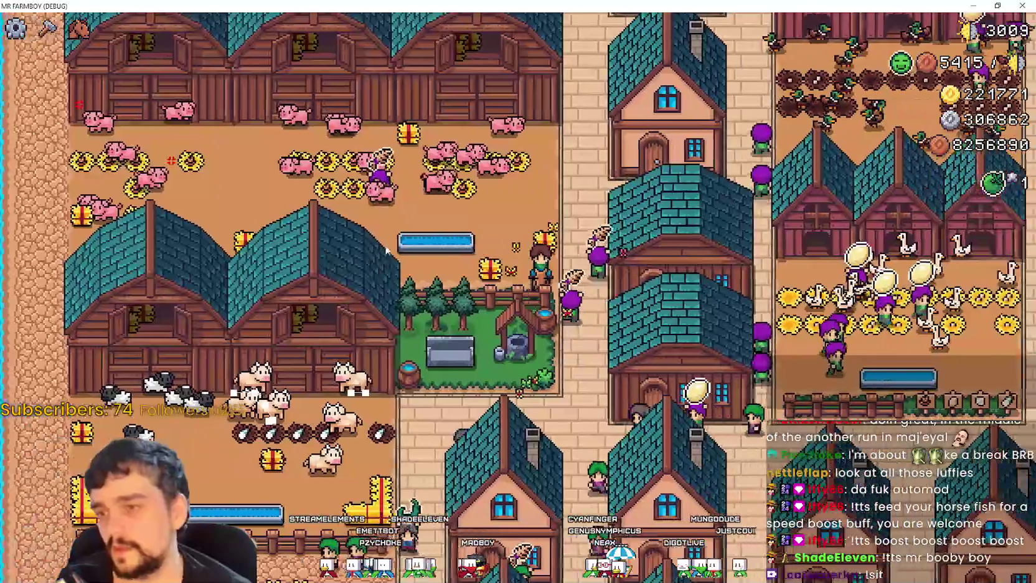
key(a)
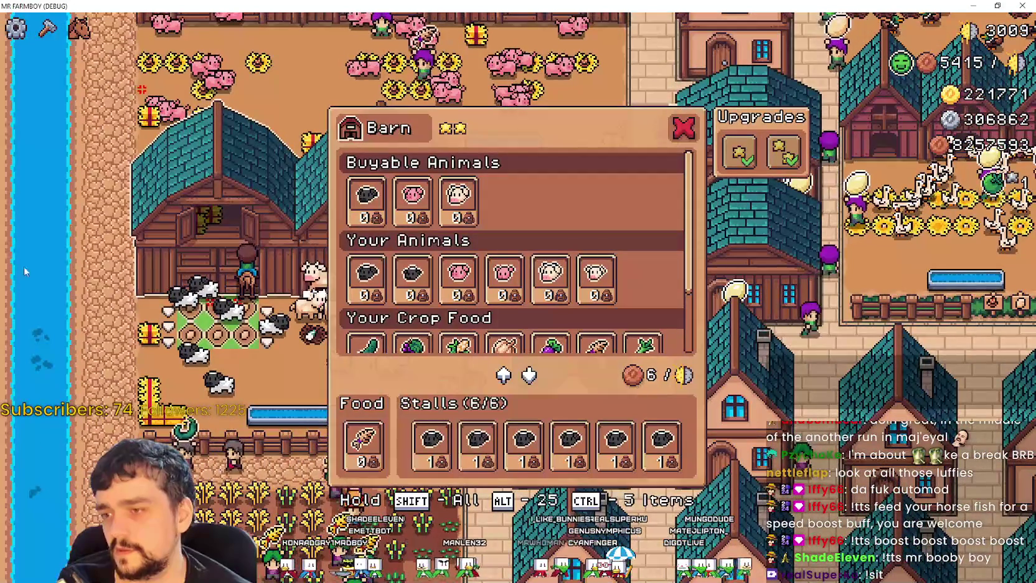
Close the Barn panel, ride out past the duck coop and zoom out to survey the town.
key(d)
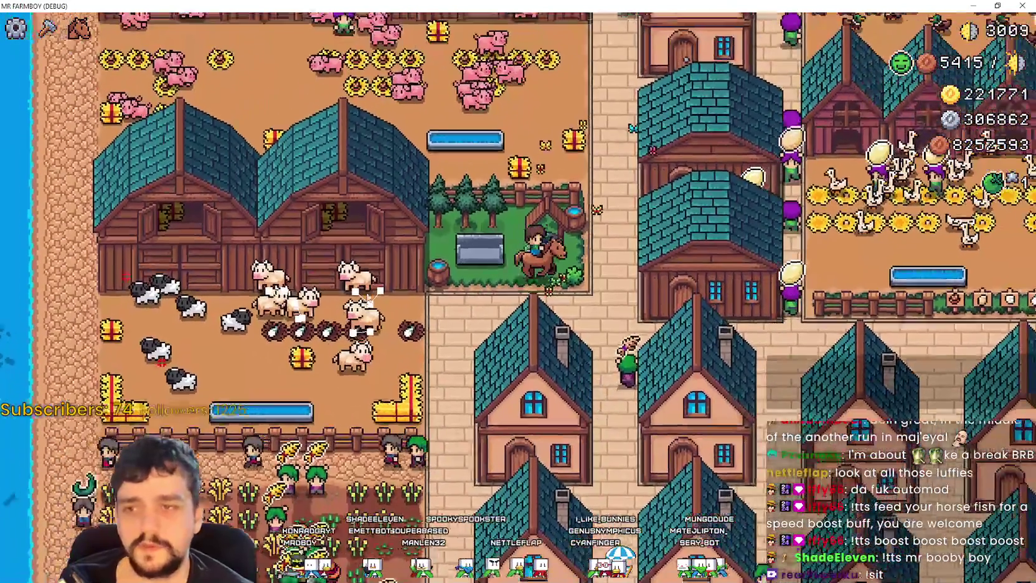
key(w)
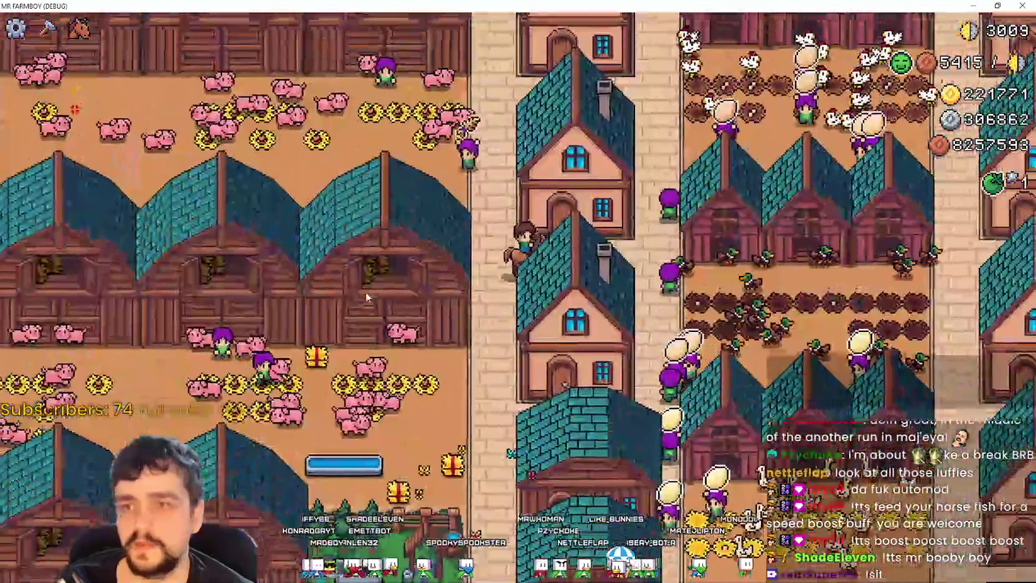
key(d)
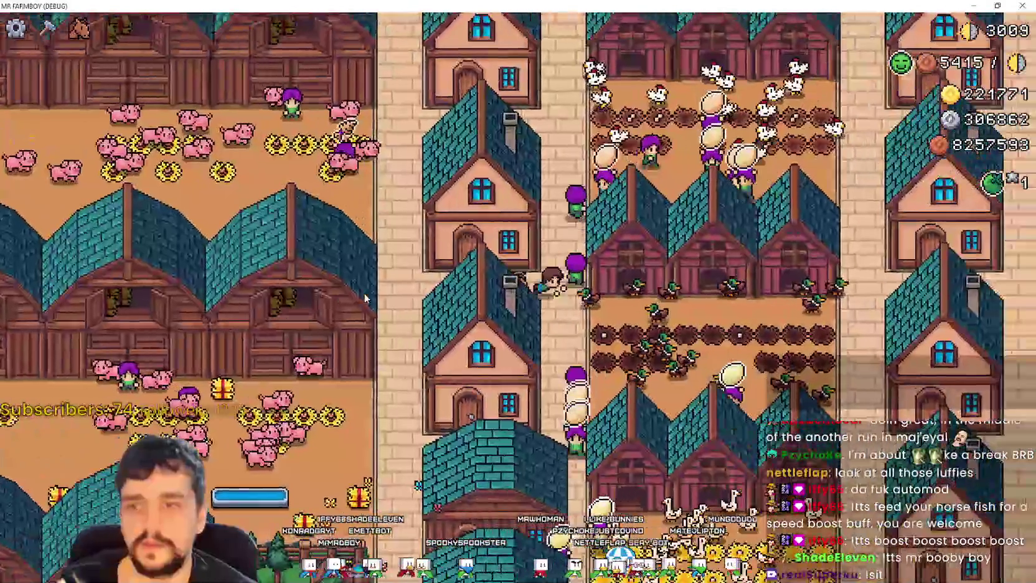
key(d)
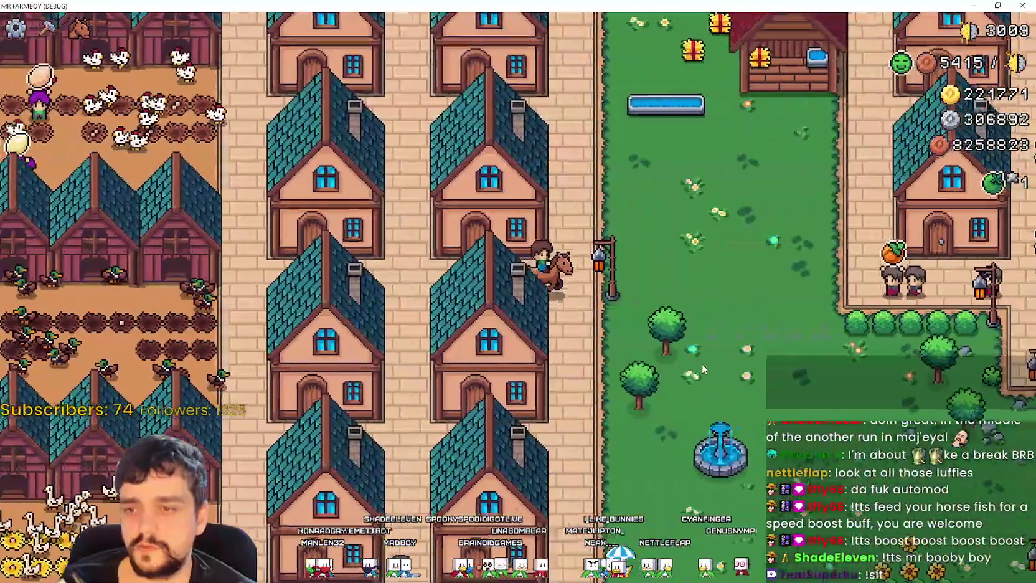
scroll(702, 369, down, 5)
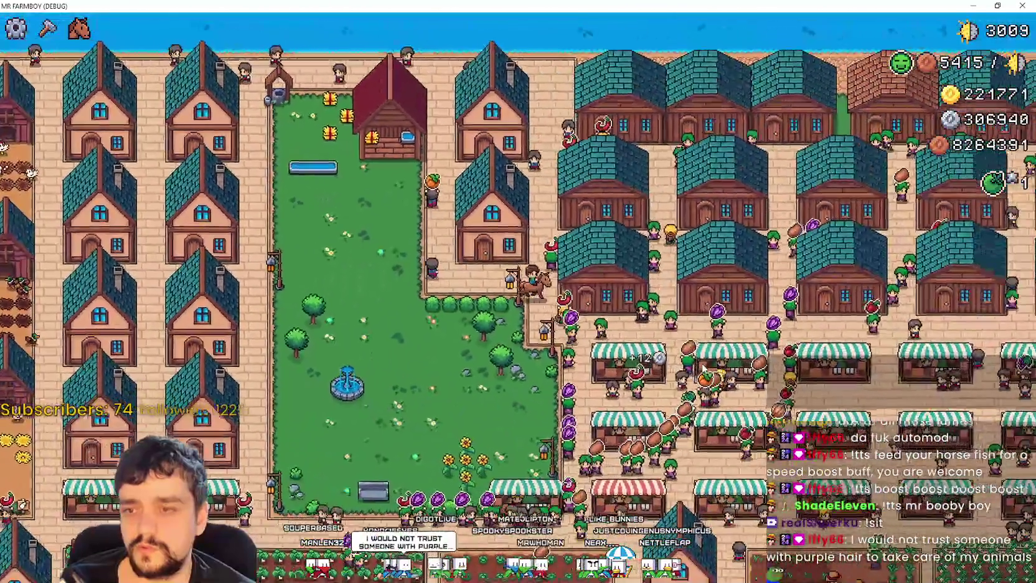
scroll(702, 369, down, 5)
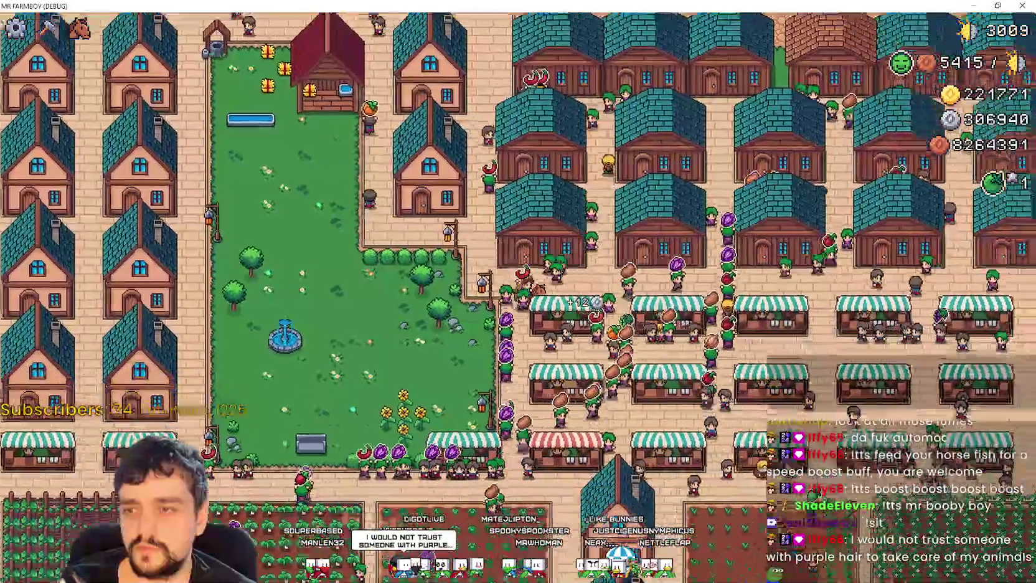
scroll(702, 370, up, 1)
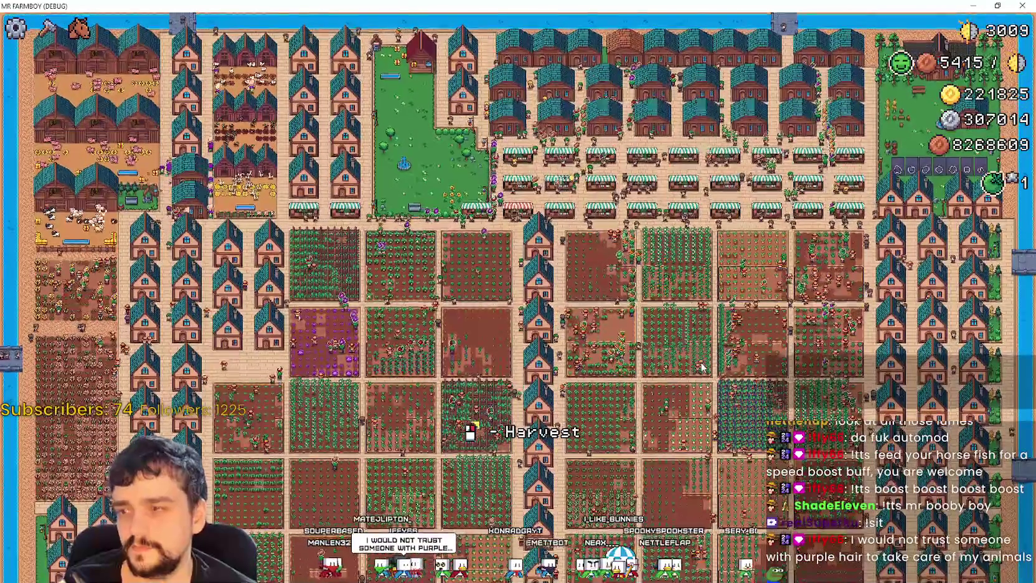
scroll(702, 369, up, 4)
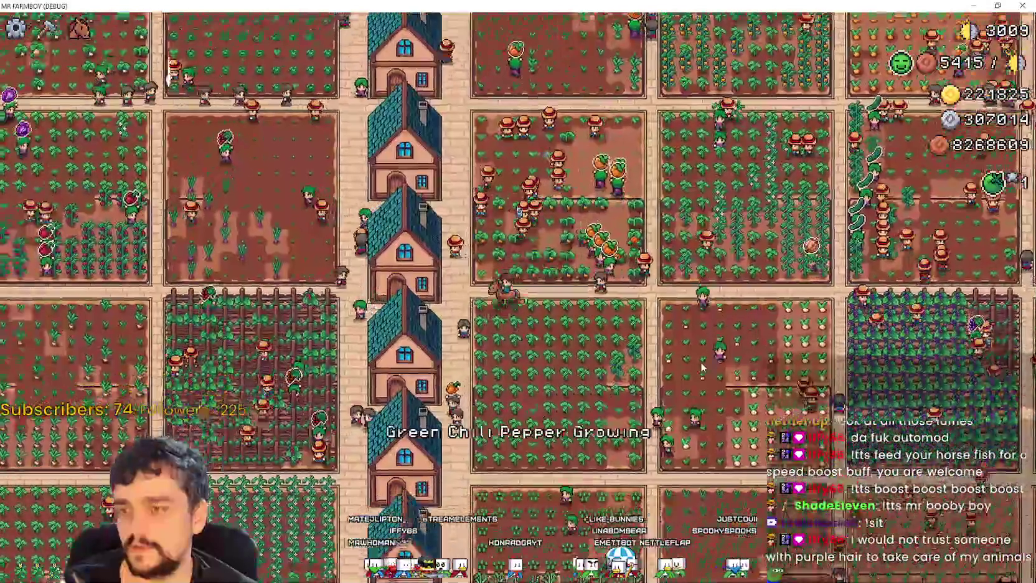
scroll(701, 368, up, 2)
Ride left and south through the crop fields, zooming in and out to inspect them.
key(a)
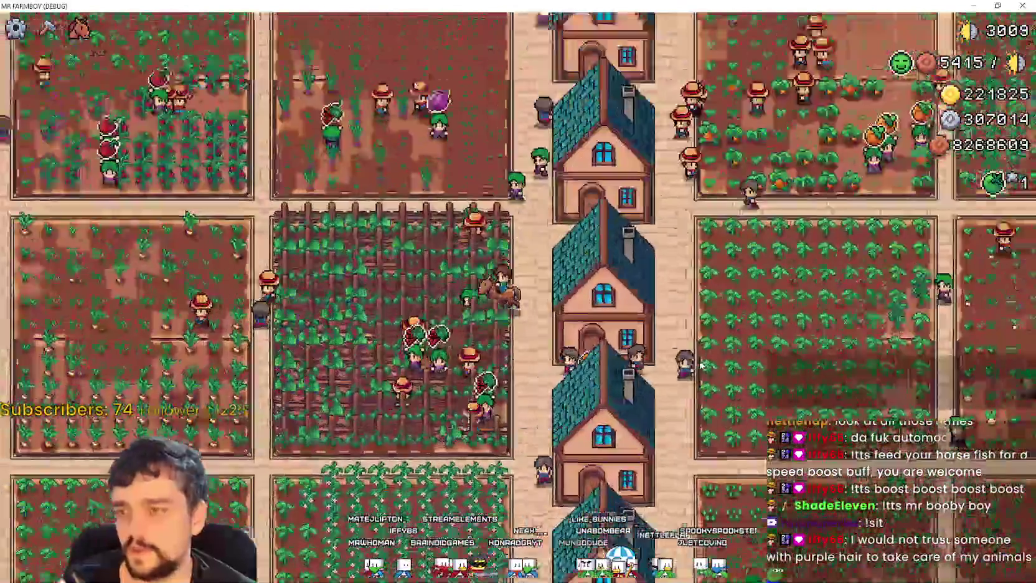
key(s)
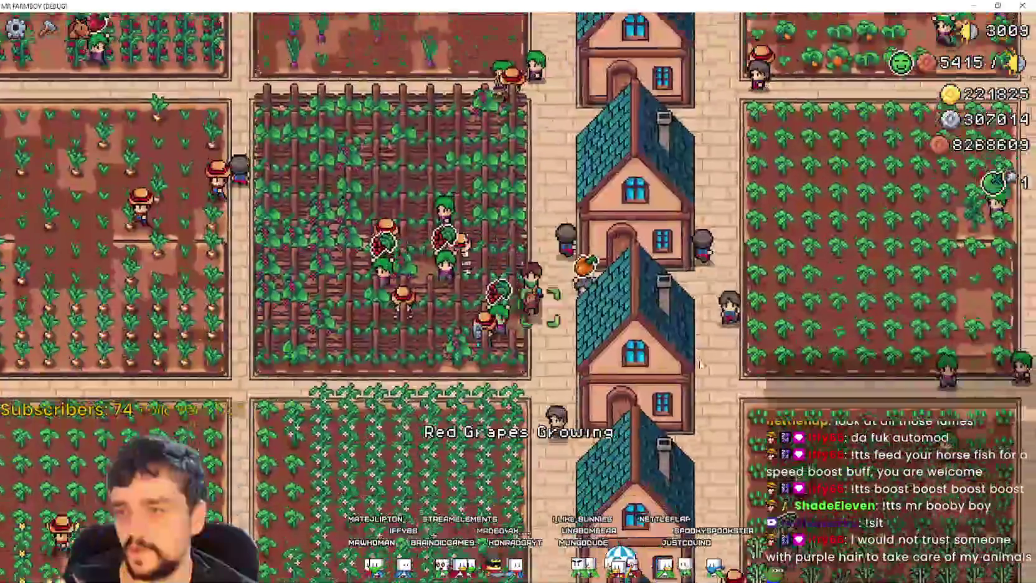
scroll(699, 364, down, 5)
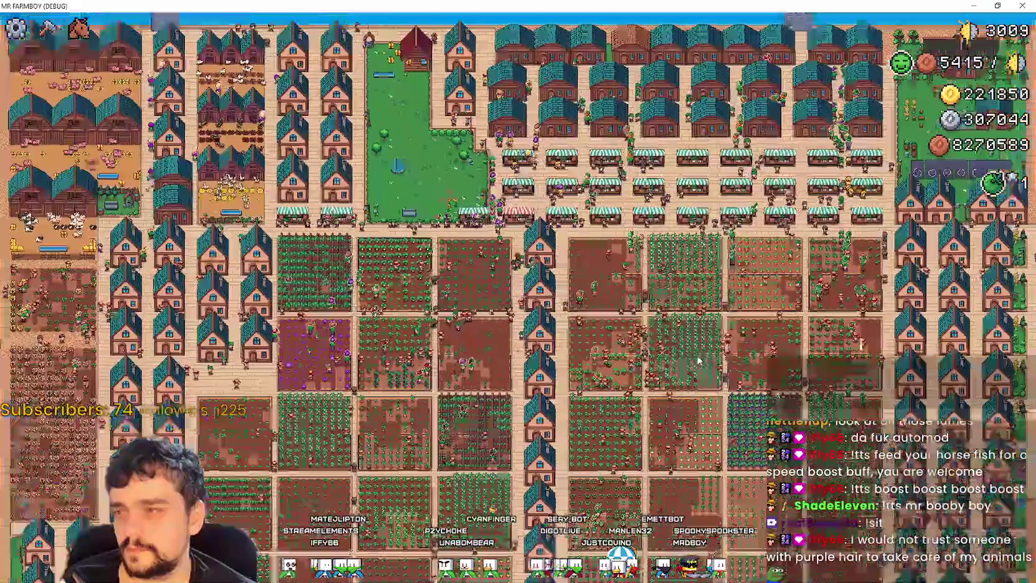
scroll(700, 364, up, 5)
scroll(699, 361, down, 5)
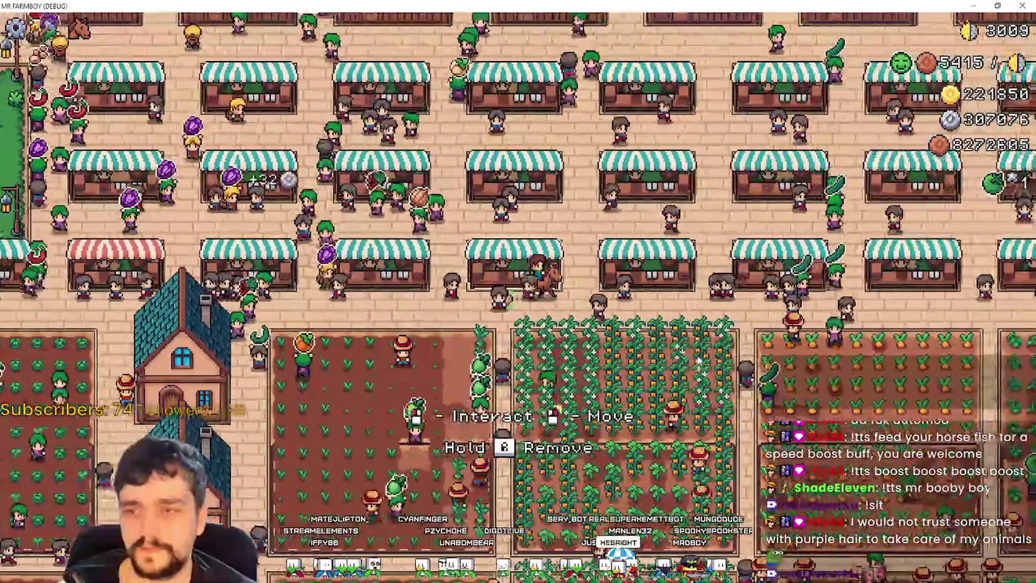
scroll(698, 359, down, 5)
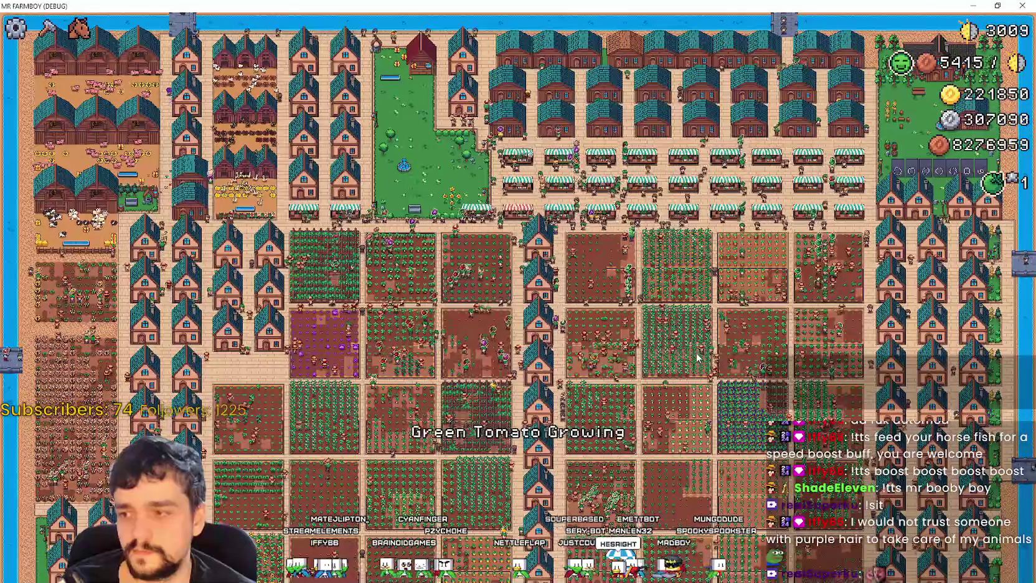
scroll(699, 360, up, 5)
scroll(699, 359, down, 5)
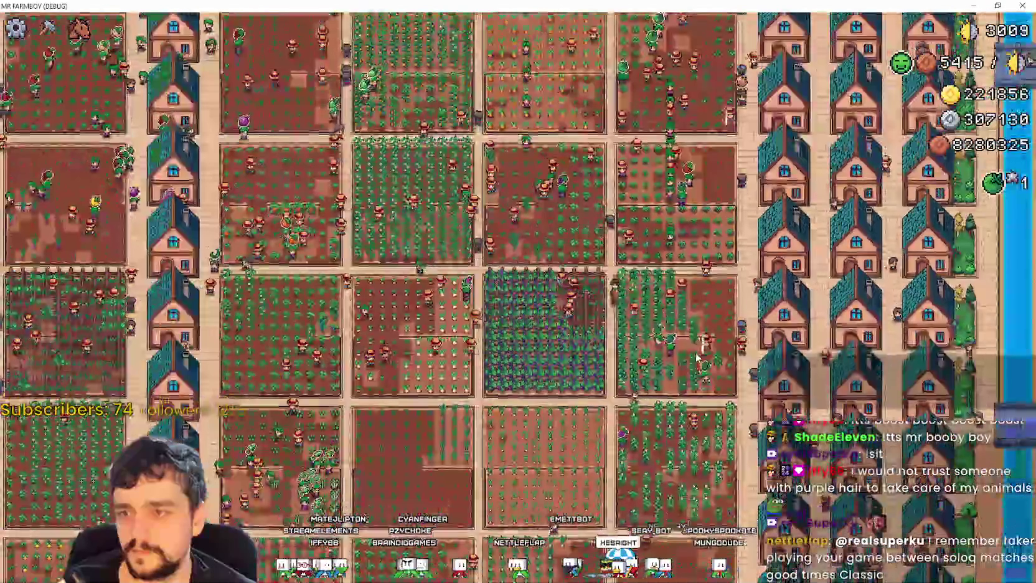
scroll(698, 357, down, 3)
scroll(698, 356, up, 5)
scroll(699, 357, down, 3)
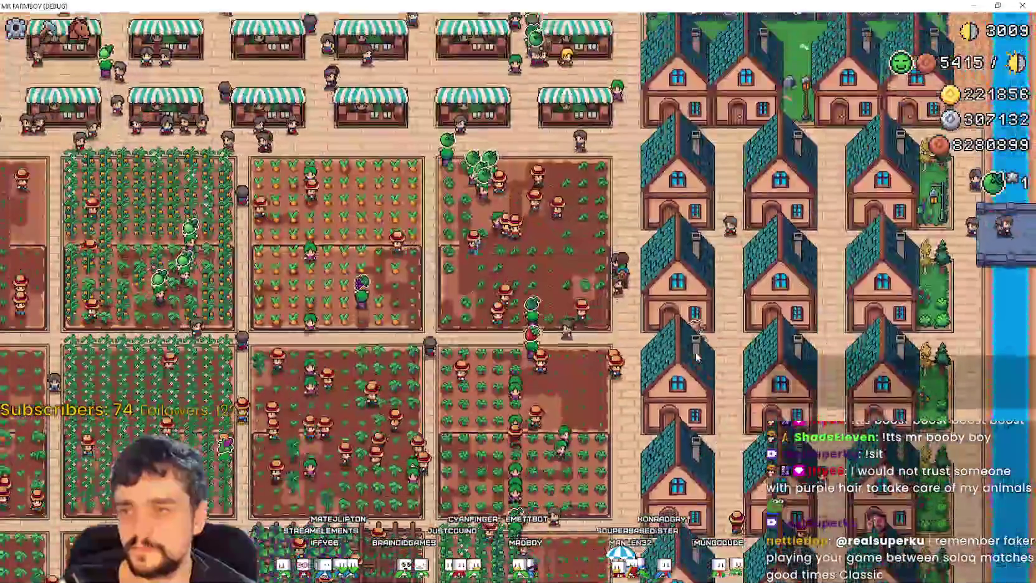
scroll(698, 356, down, 4)
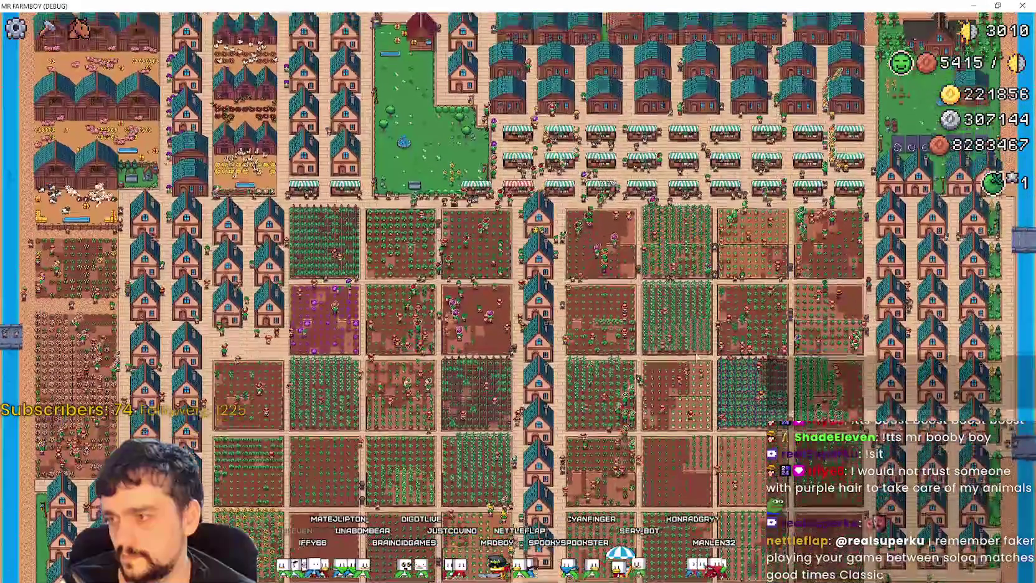
scroll(698, 356, up, 5)
Ride north from the fields back into town.
key(w)
scroll(696, 353, down, 2)
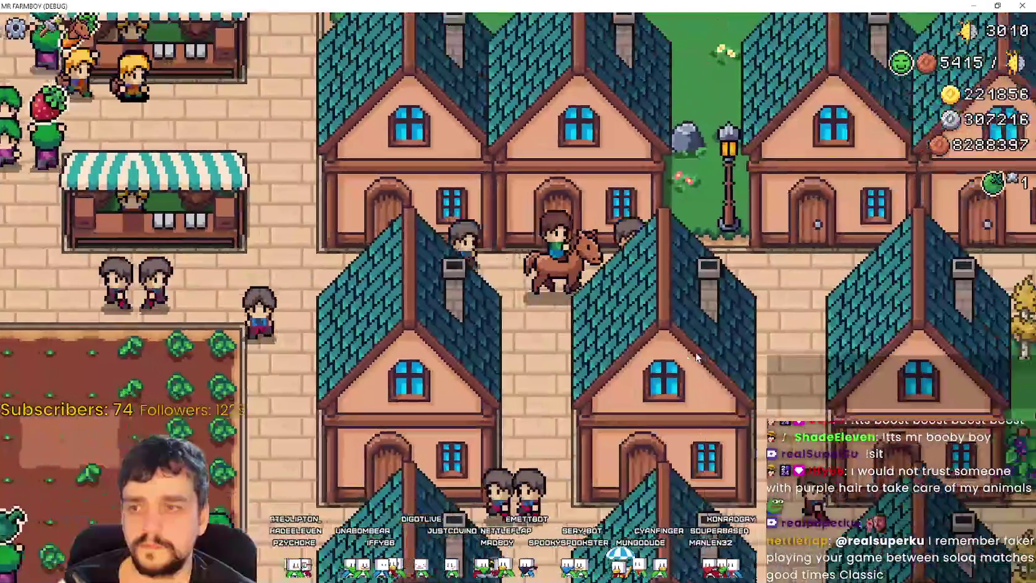
scroll(696, 356, down, 2)
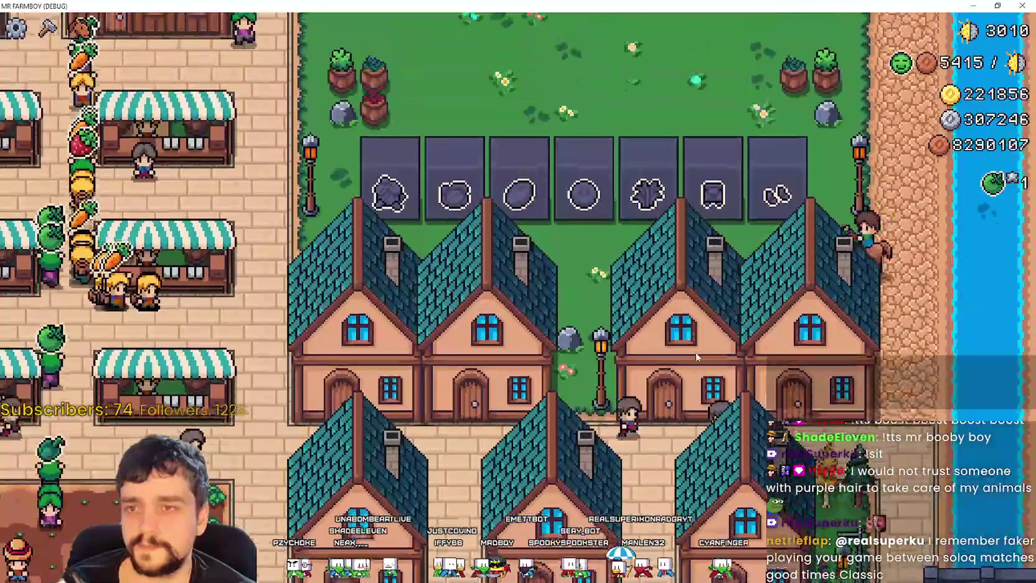
Ride west to the market street and back east into the town square.
scroll(696, 356, down, 3)
key(a)
scroll(696, 356, up, 3)
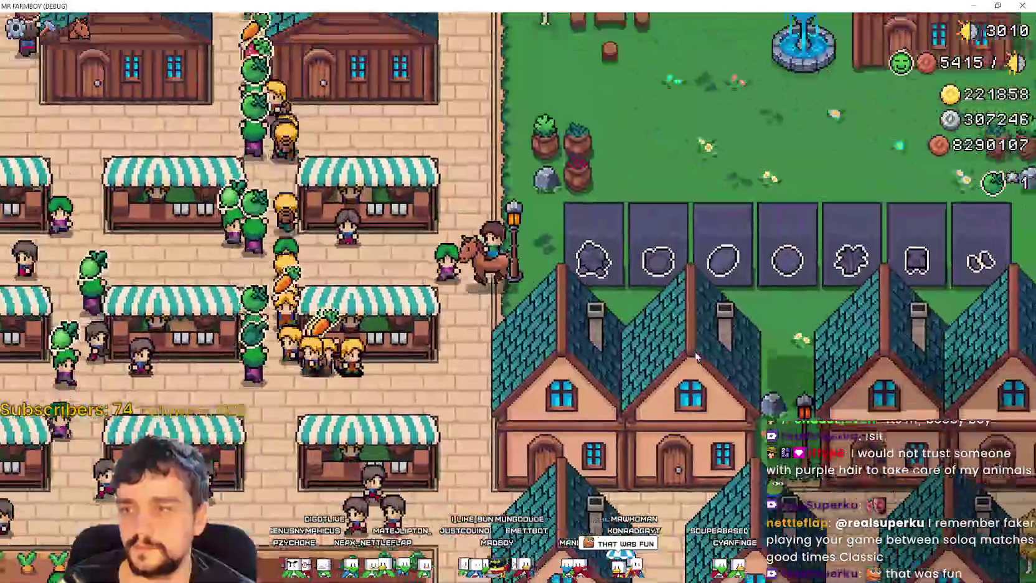
key(d)
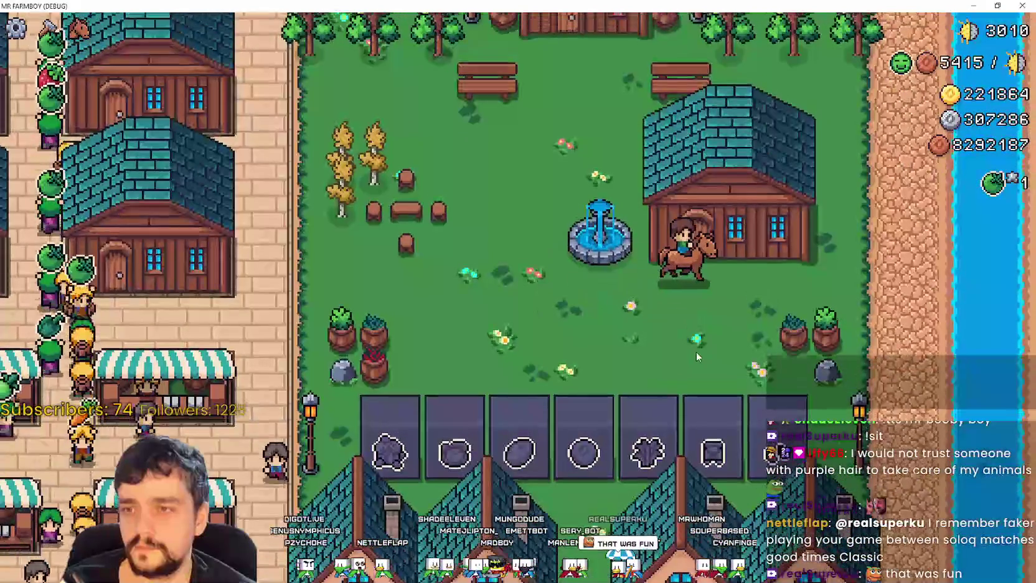
scroll(741, 378, down, 5)
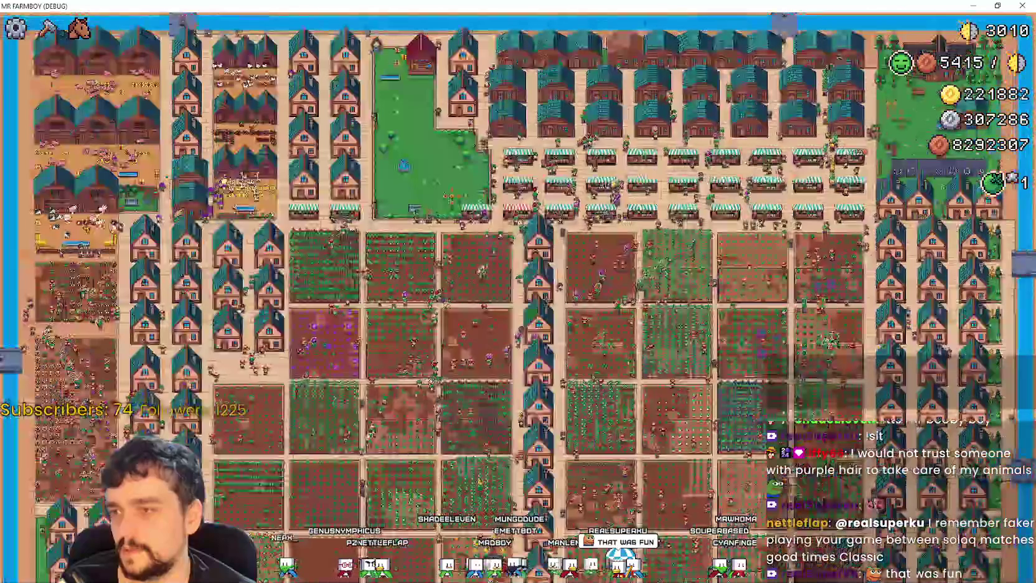
scroll(426, 279, up, 5)
Ride south from the town square through the tomato fields.
key(s)
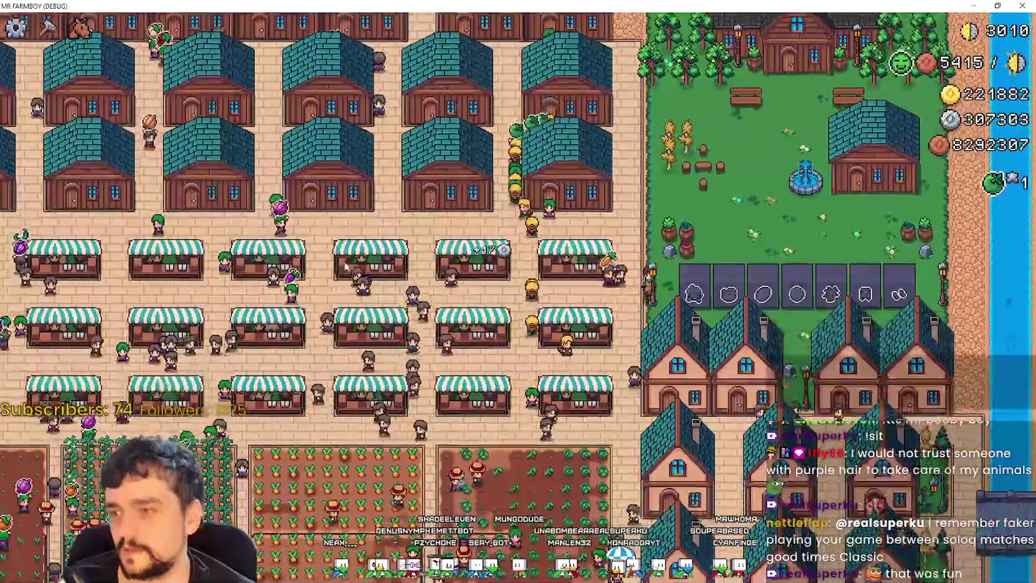
scroll(426, 279, down, 5)
scroll(426, 278, up, 5)
key(s)
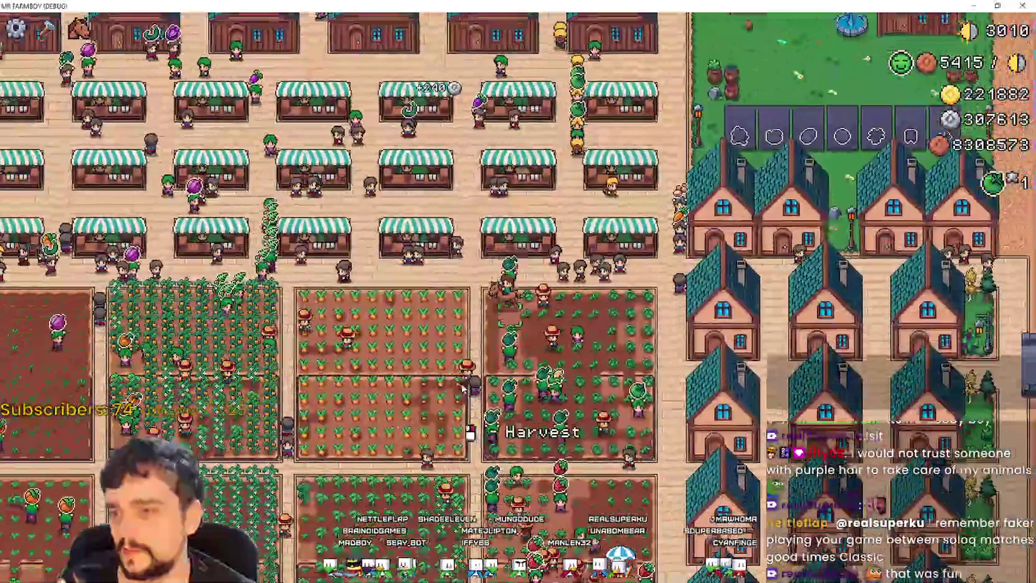
scroll(462, 388, up, 5)
key(s)
scroll(462, 389, down, 3)
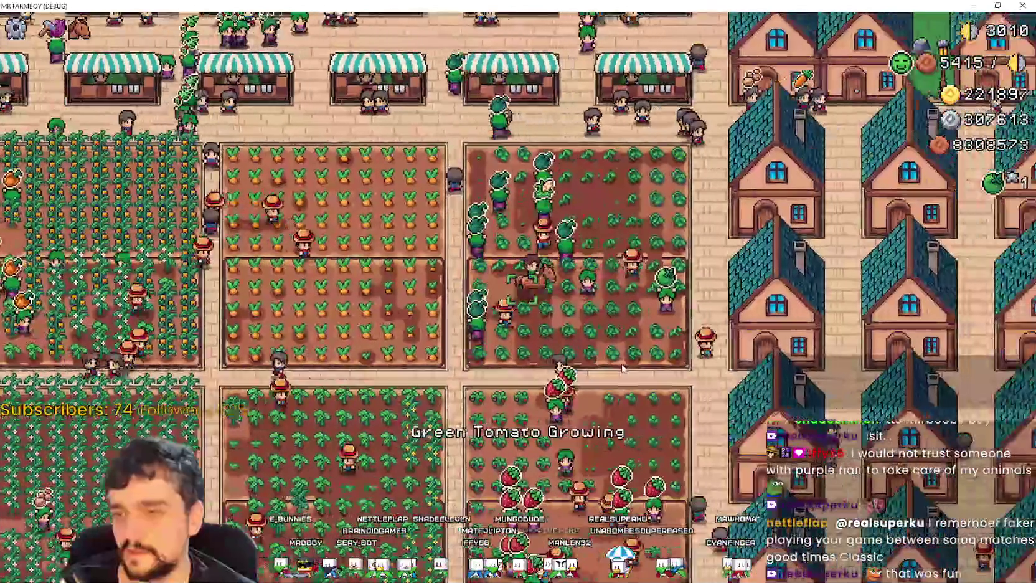
key(s)
scroll(602, 390, up, 3)
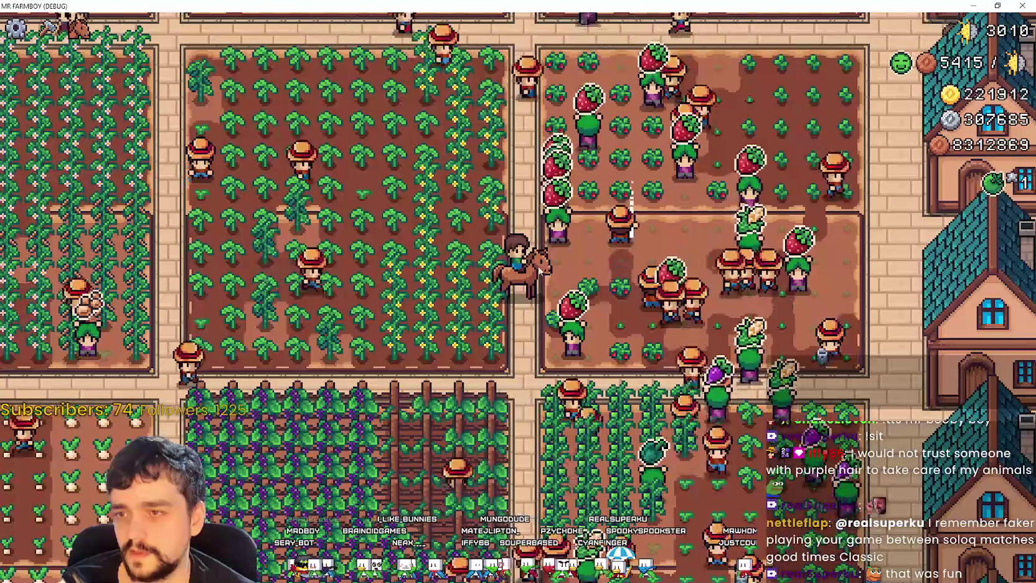
Ride back north across the strawberry field and west over the farm toward town.
key(w)
key(d)
key(w)
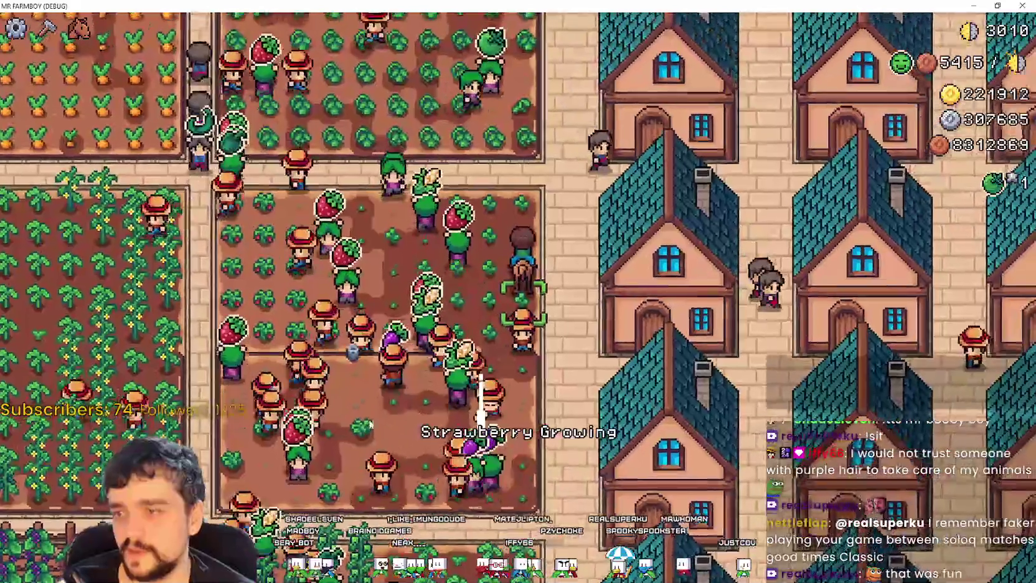
key(a)
key(w)
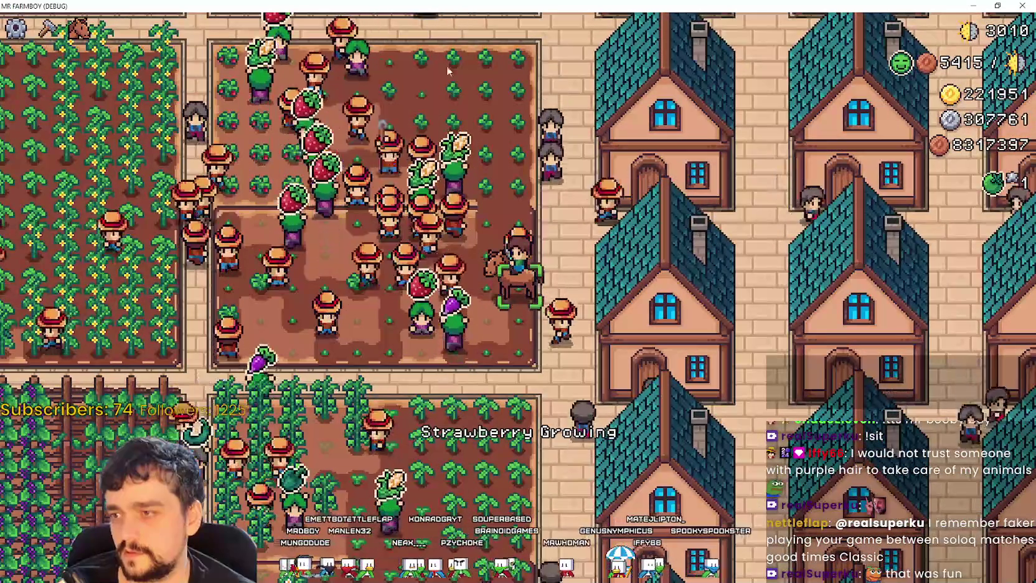
key(a)
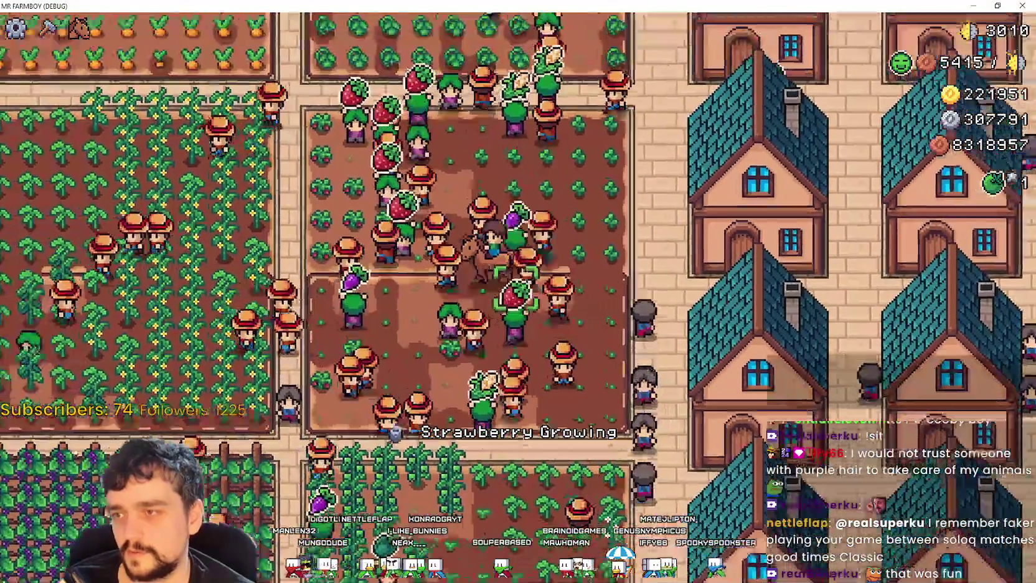
key(w)
key(w)
key(d)
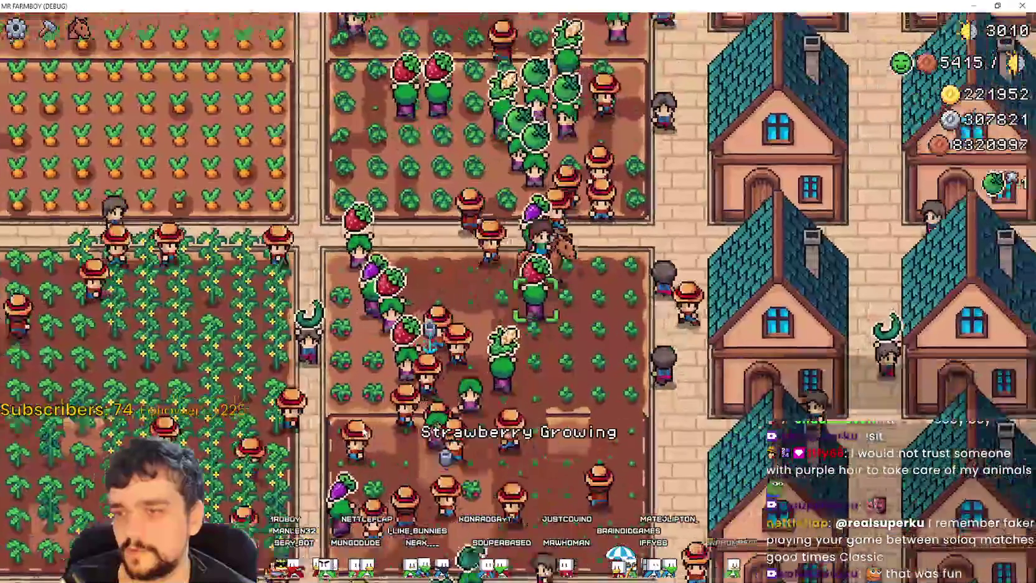
Steer around the tomato field and ride north past the houses to the fountain park.
key(w)
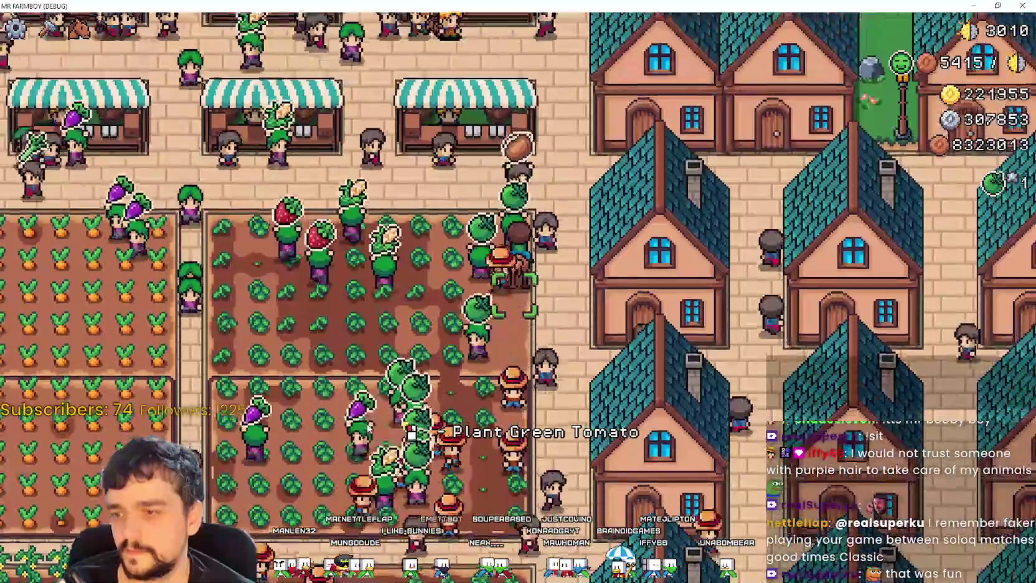
key(s)
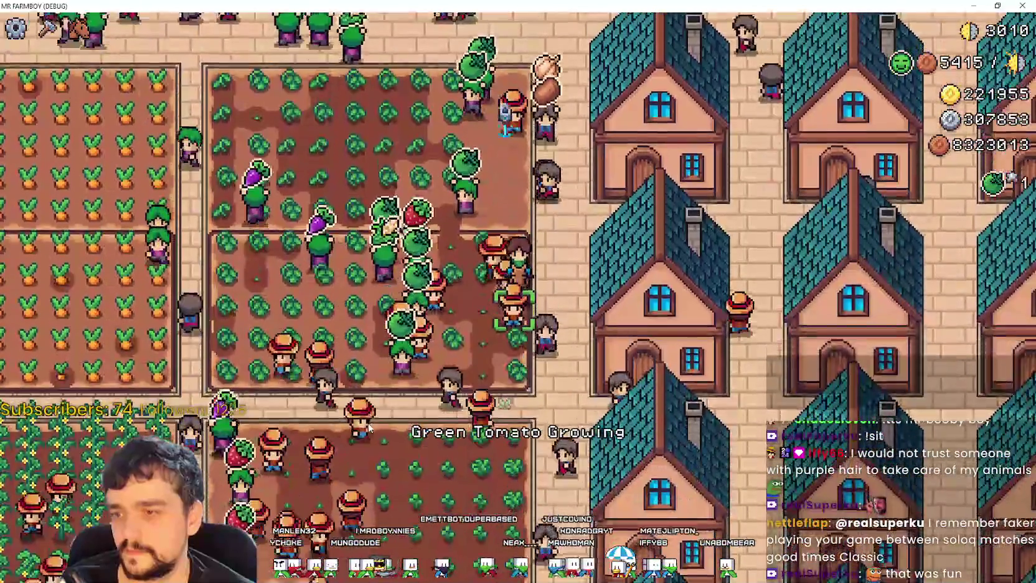
key(w)
key(d)
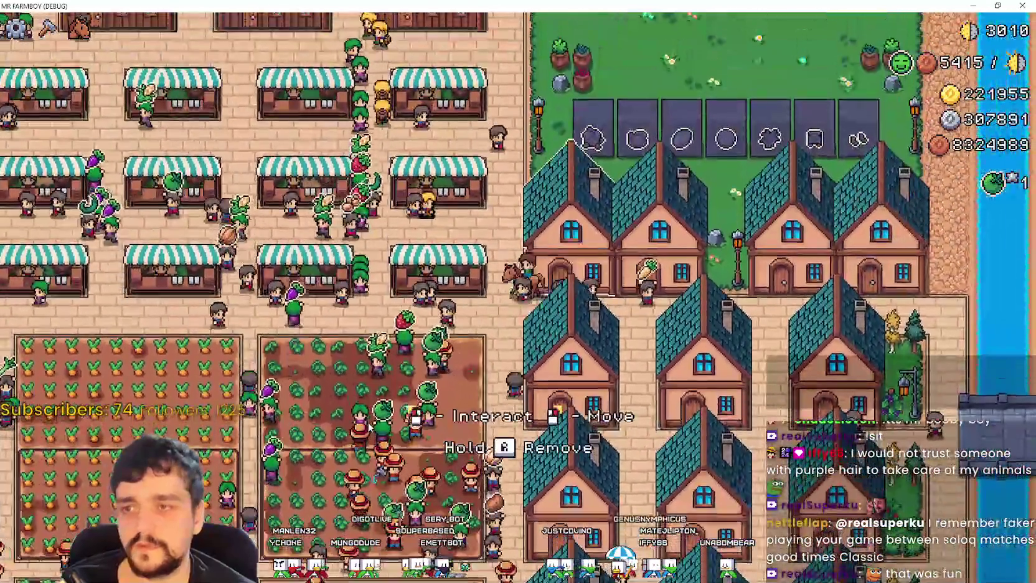
key(w)
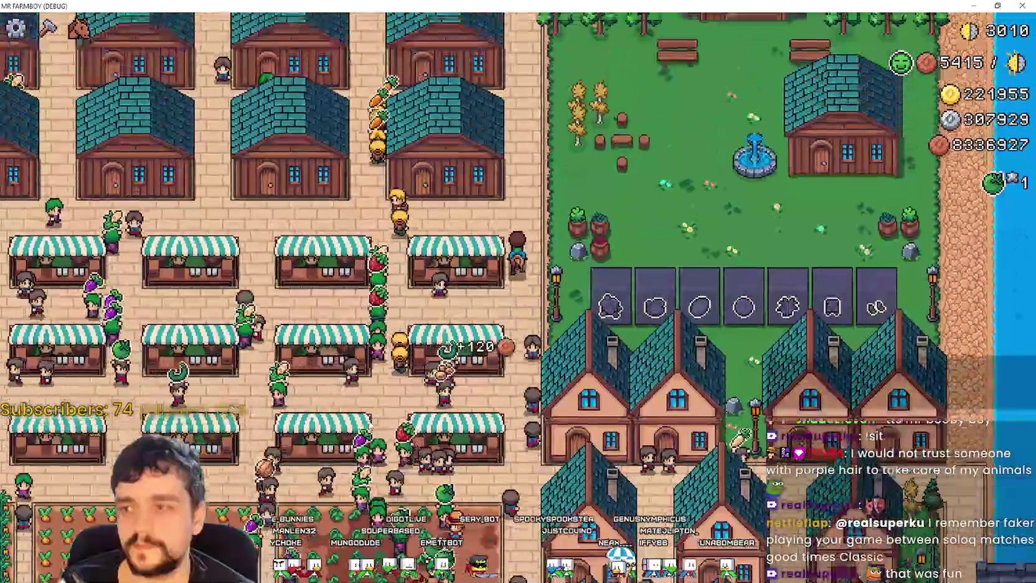
scroll(469, 307, up, 3)
scroll(469, 307, down, 3)
key(w)
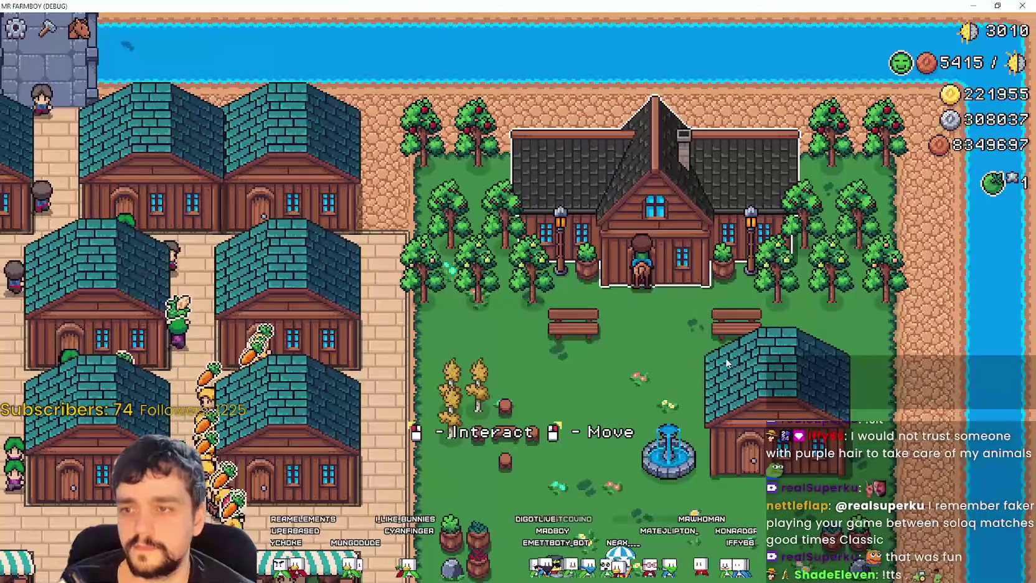
Open the player house Advancements tree, close and reopen it, then window the game.
click(723, 356)
click(383, 328)
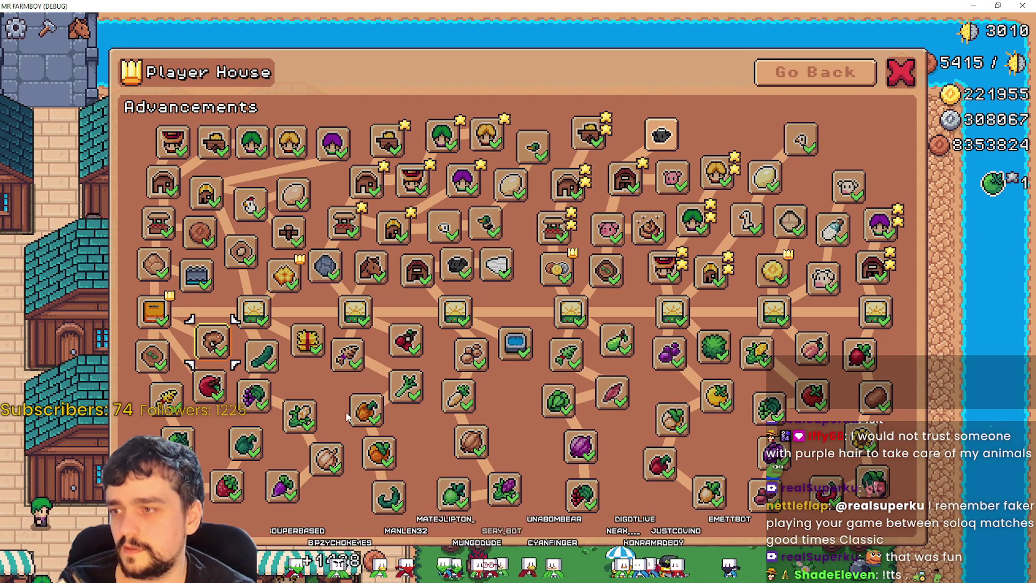
key(Escape)
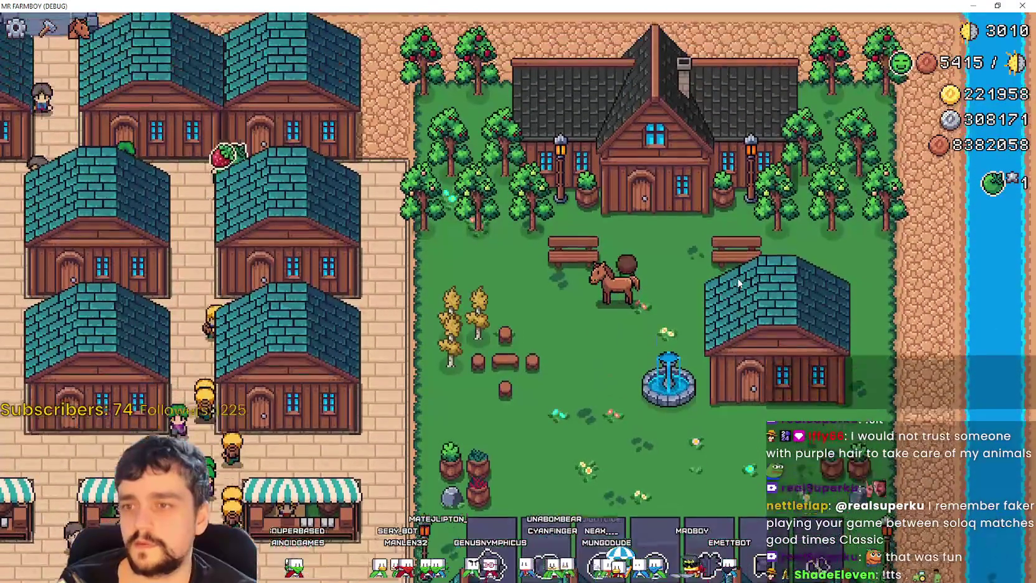
click(738, 278)
key(Return)
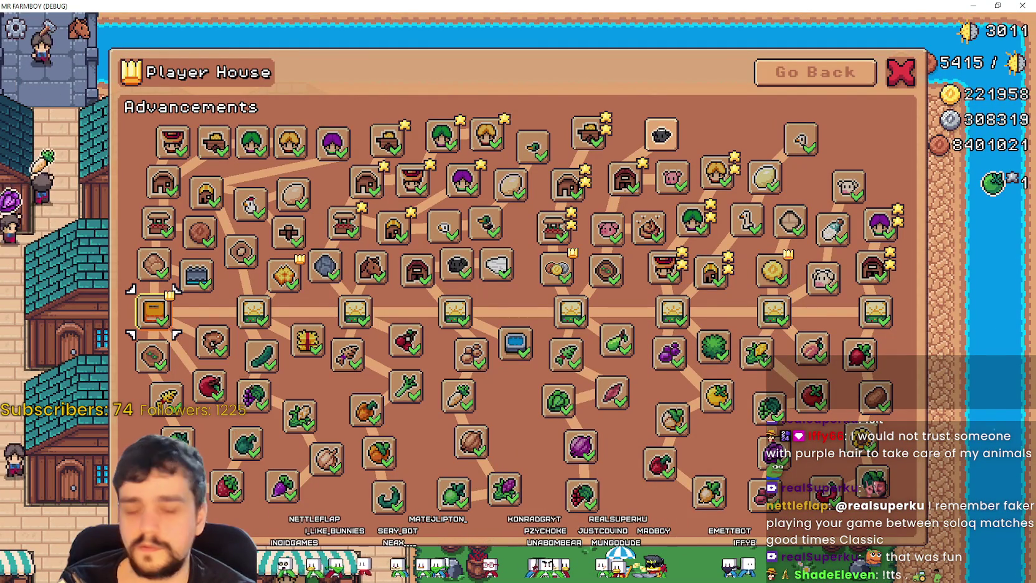
key(super+Down)
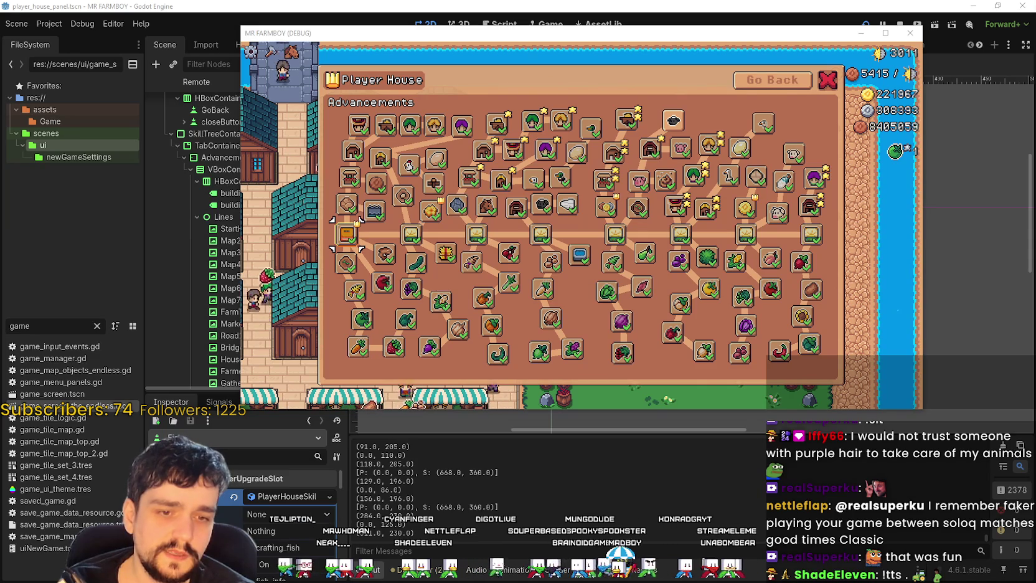
Snip the game's Fish advancement tooltip with Snipping Tool.
mouse_move(548, 68)
mouse_down()
mouse_move(496, 236)
mouse_move(507, 225)
mouse_up()
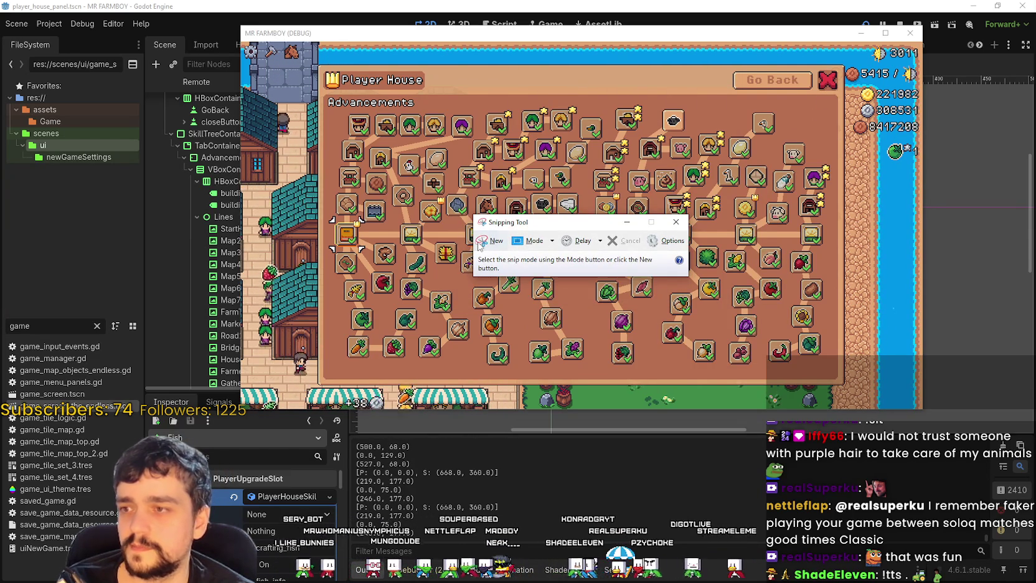
mouse_move(504, 221)
mouse_down()
mouse_move(362, 222)
mouse_move(408, 222)
mouse_up()
click(385, 257)
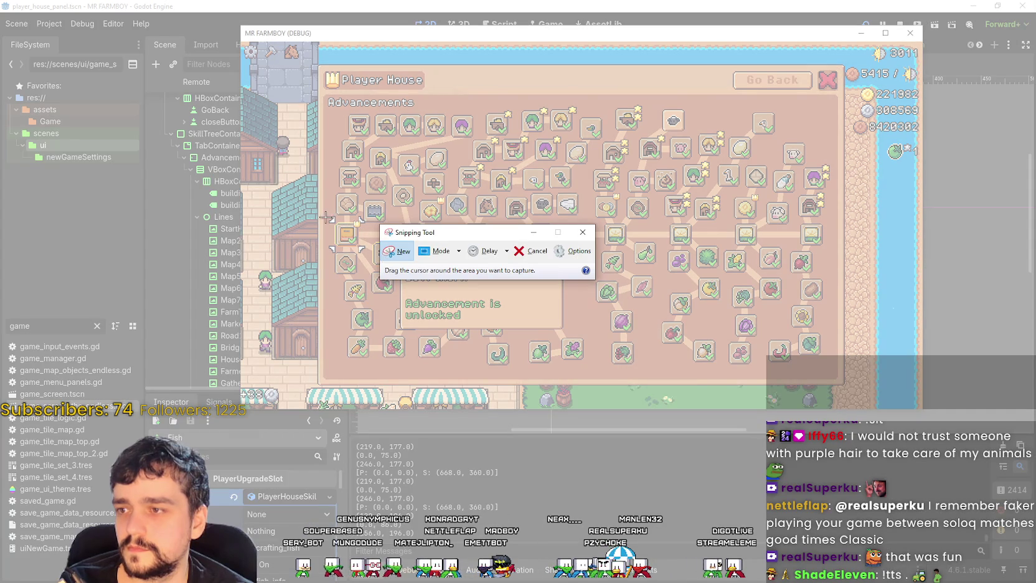
drag(327, 217, 432, 330)
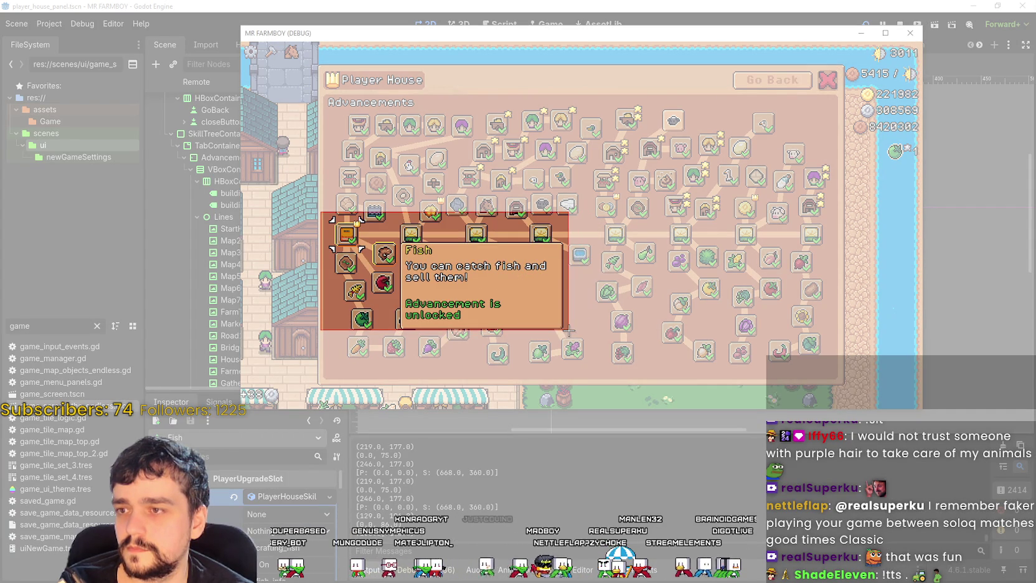
drag(565, 331, 566, 332)
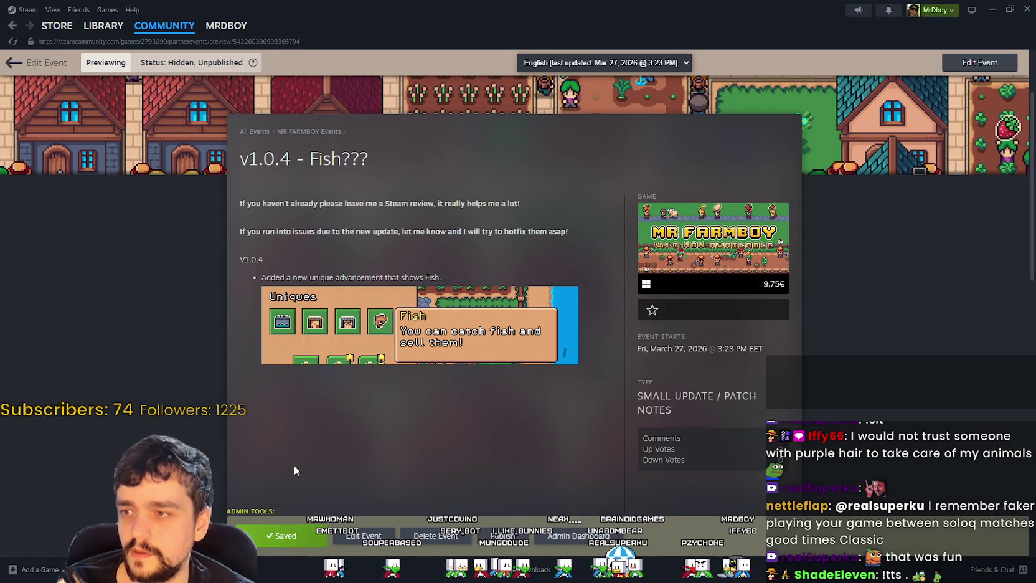
Edit the v1.0.4 event and paste the Fish tooltip capture under Incremental Model.
click(361, 537)
scroll(311, 374, down, 4)
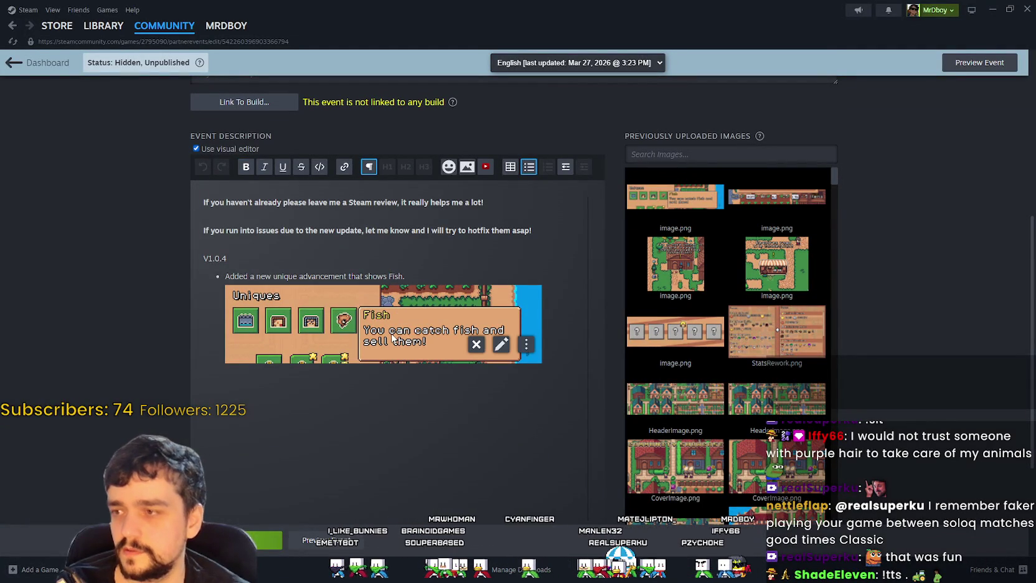
key(Return)
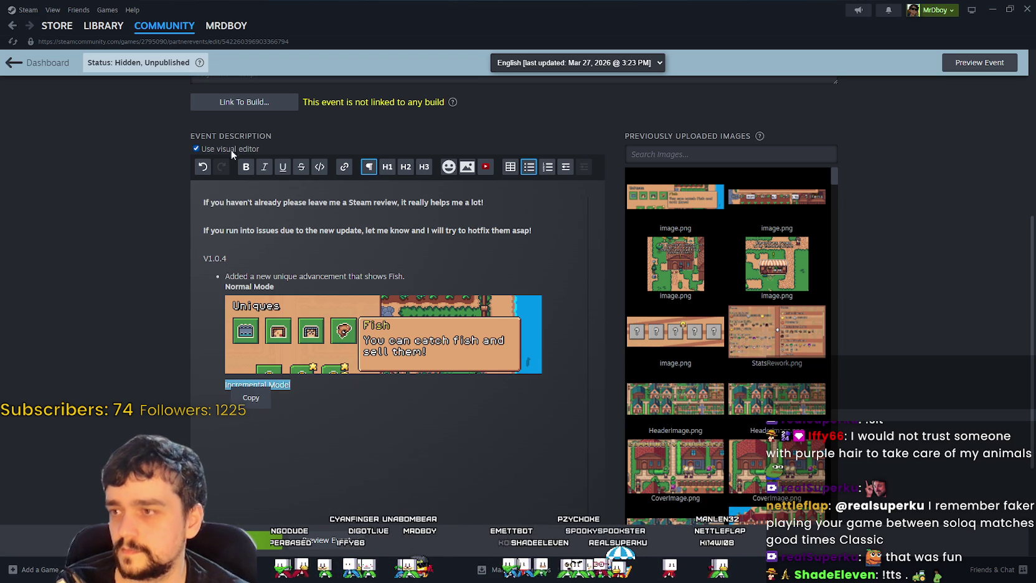
text(Incremental Model)
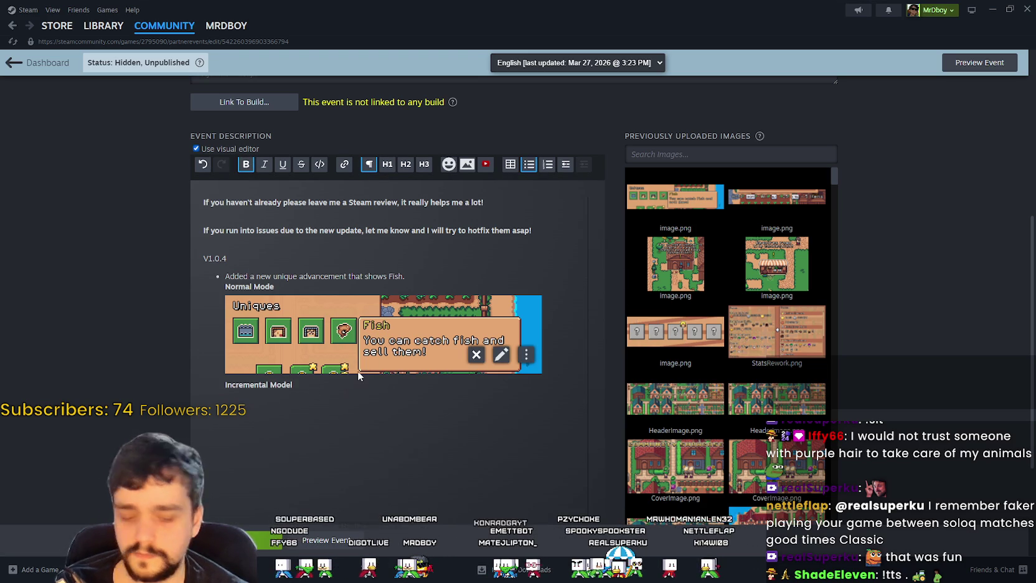
key(ctrl+v)
scroll(549, 389, down, 2)
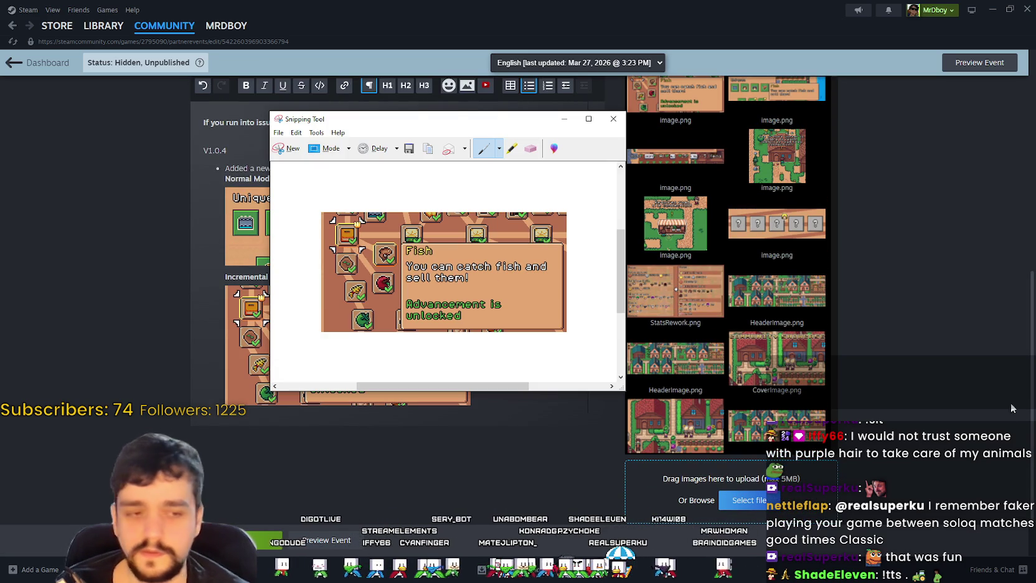
Minimize Steam and start a new snip around the Advancements tooltip.
click(992, 9)
mouse_move(368, 124)
mouse_down()
mouse_move(560, 144)
mouse_move(425, 161)
mouse_move(428, 206)
mouse_up()
click(349, 231)
mouse_move(319, 213)
mouse_down()
mouse_move(334, 235)
mouse_move(520, 275)
mouse_up()
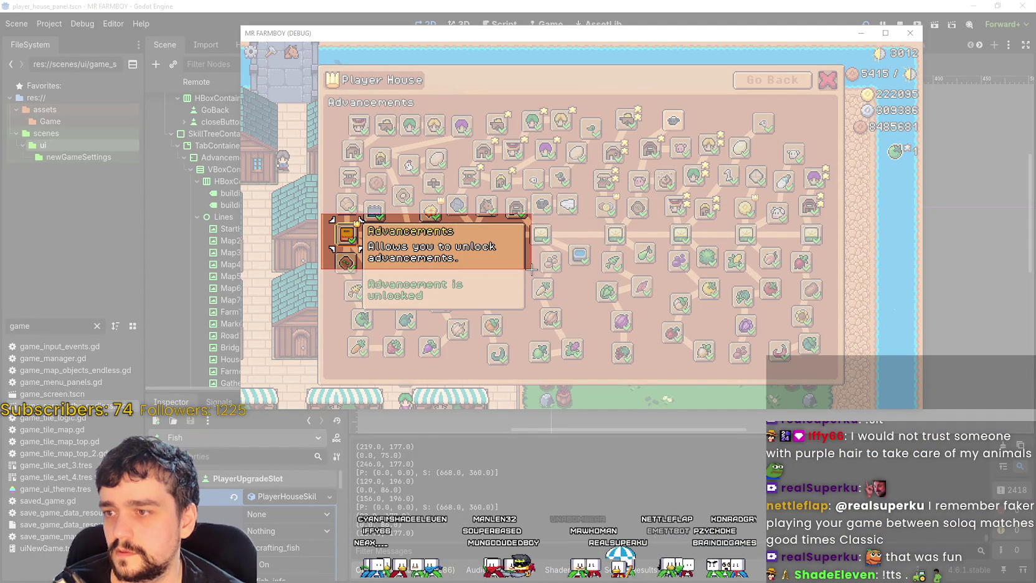
Recapture the Fish tooltip region from the game window.
drag(530, 268, 531, 268)
mouse_move(311, 122)
mouse_down()
mouse_move(548, 145)
mouse_move(510, 185)
mouse_up()
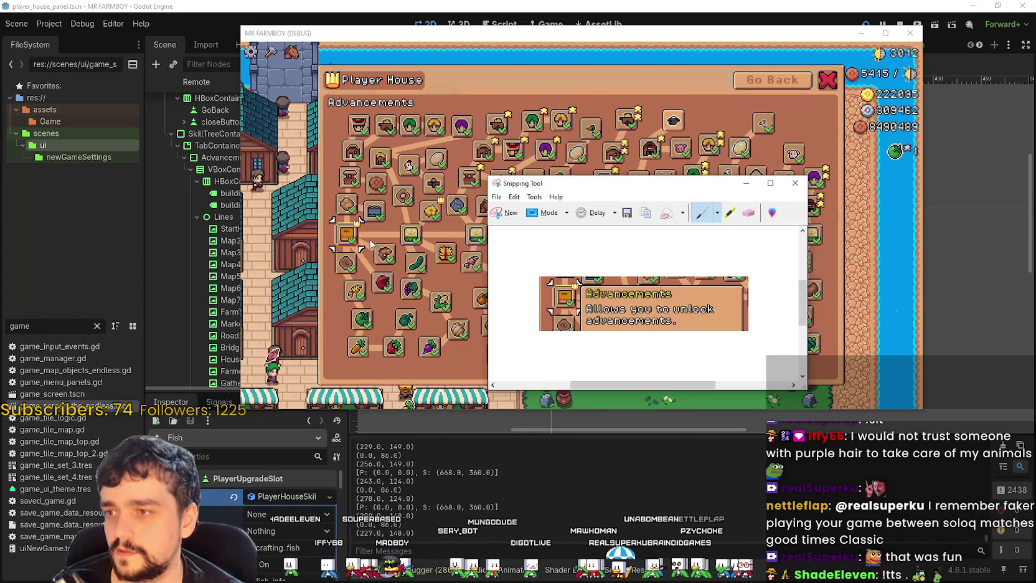
click(471, 204)
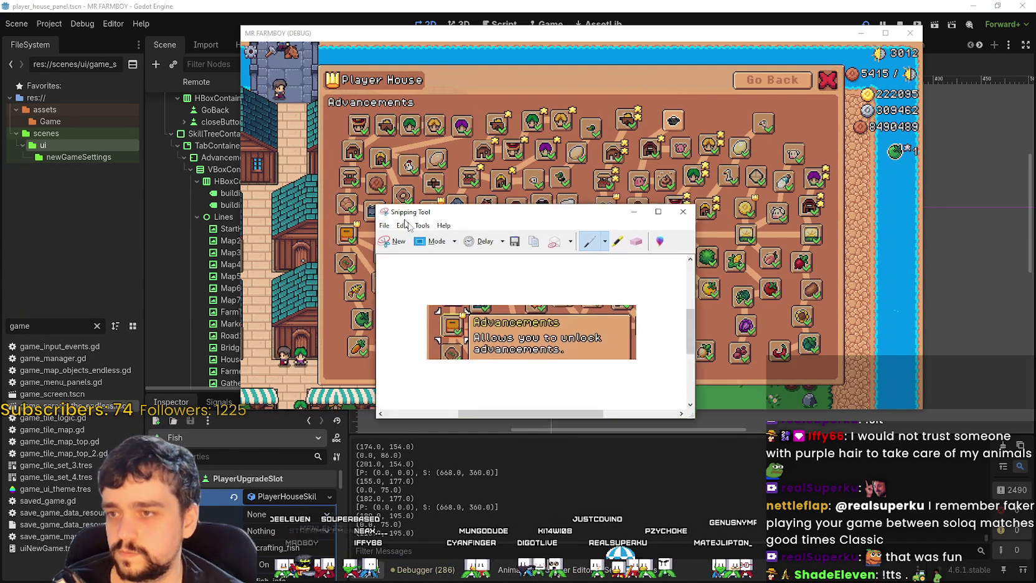
click(385, 254)
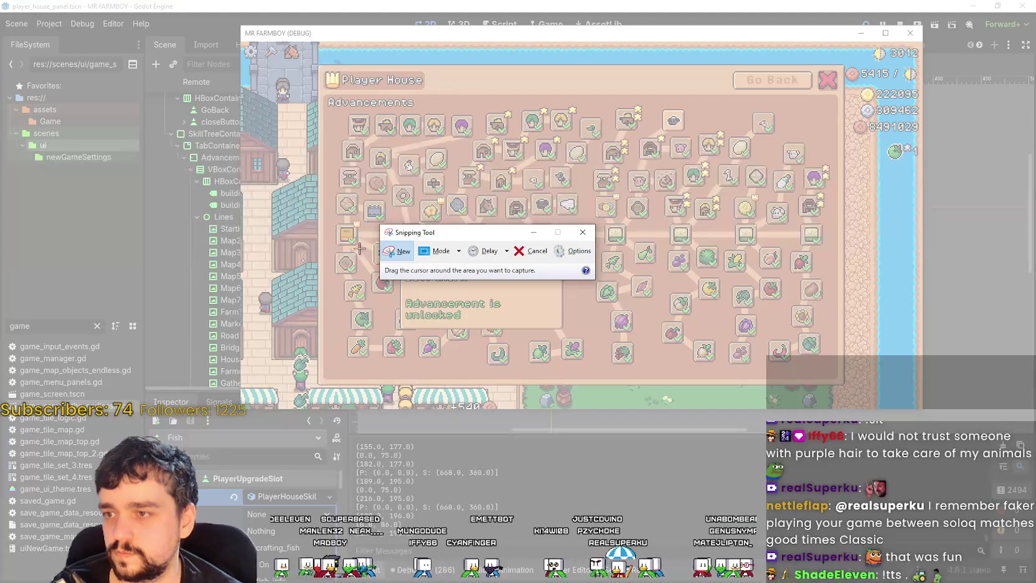
mouse_move(330, 222)
mouse_down()
mouse_move(536, 286)
mouse_move(569, 285)
mouse_move(563, 292)
mouse_move(561, 282)
mouse_move(562, 296)
mouse_move(565, 286)
mouse_up()
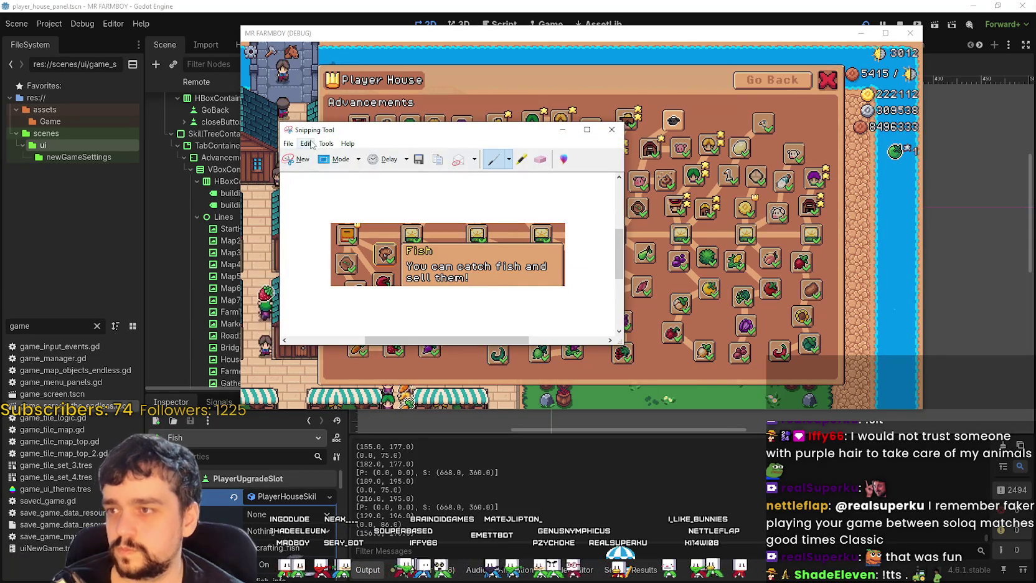
Copy the Fish tooltip snip and switch to the Steam event editor.
click(305, 144)
click(324, 159)
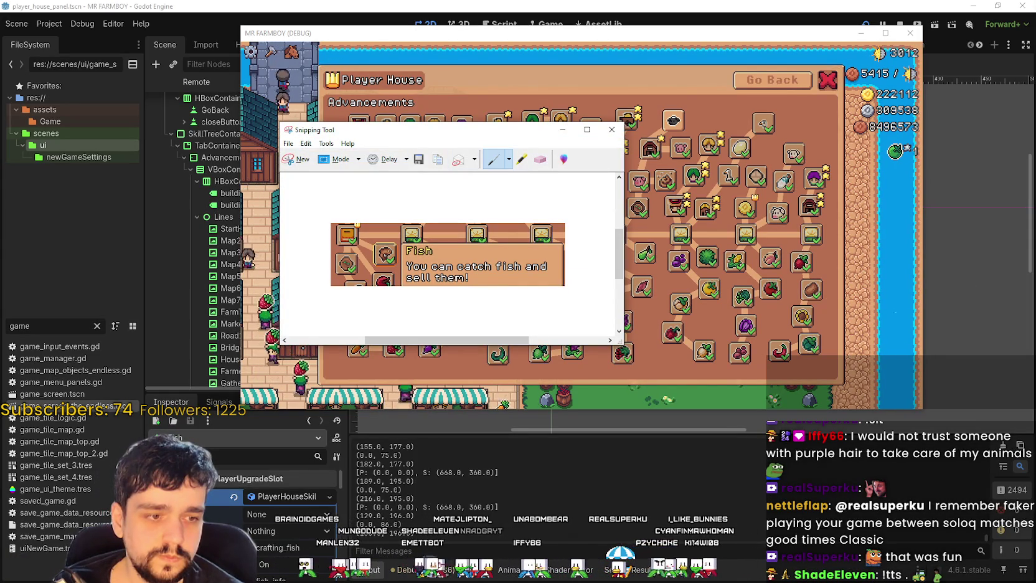
key(alt+Tab)
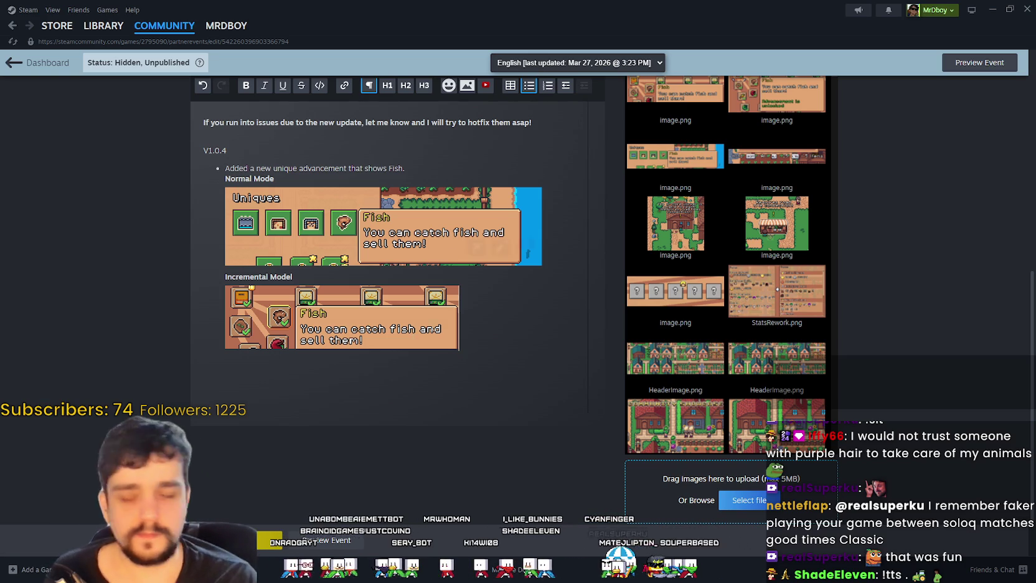
Save the v1.0.4 event draft with Ctrl+S.
key(ctrl+s)
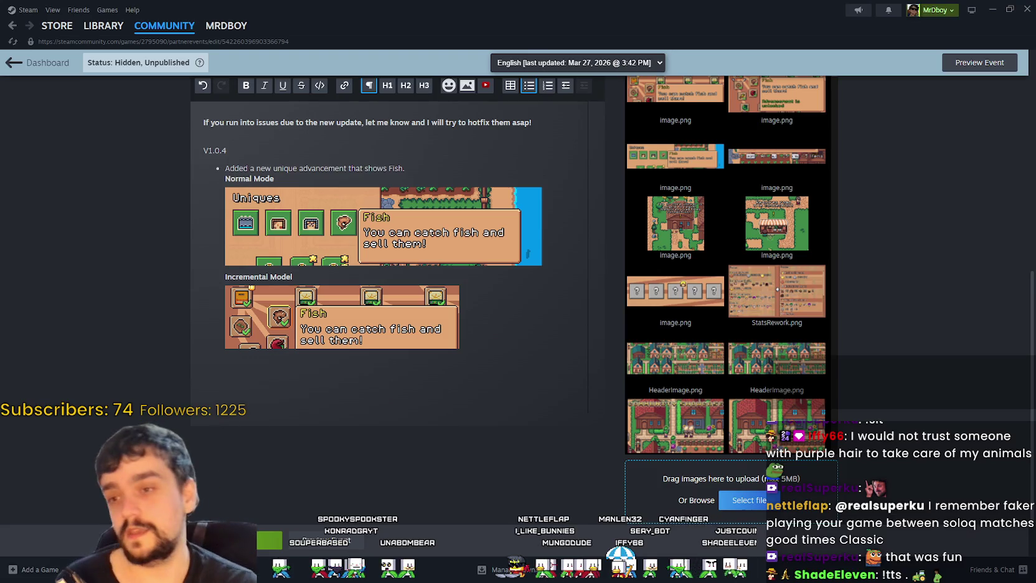
Scroll through the saved v1.0.4 event description to review it.
scroll(598, 311, up, 5)
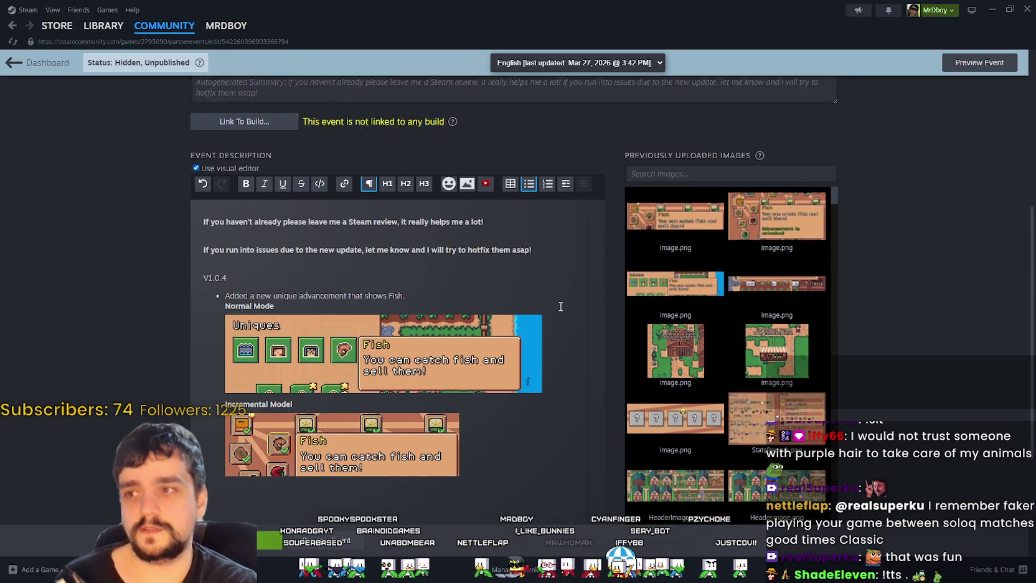
scroll(544, 324, down, 4)
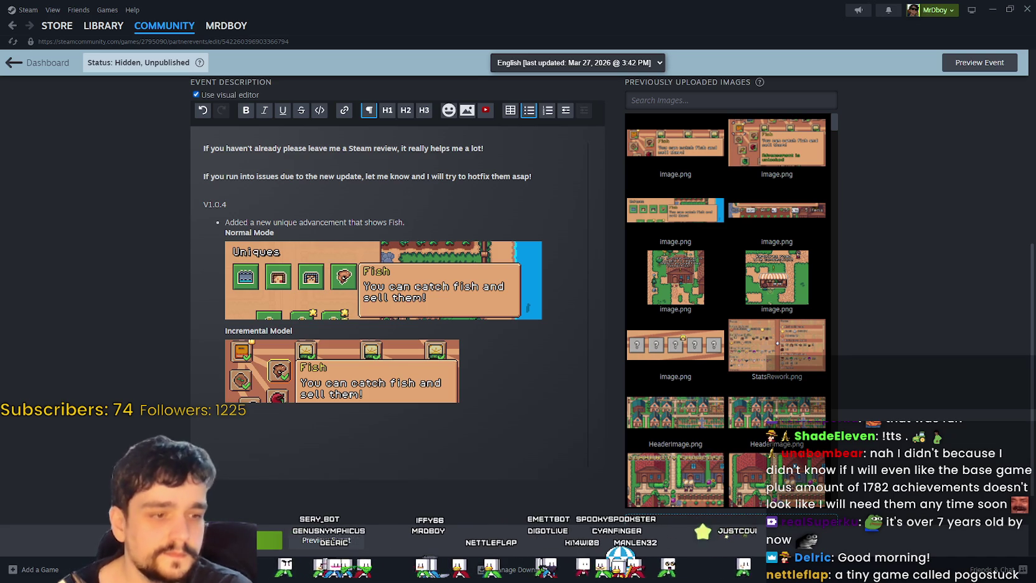
mouse_move(660, 343)
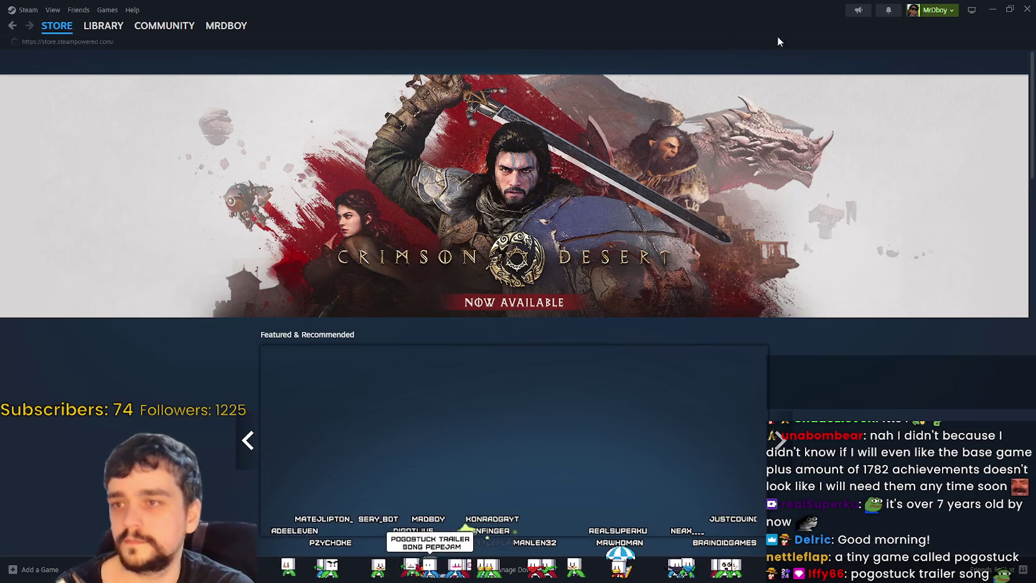
Search the Steam Store for 'Pogostuck' and open the developer result.
click(733, 62)
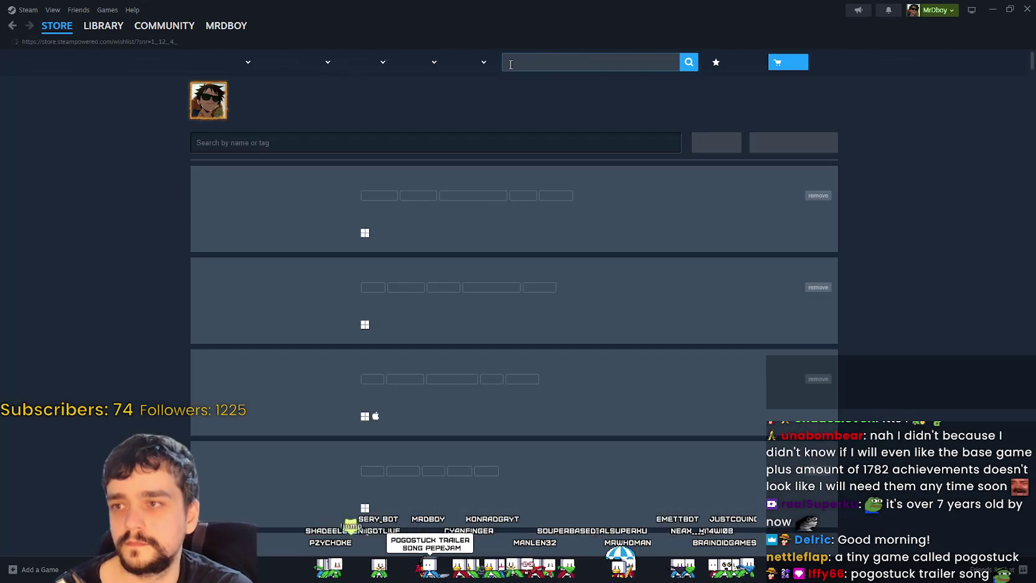
click(12, 26)
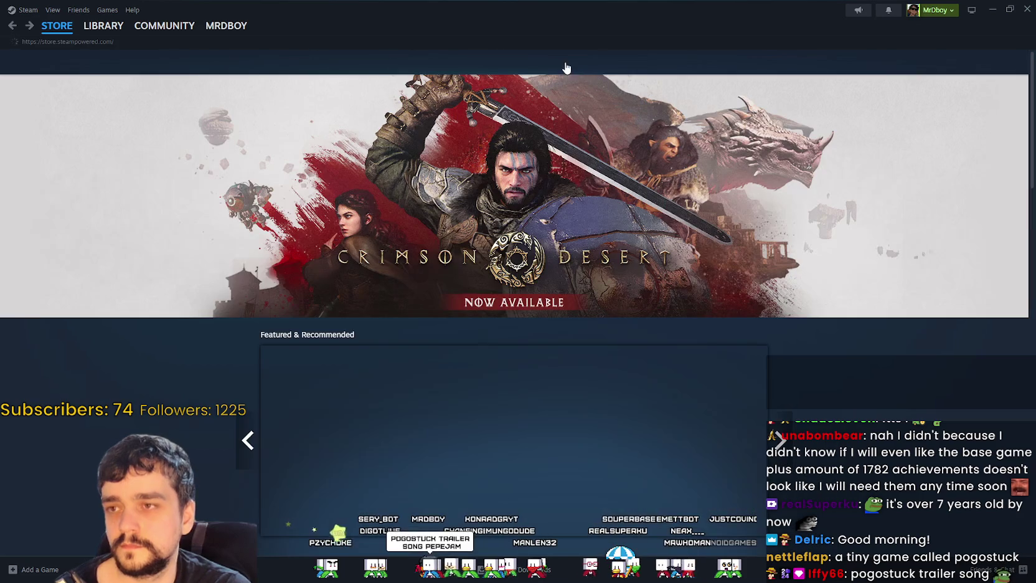
click(586, 56)
text(Po)
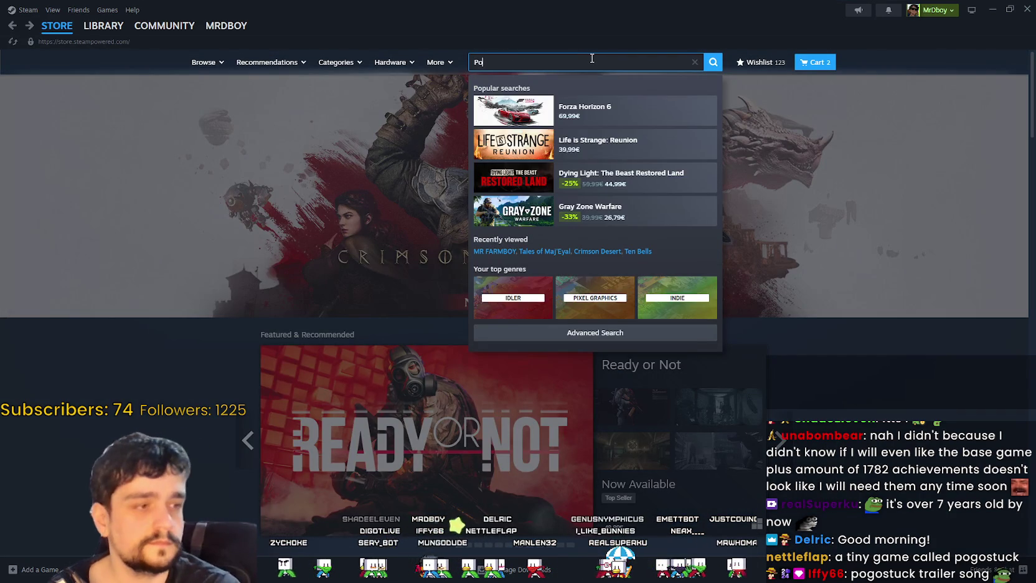
text(gostuck)
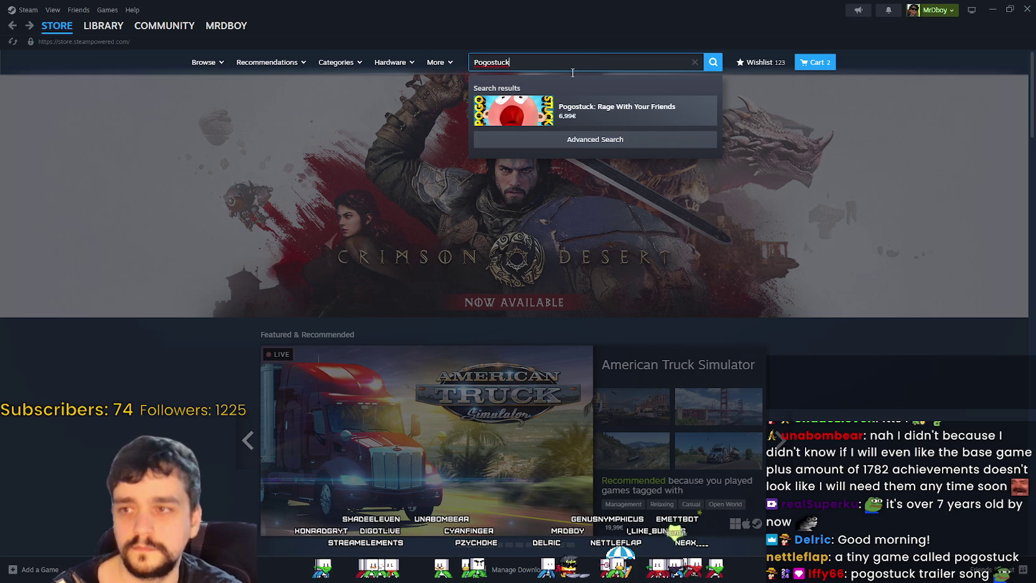
click(592, 106)
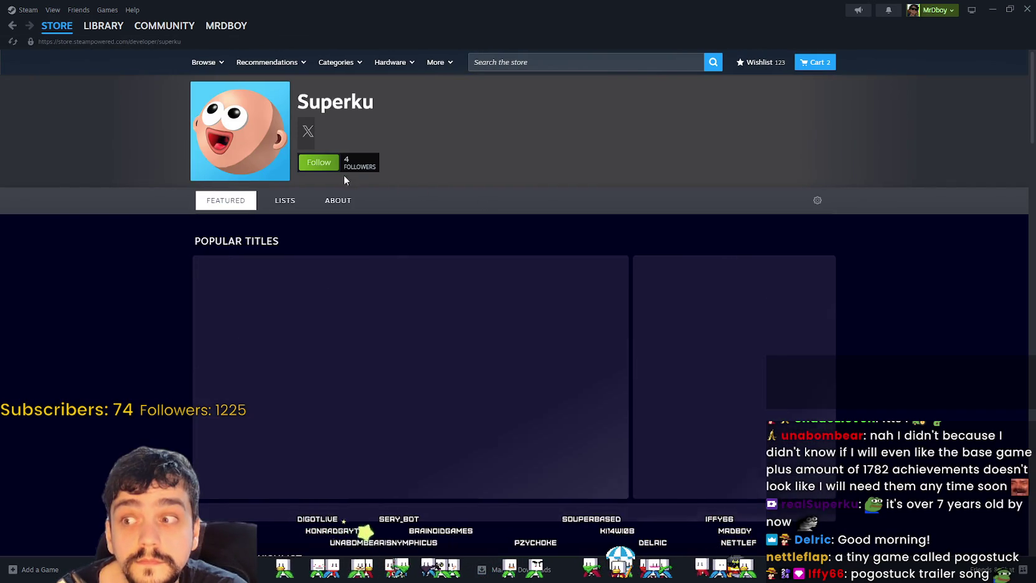
Follow the Pogostuck developer and scroll through their page.
click(318, 163)
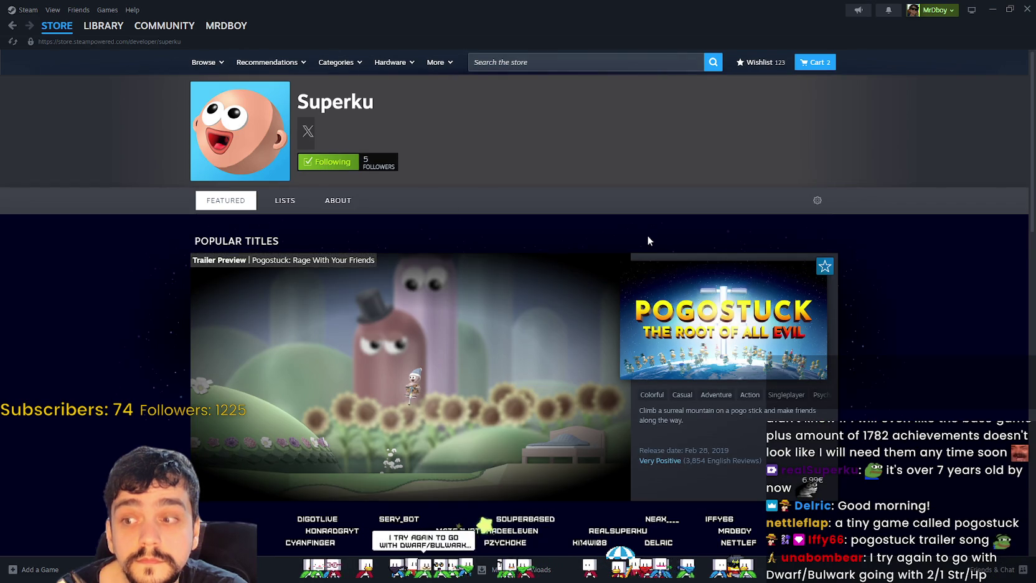
scroll(512, 412, down, 1)
scroll(512, 411, down, 2)
scroll(510, 396, down, 6)
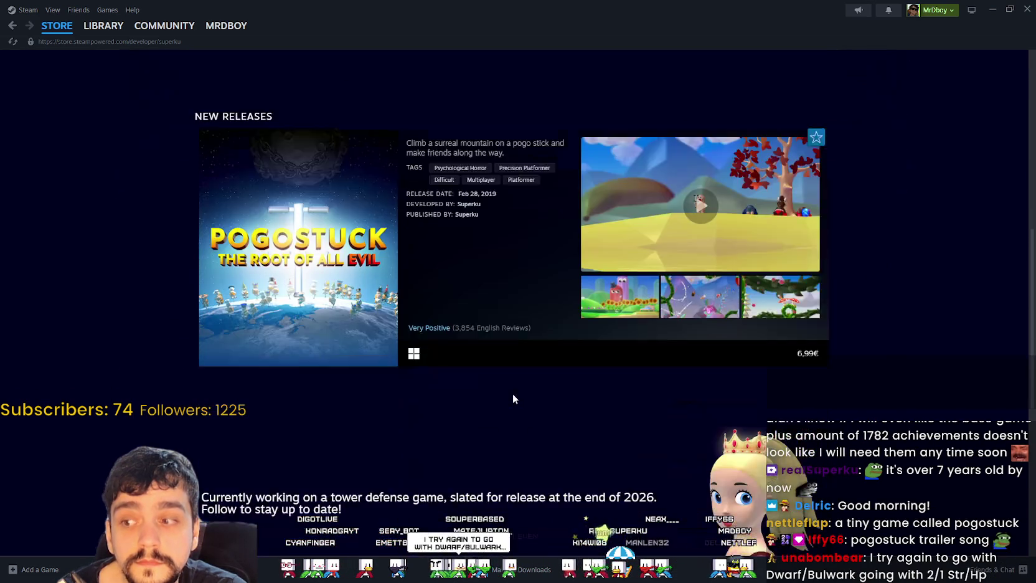
scroll(518, 389, down, 5)
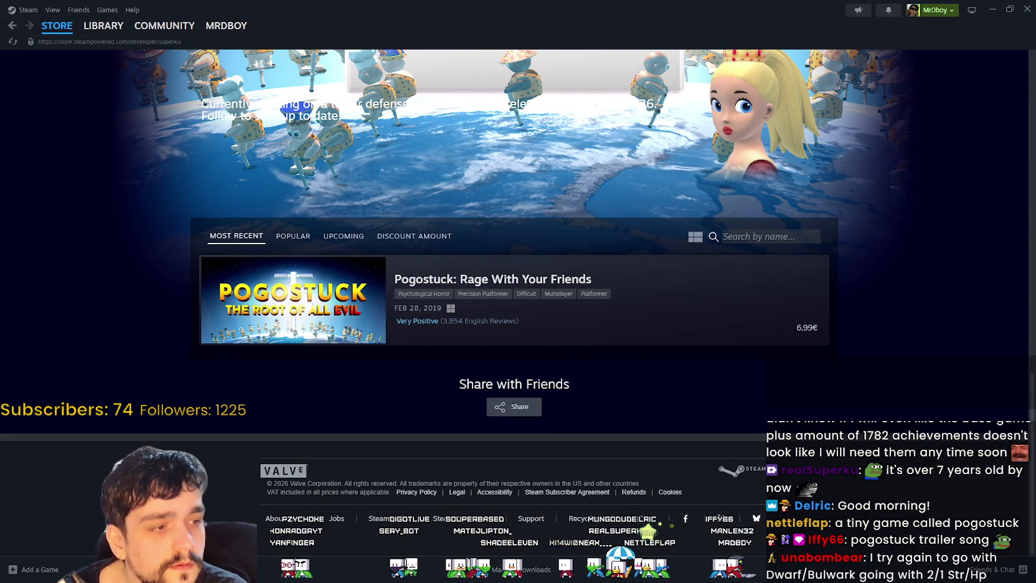
scroll(514, 311, up, 8)
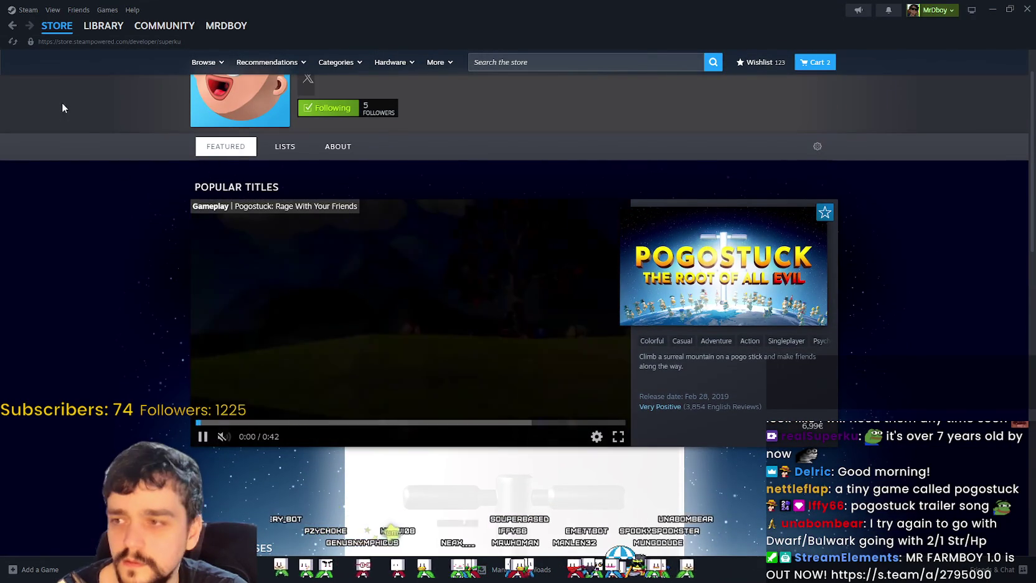
scroll(197, 153, up, 1)
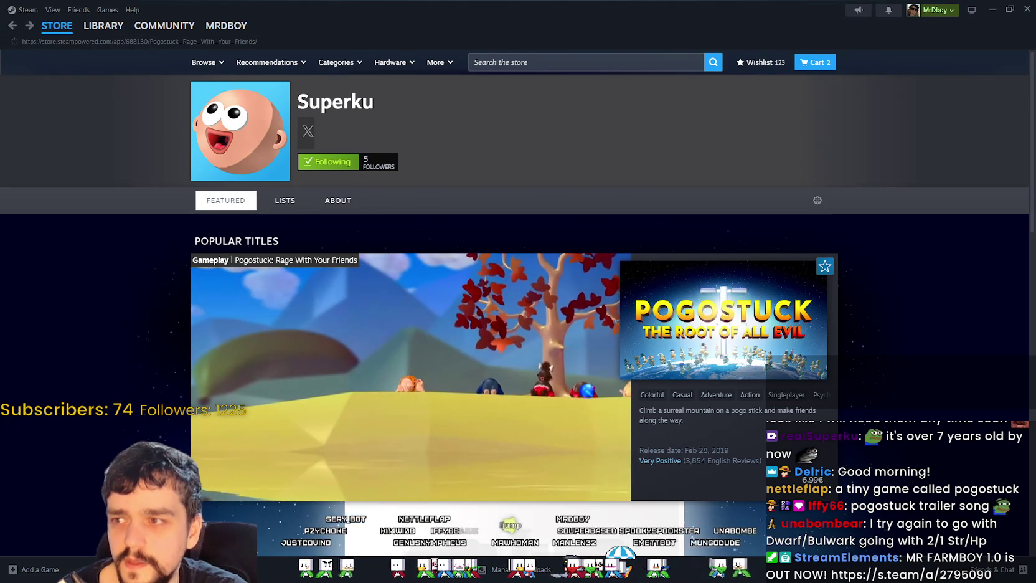
Check the Pogostuck store page and the developer's X link, ending on the store page.
click(737, 483)
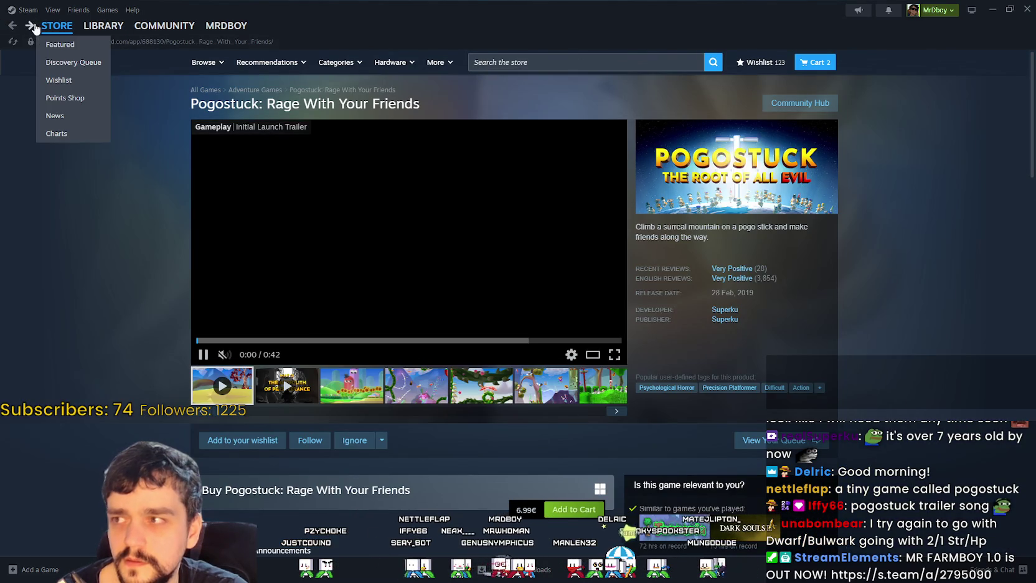
key(alt+Left)
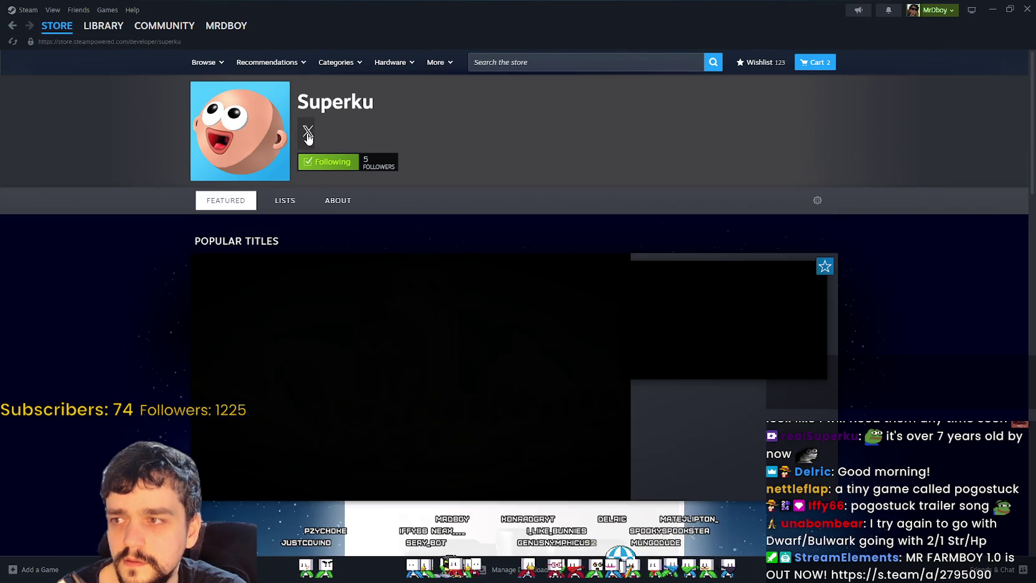
click(307, 134)
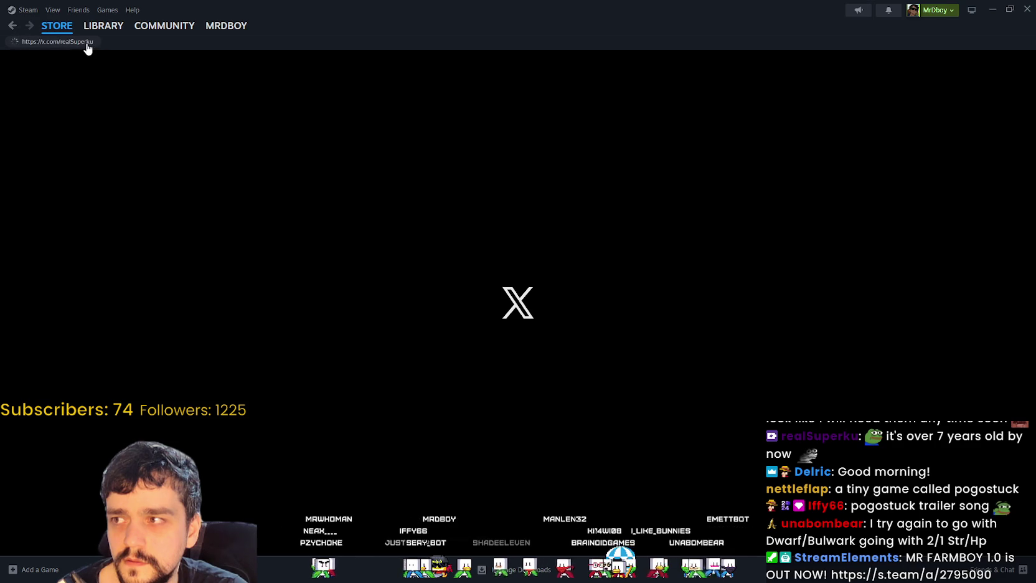
click(14, 31)
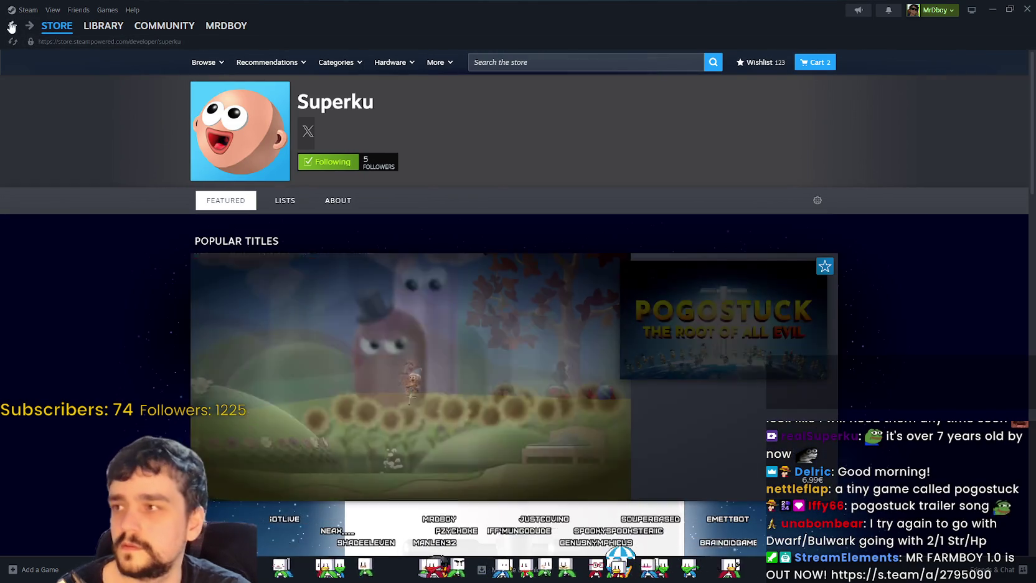
click(11, 28)
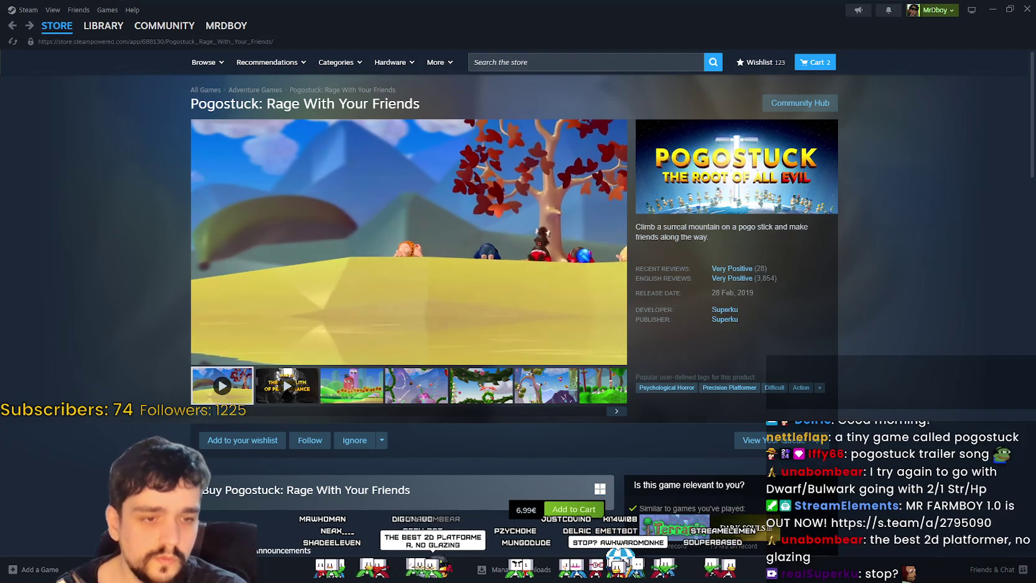
key(alt+Tab)
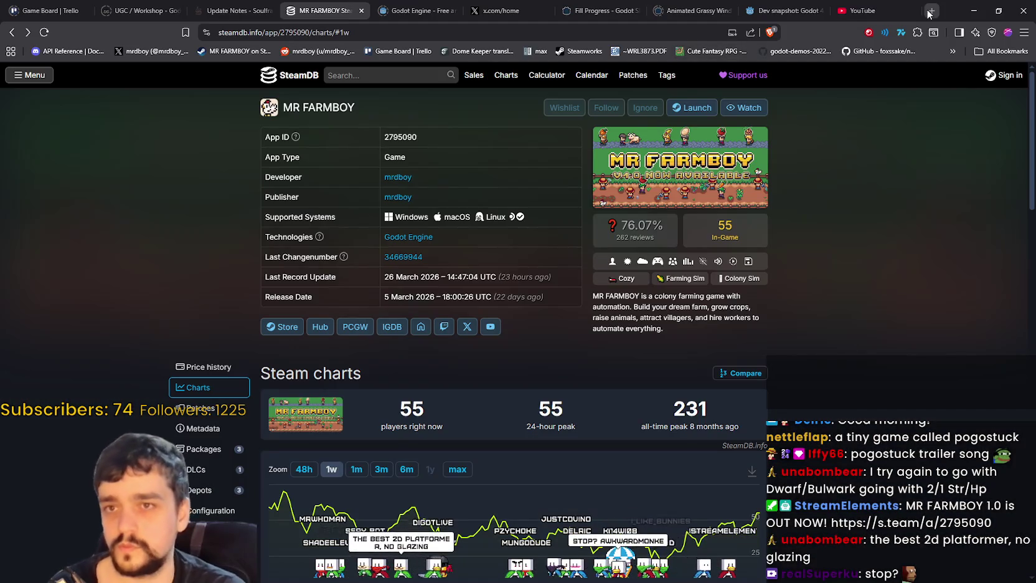
Open the Pogostuck developer's X profile in a new tab and follow them.
click(931, 11)
text(x.com/realSuperku)
key(Return)
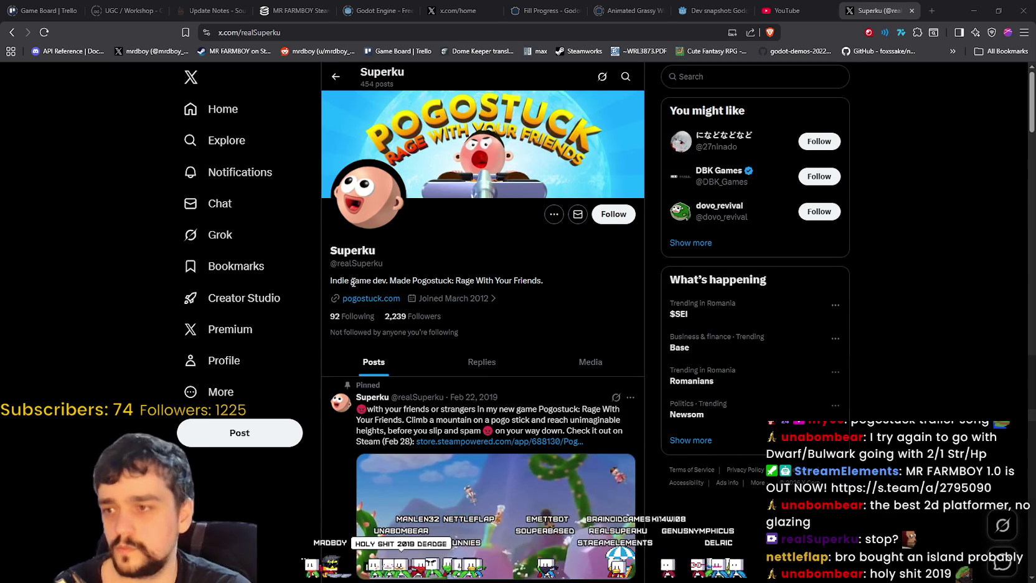
click(613, 214)
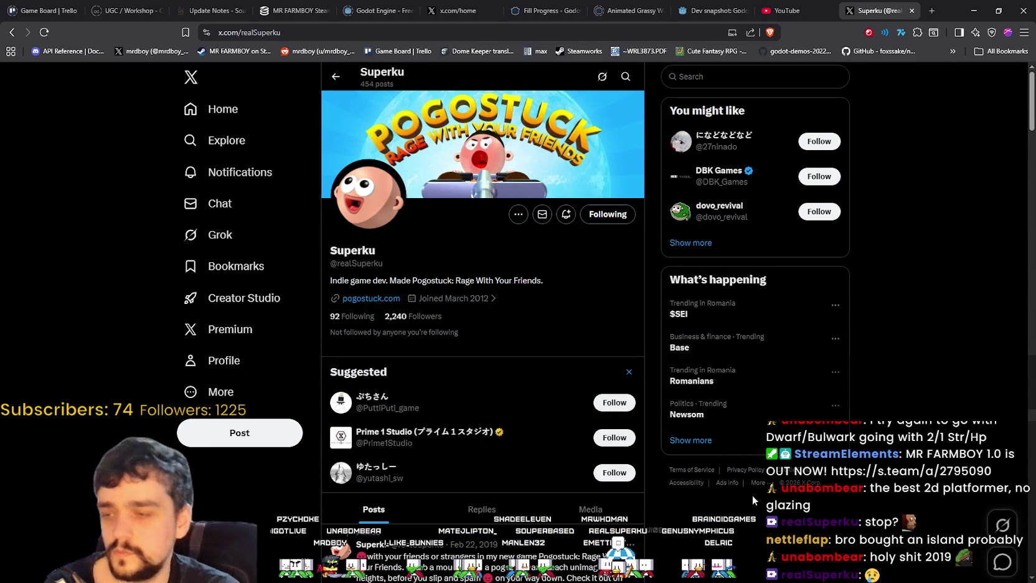
scroll(694, 457, down, 3)
scroll(694, 457, up, 2)
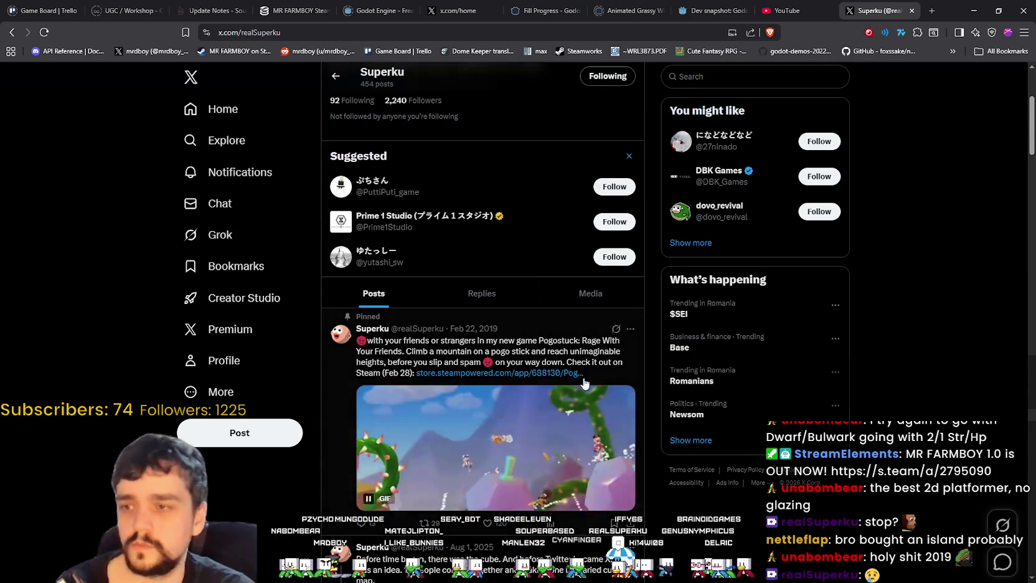
Post 'I know this guy.' mentioning the developer, then go to your own profile.
click(252, 435)
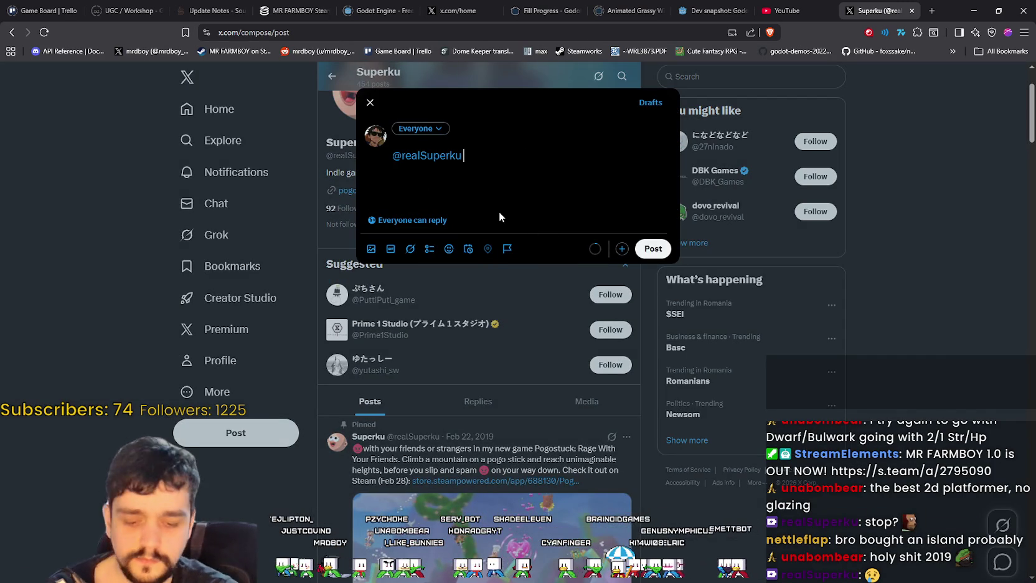
text(I)
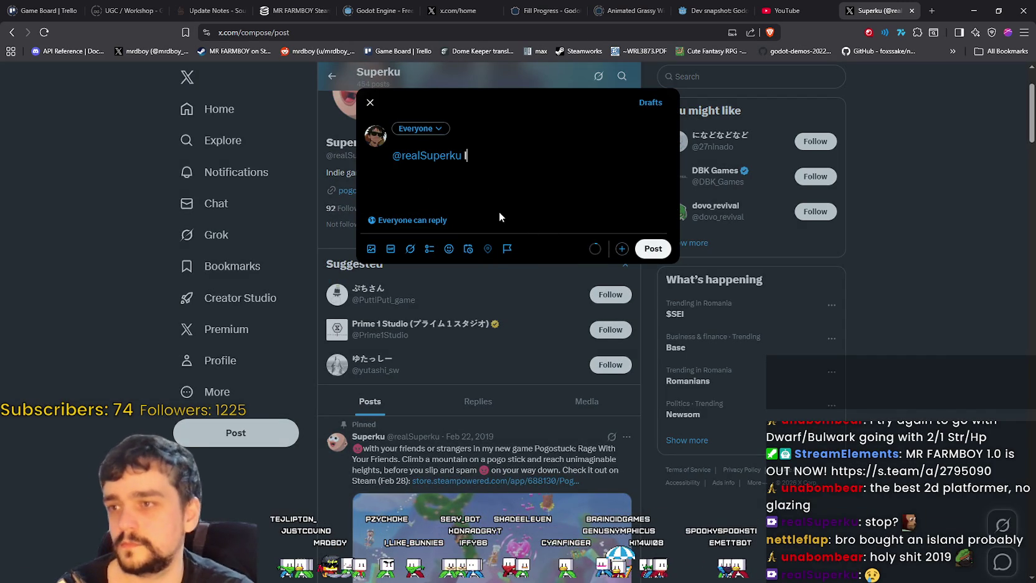
text( know this guy.)
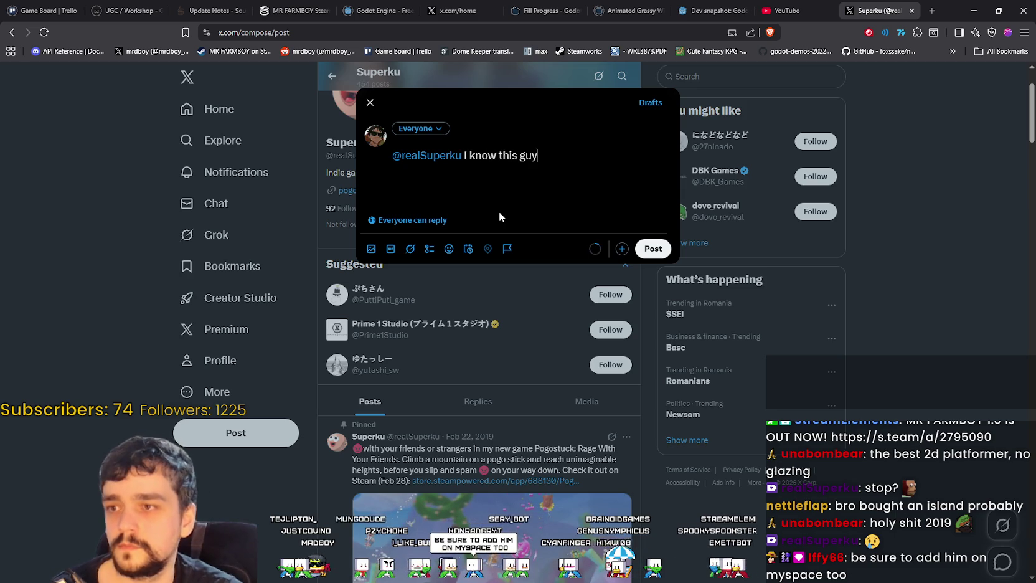
click(654, 250)
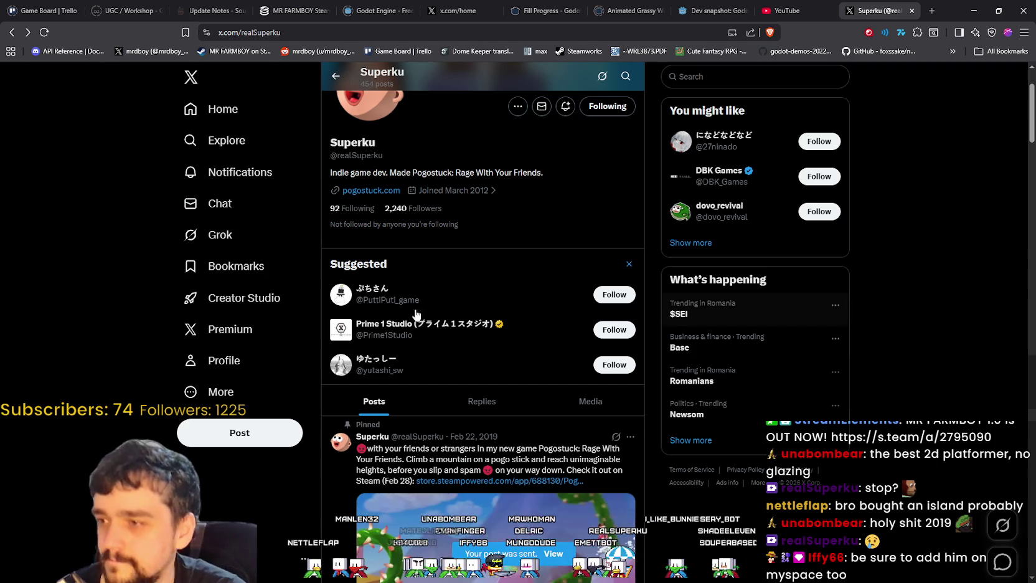
click(228, 368)
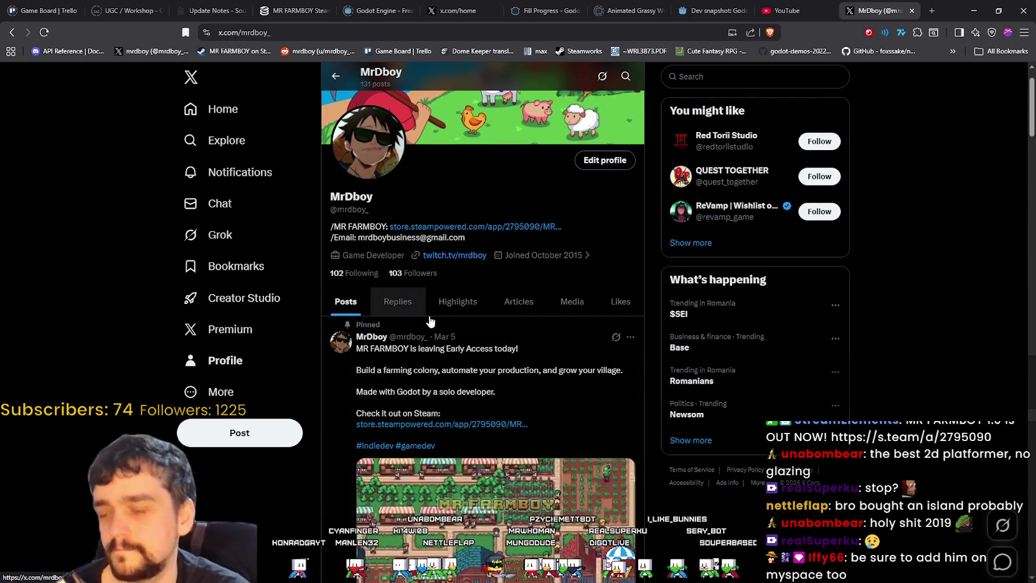
Show your profile's Replies and open the 'I know this guy' reply.
scroll(591, 386, down, 5)
scroll(595, 347, down, 5)
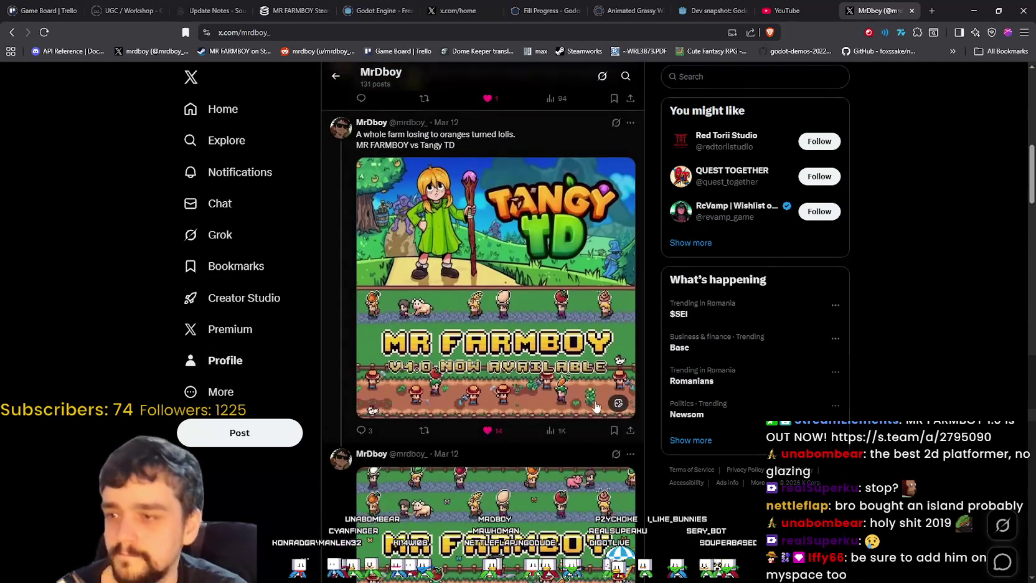
scroll(551, 379, down, 10)
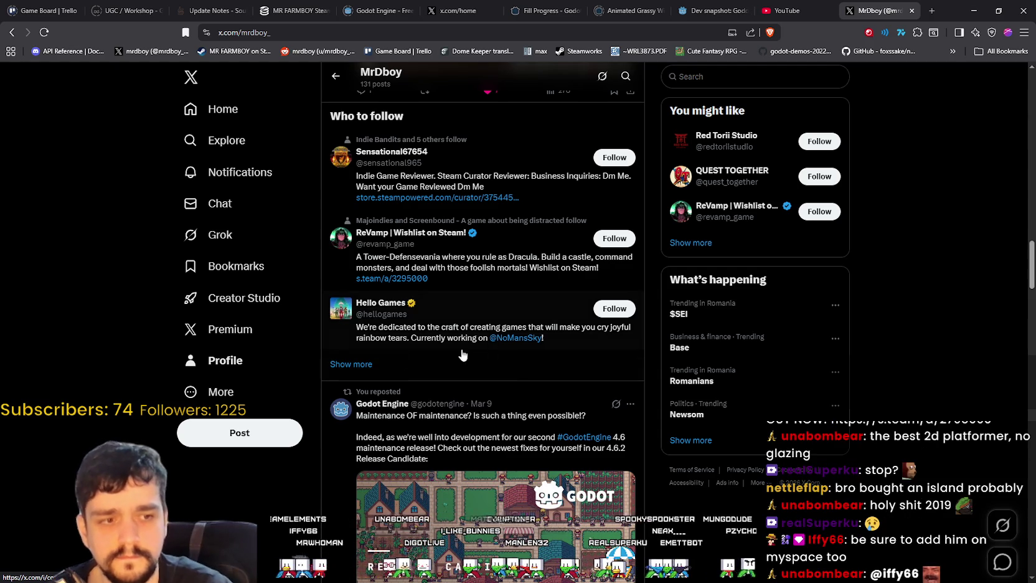
scroll(461, 349, up, 10)
scroll(460, 330, up, 10)
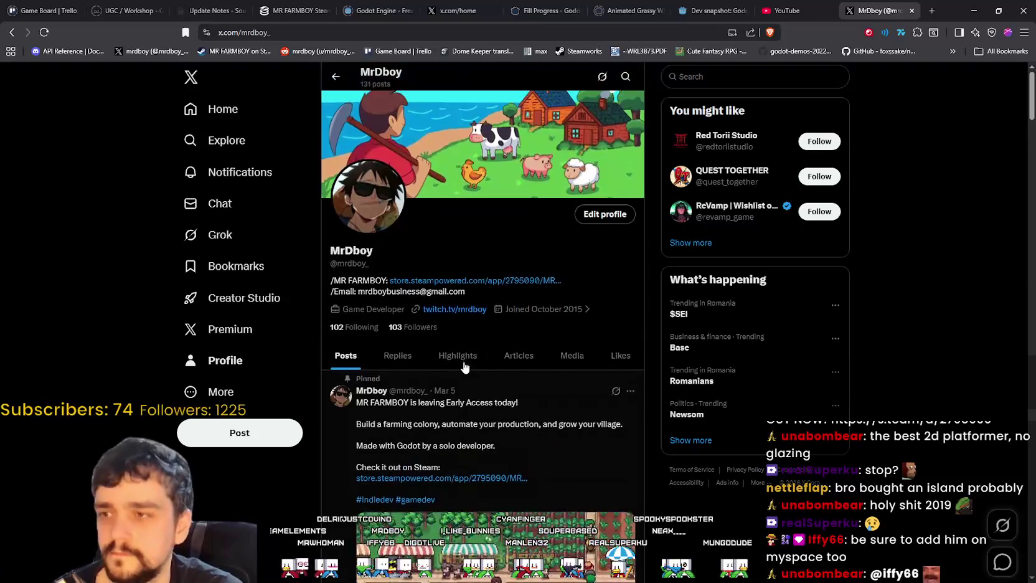
click(401, 356)
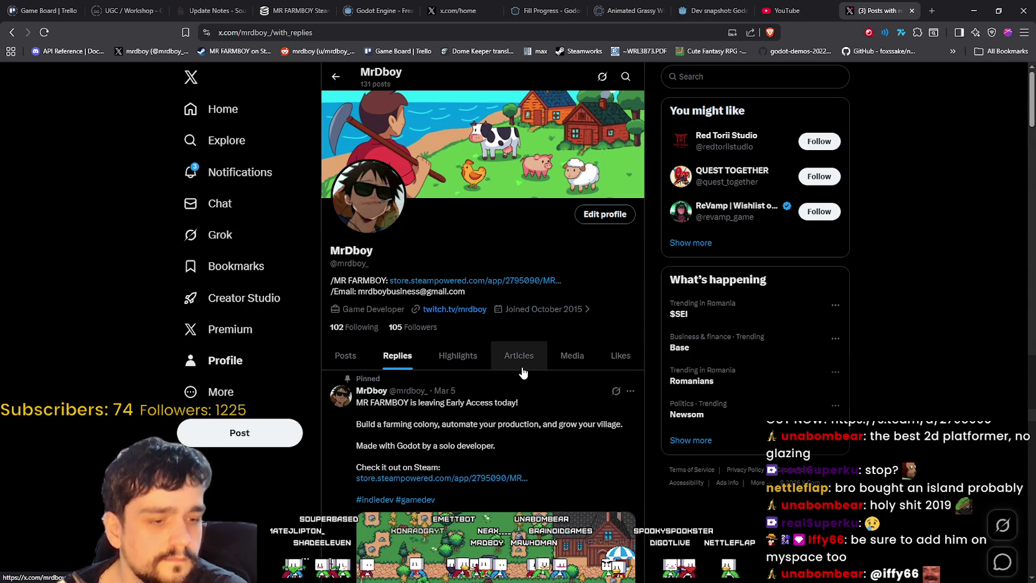
scroll(462, 364, down, 7)
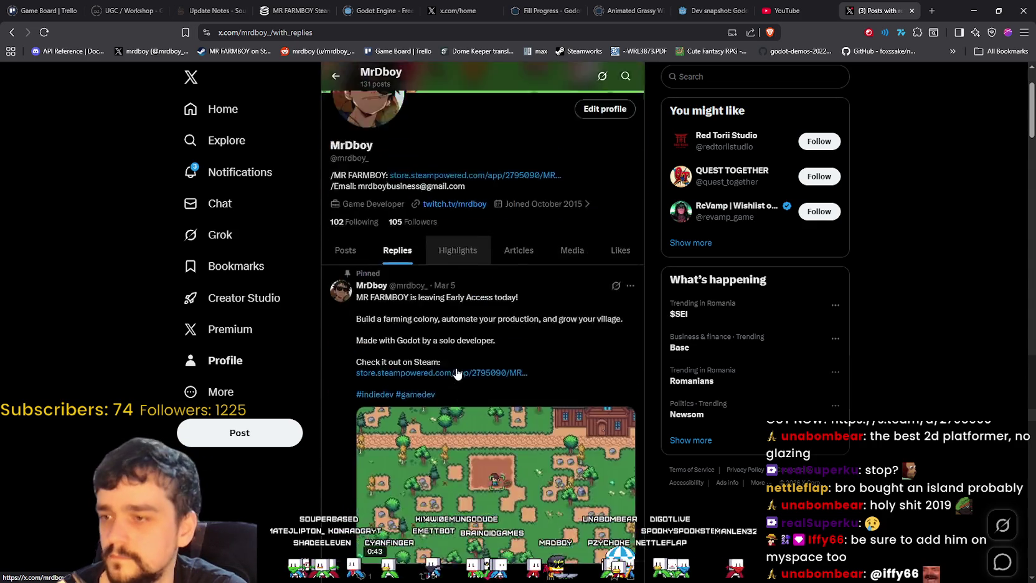
click(539, 236)
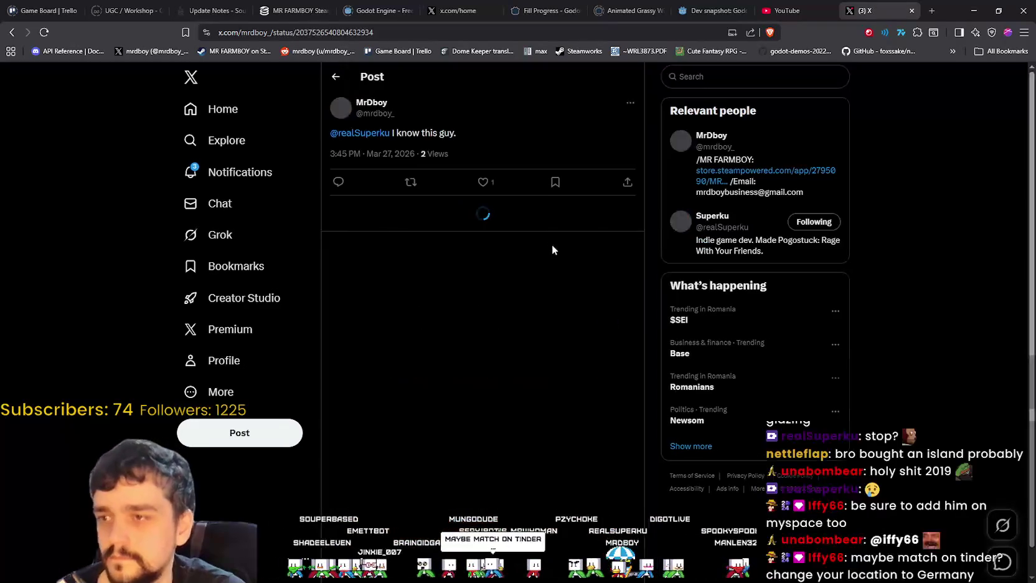
Glance at Steam's Pogostuck store page, minimize Steam, and open the MR FARMBOY SteamDB tab.
key(alt+Tab)
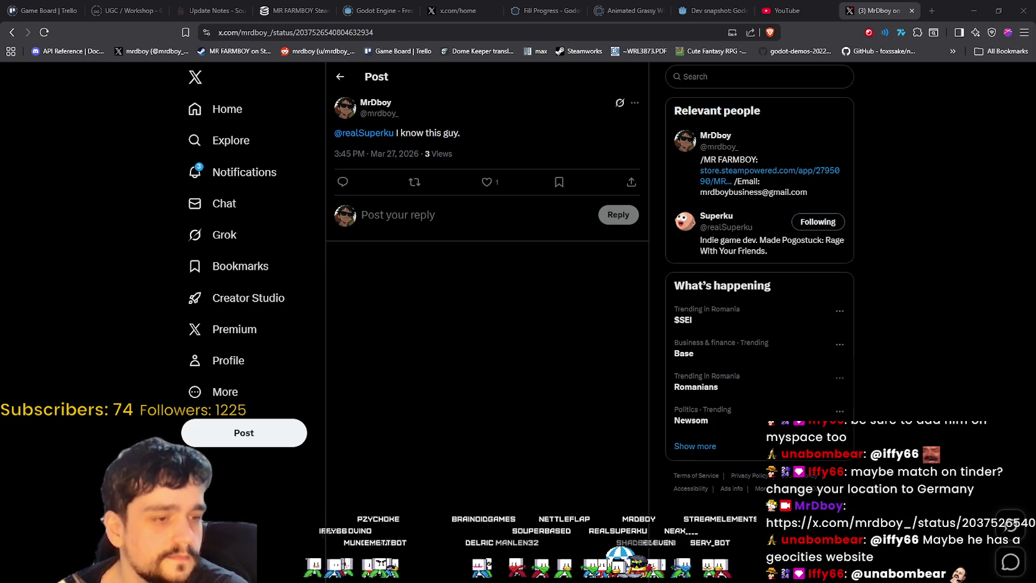
key(alt+Tab)
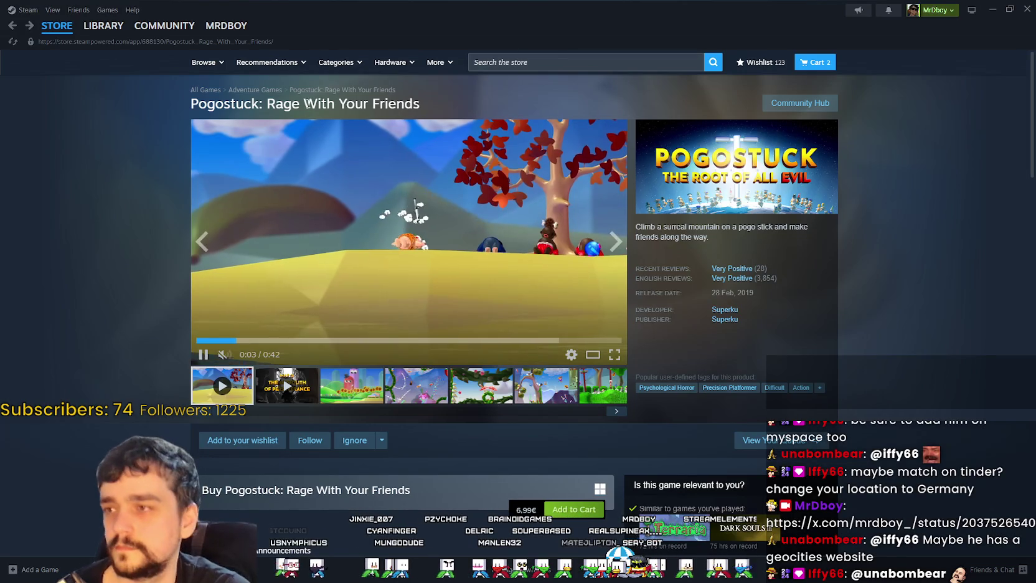
click(985, 16)
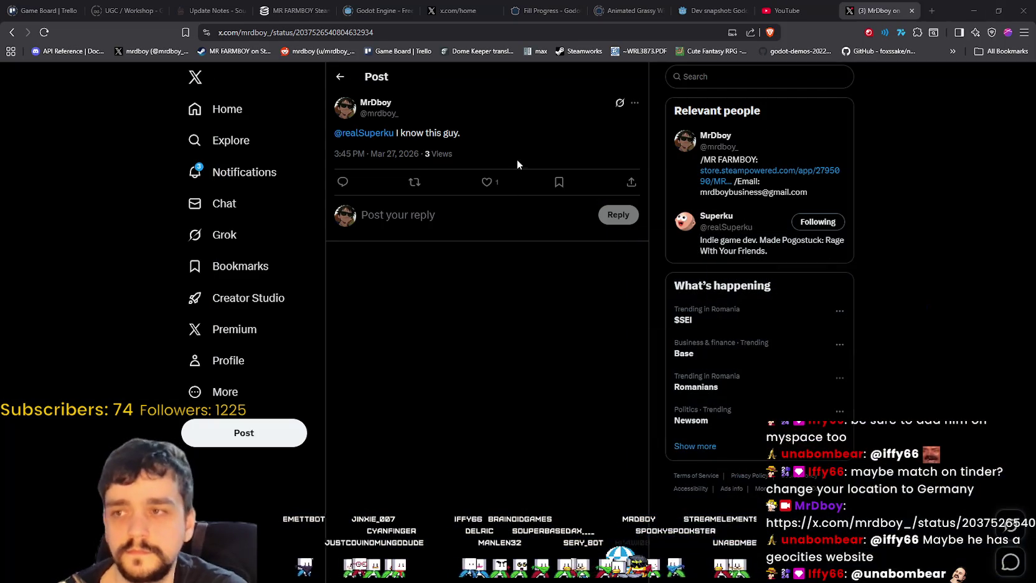
click(259, 7)
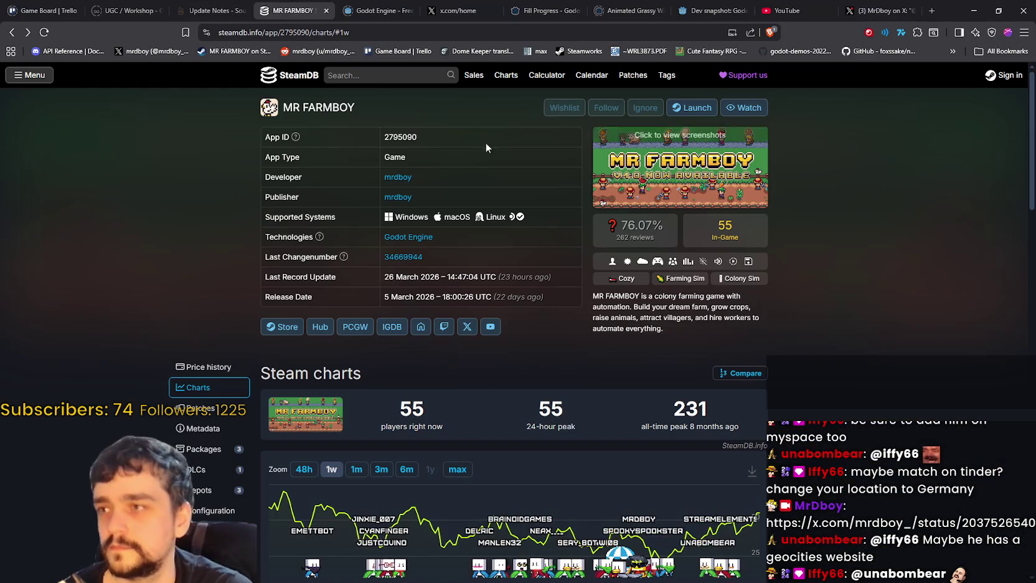
Look up Pogostuck on SteamDB and view its full-history player chart.
click(373, 77)
text(Pogo)
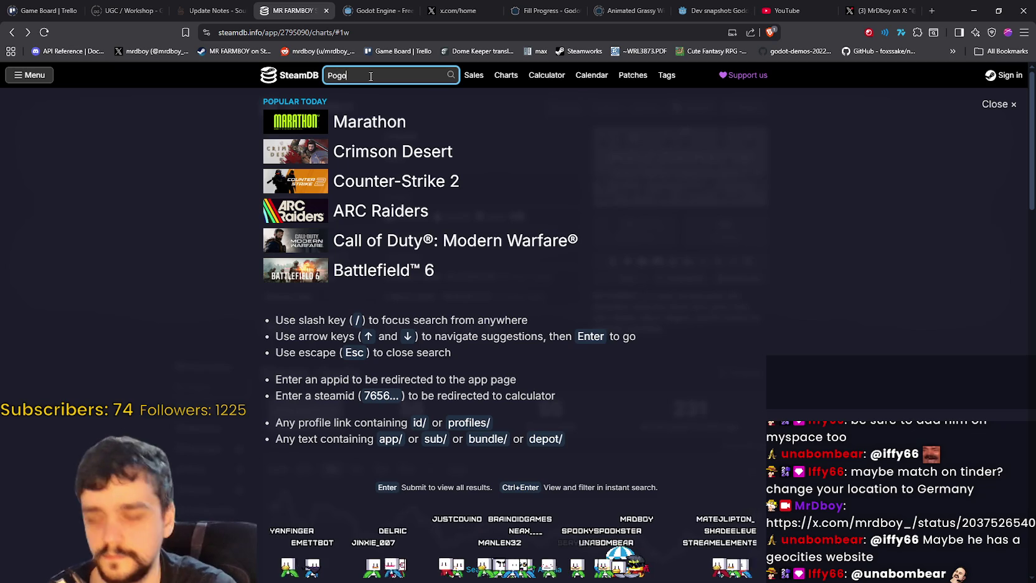
text(stuck)
key(Down)
key(Return)
scroll(475, 393, down, 1)
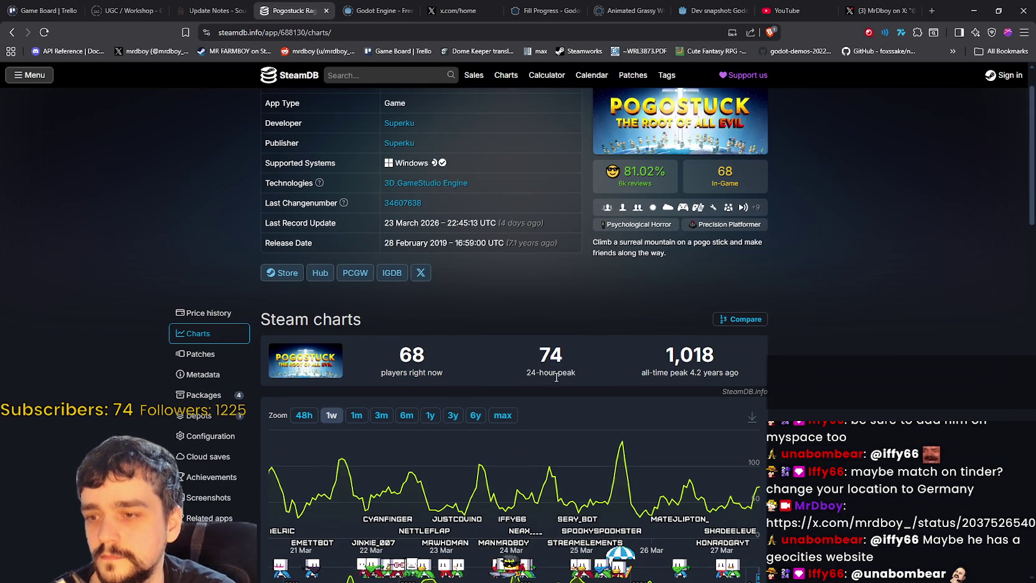
click(503, 415)
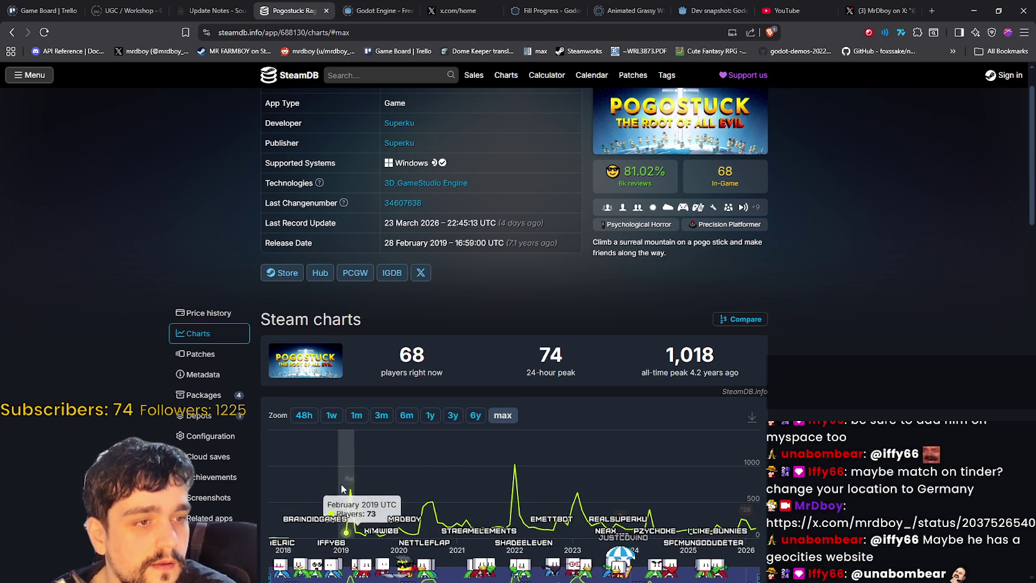
scroll(592, 456, down, 3)
scroll(862, 367, up, 4)
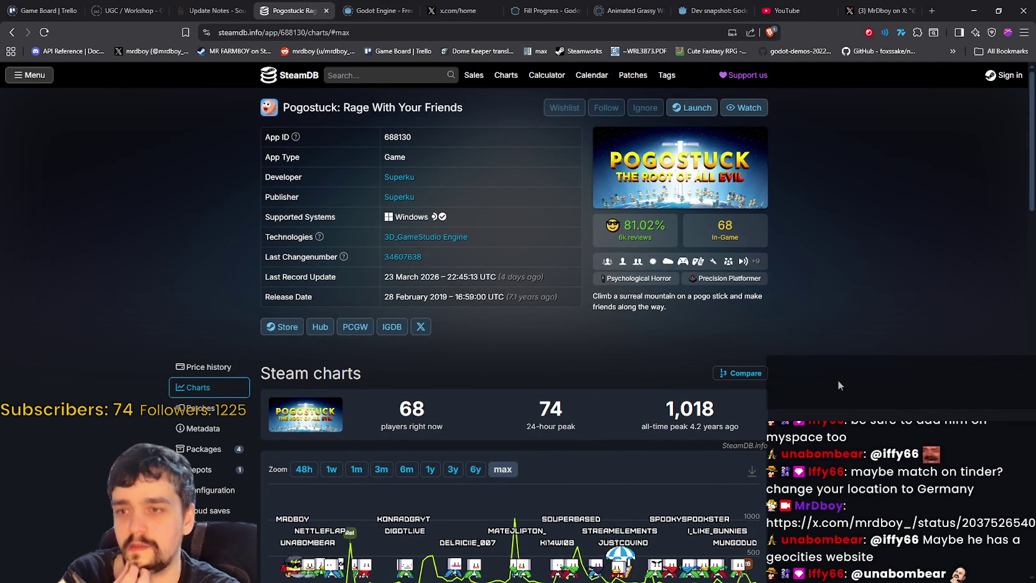
scroll(838, 381, down, 1)
scroll(818, 376, up, 1)
View the third screenshot on Steam's Pogostuck store page.
key(alt+Tab)
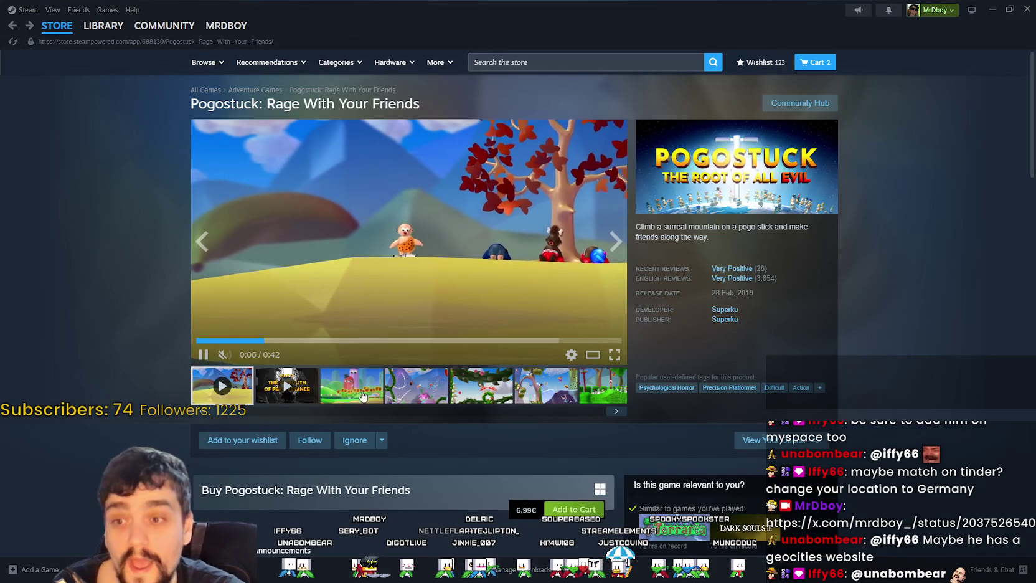
click(362, 394)
scroll(431, 375, down, 8)
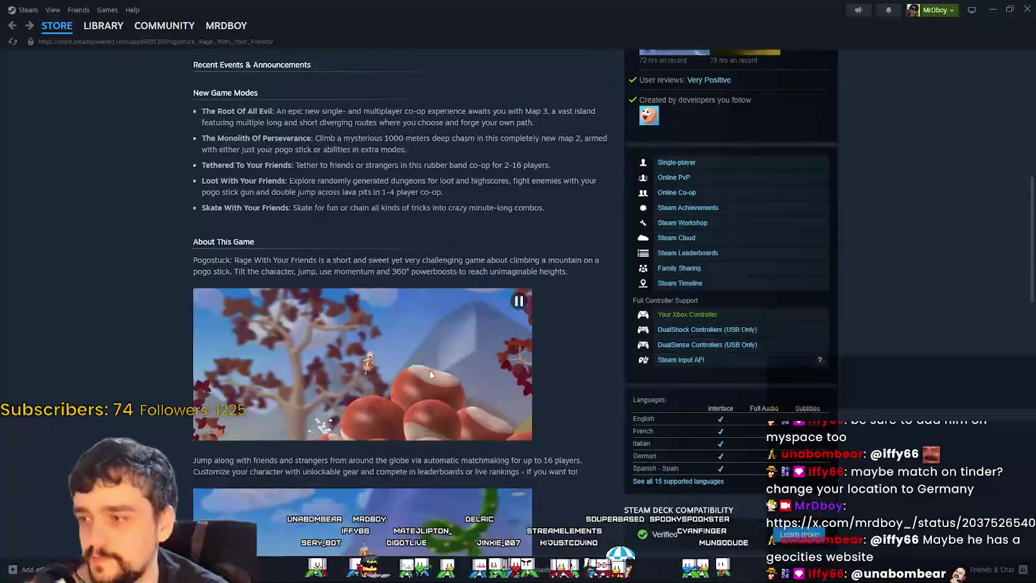
Scroll the Pogostuck store page and highlight text in the recently posted reviews.
scroll(431, 374, down, 5)
scroll(425, 456, down, 2)
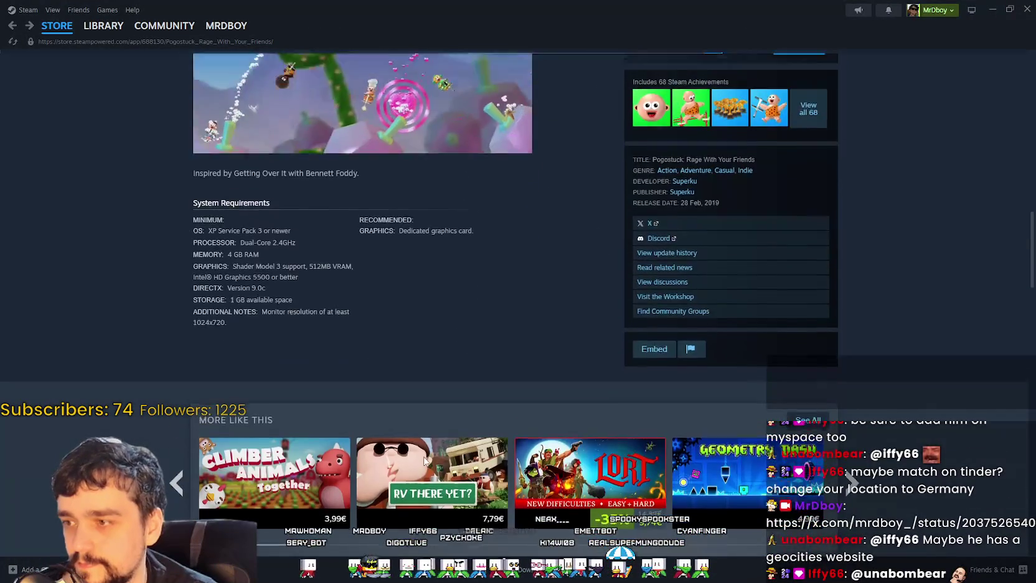
scroll(424, 460, down, 2)
scroll(416, 436, up, 3)
scroll(414, 436, down, 3)
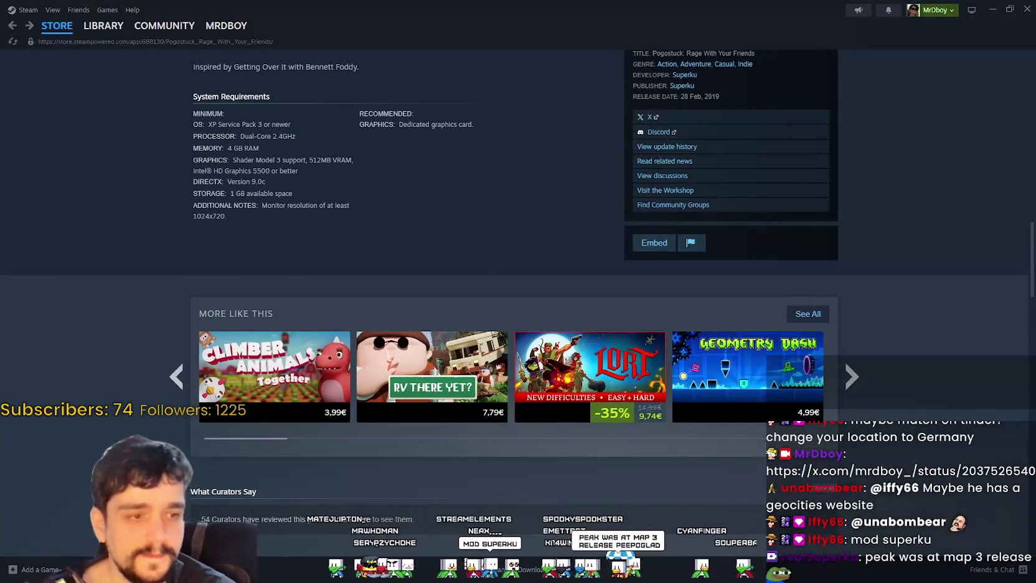
scroll(620, 385, down, 3)
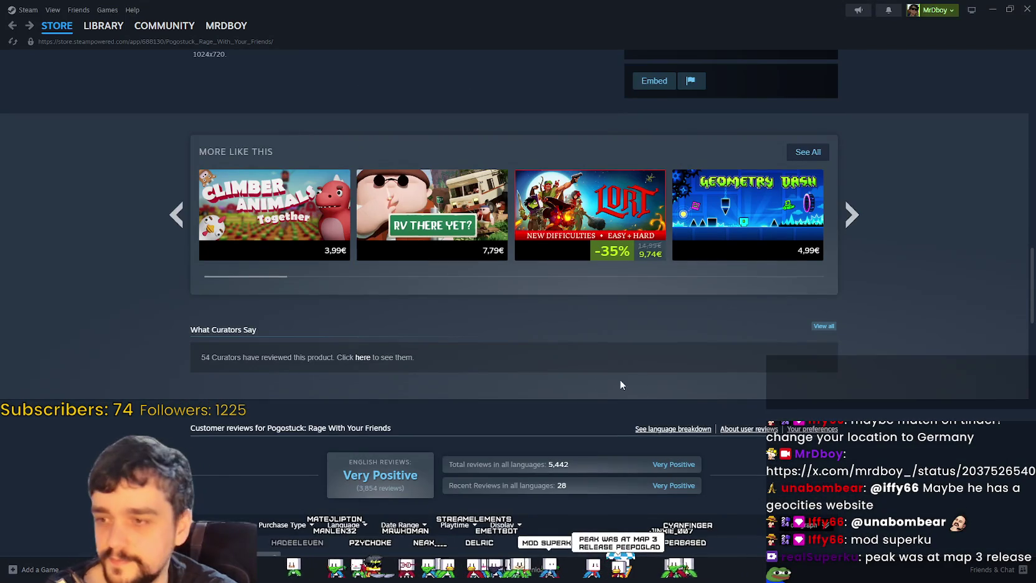
scroll(416, 370, up, 8)
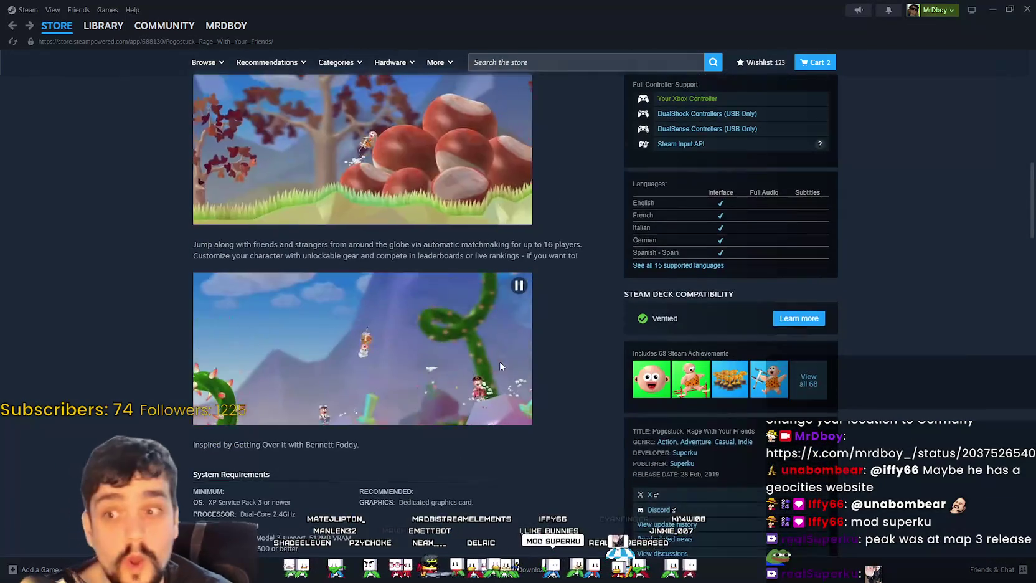
scroll(498, 367, down, 12)
scroll(501, 373, up, 7)
scroll(508, 383, down, 5)
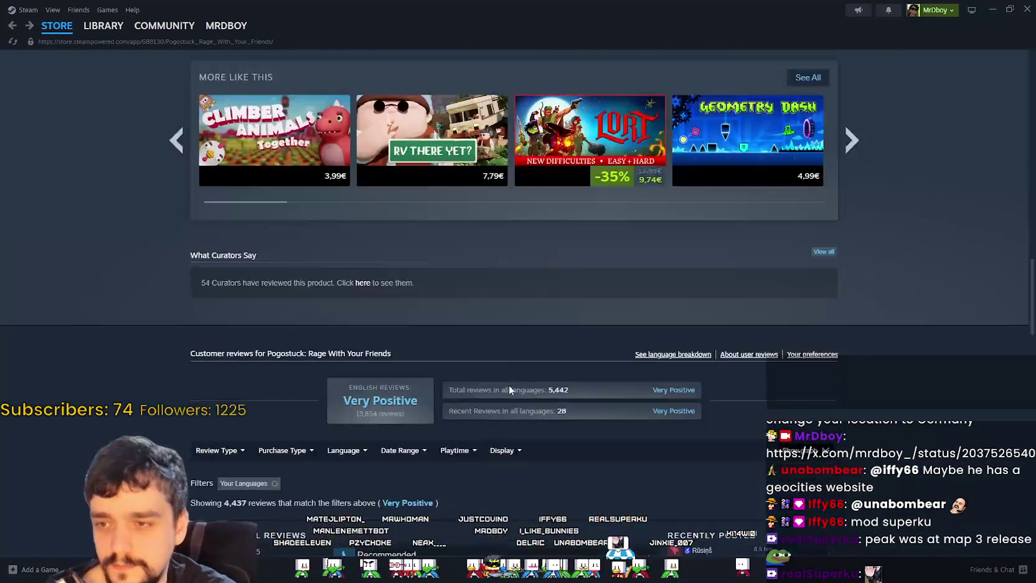
scroll(508, 385, down, 5)
mouse_move(694, 275)
mouse_down()
mouse_move(673, 275)
mouse_move(743, 279)
mouse_up()
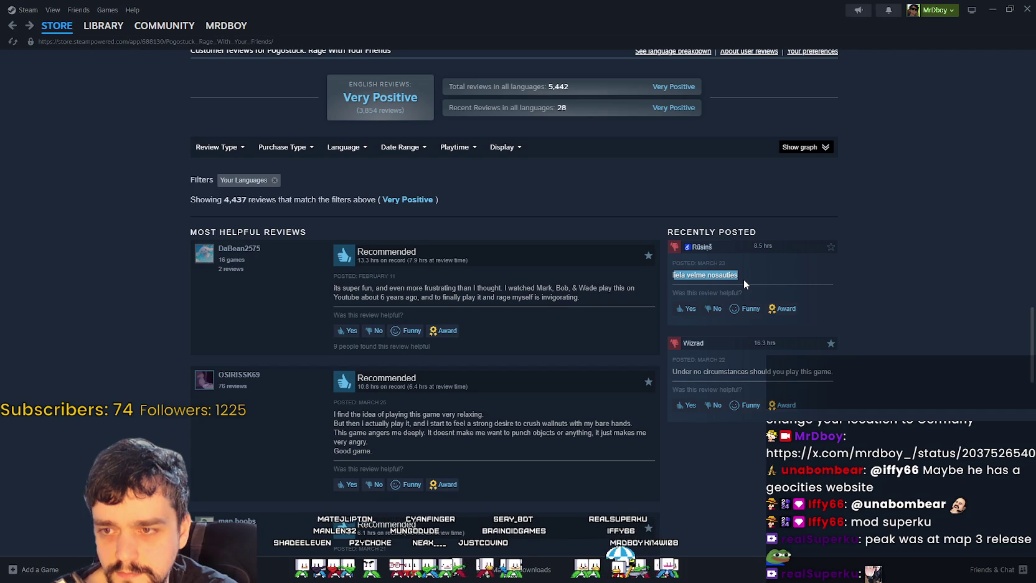
drag(678, 371, 837, 371)
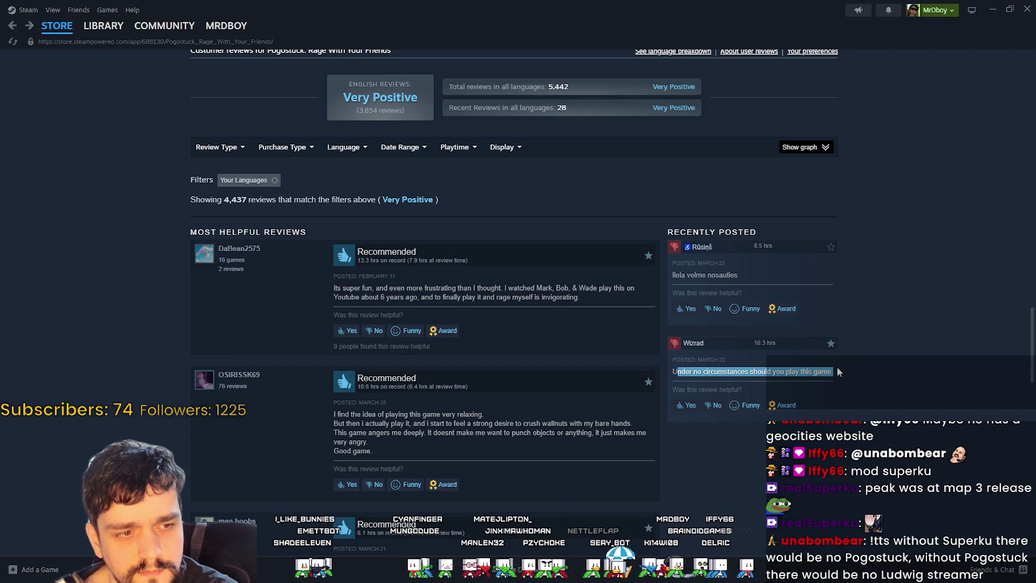
Highlight the opening of the Not Recommended review, then clear the selection.
scroll(601, 478, down, 4)
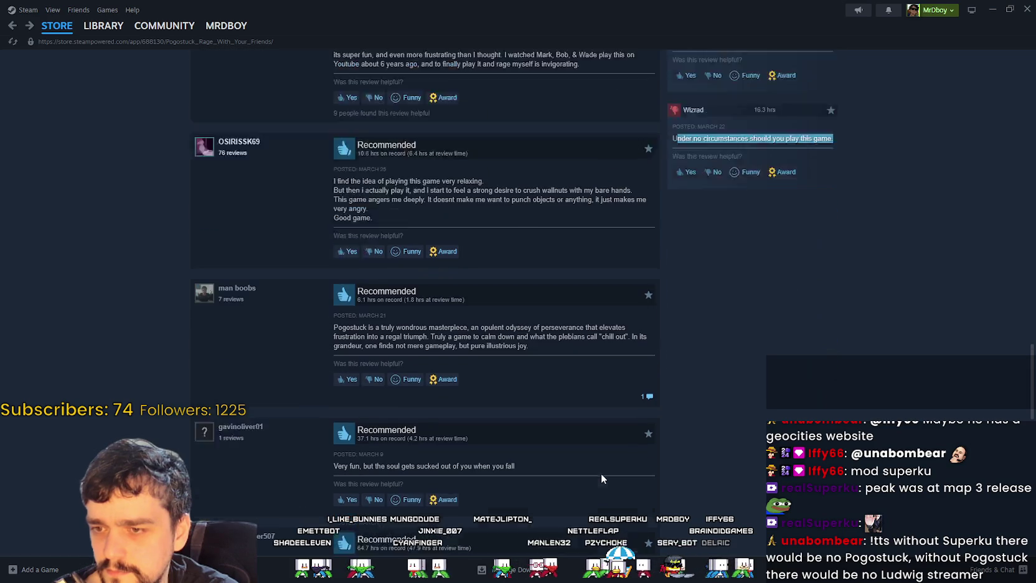
scroll(600, 472, up, 5)
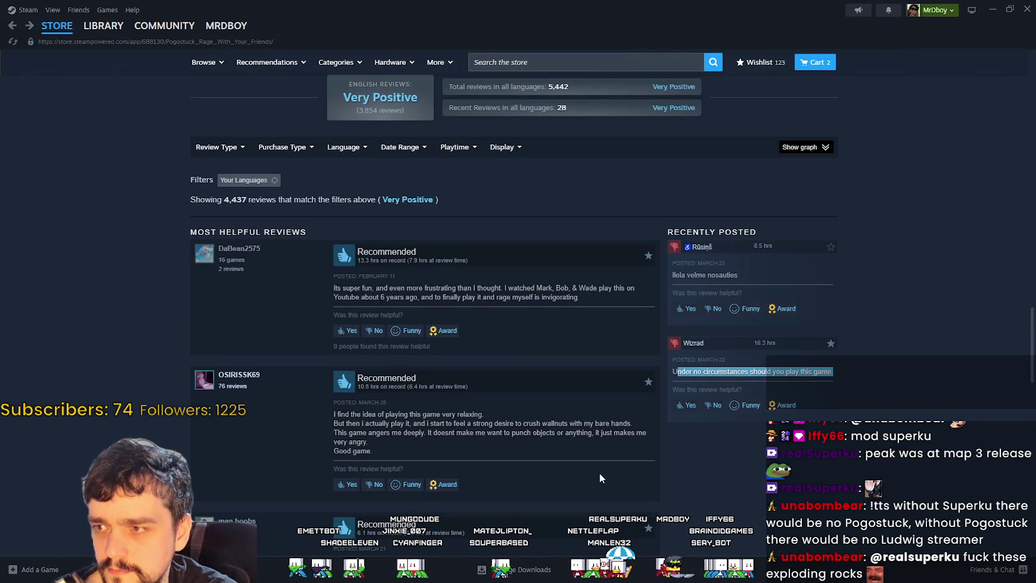
scroll(596, 466, down, 6)
scroll(592, 464, down, 10)
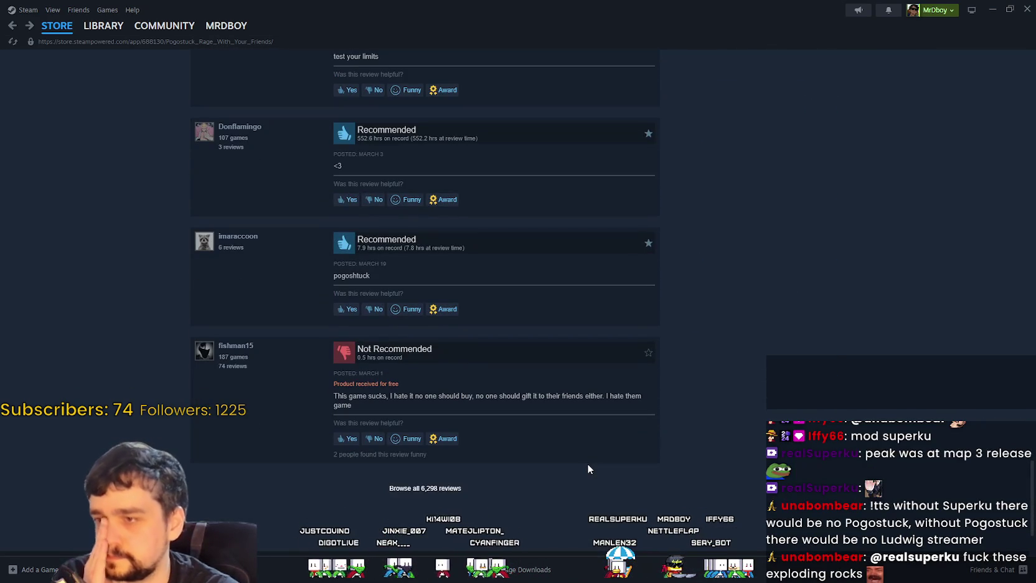
mouse_move(375, 395)
mouse_down()
mouse_move(609, 386)
mouse_move(646, 401)
mouse_up()
click(647, 401)
Scroll back up and step through several Pogostuck screenshot thumbnails.
scroll(425, 280, up, 4)
scroll(804, 452, up, 20)
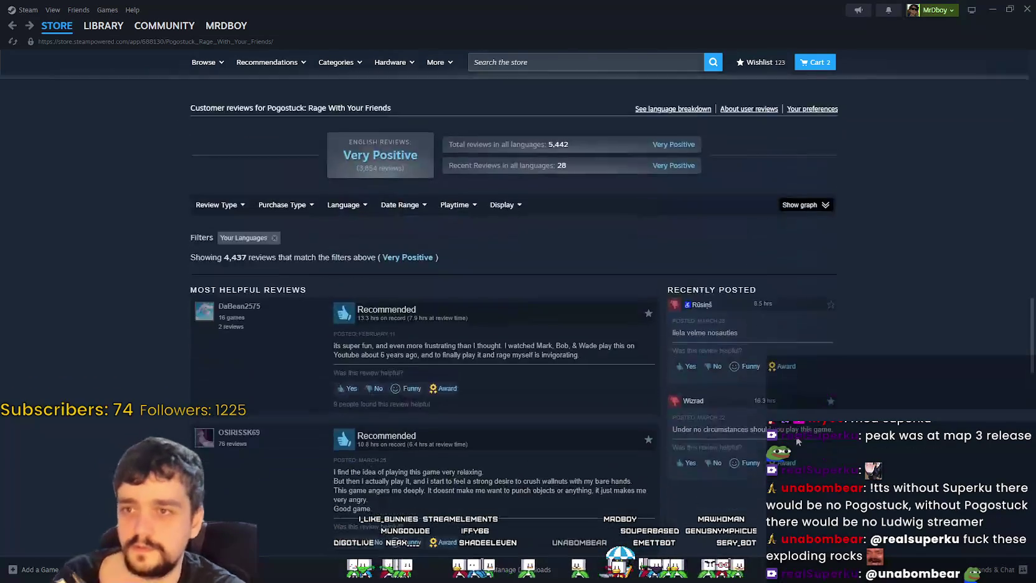
scroll(760, 416, up, 15)
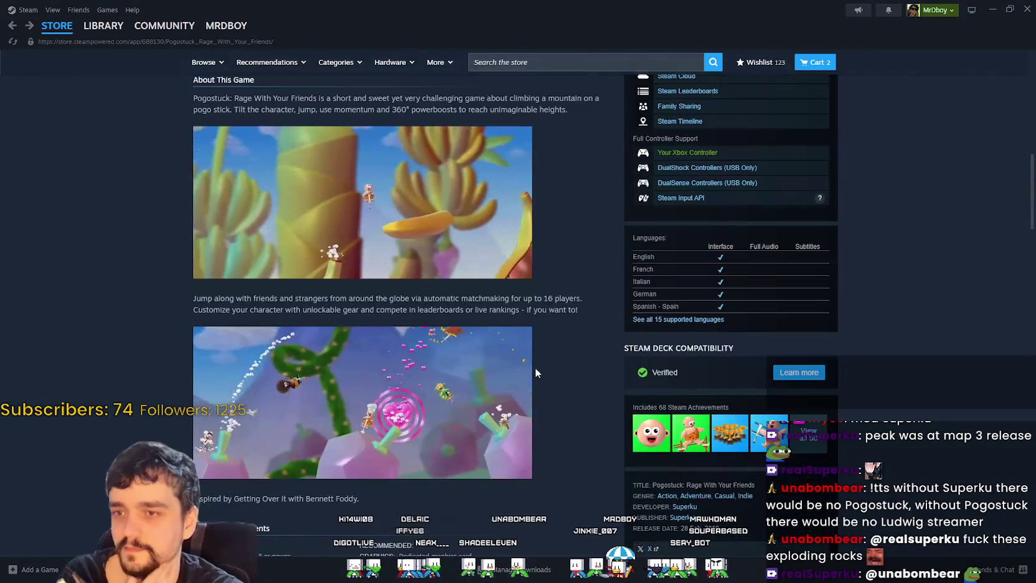
scroll(582, 434, up, 5)
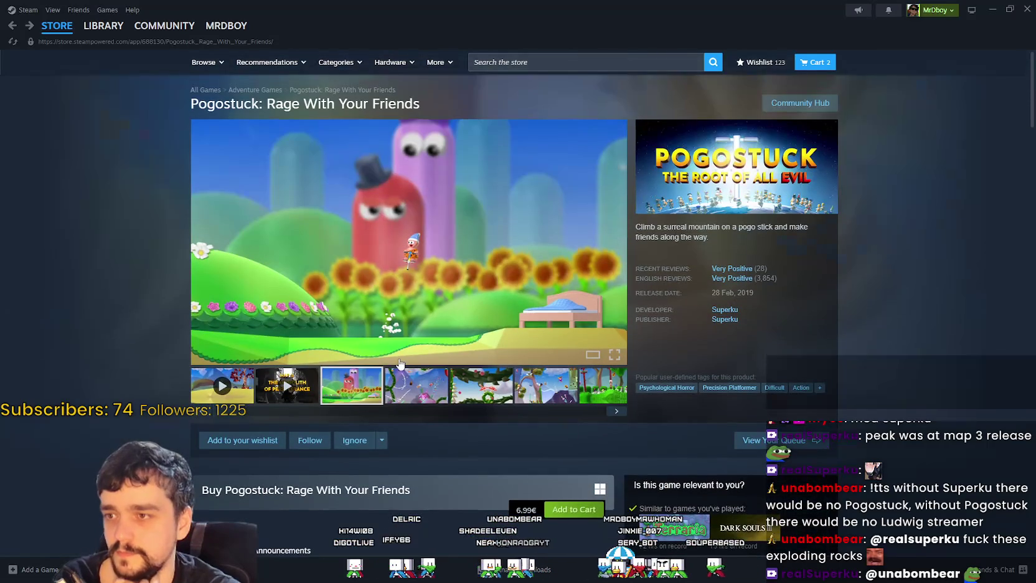
click(563, 386)
click(570, 386)
click(582, 388)
click(594, 389)
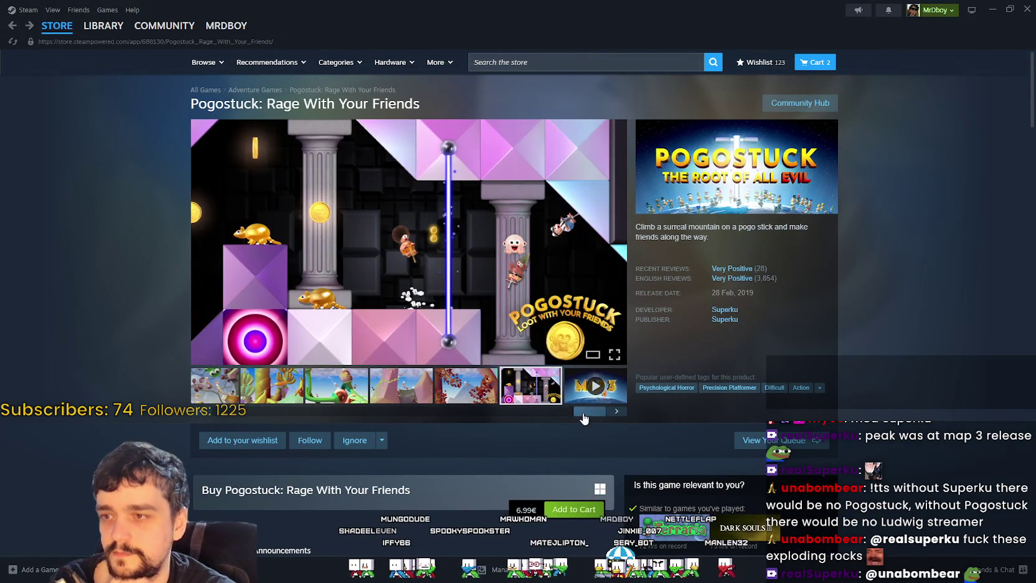
View the green ghost, mushroom and red ghost screenshots, one at full size, then close it.
click(271, 398)
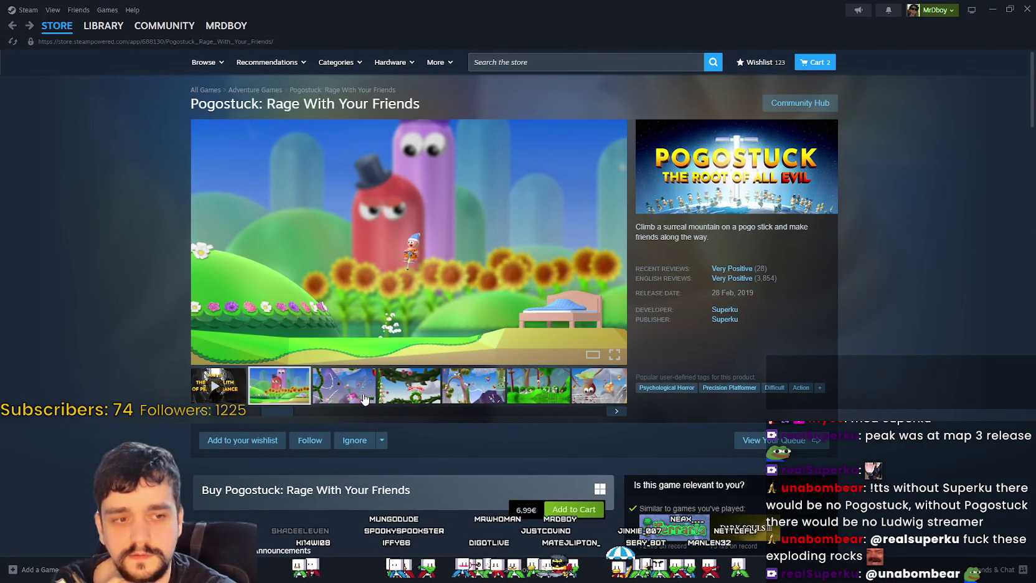
click(347, 391)
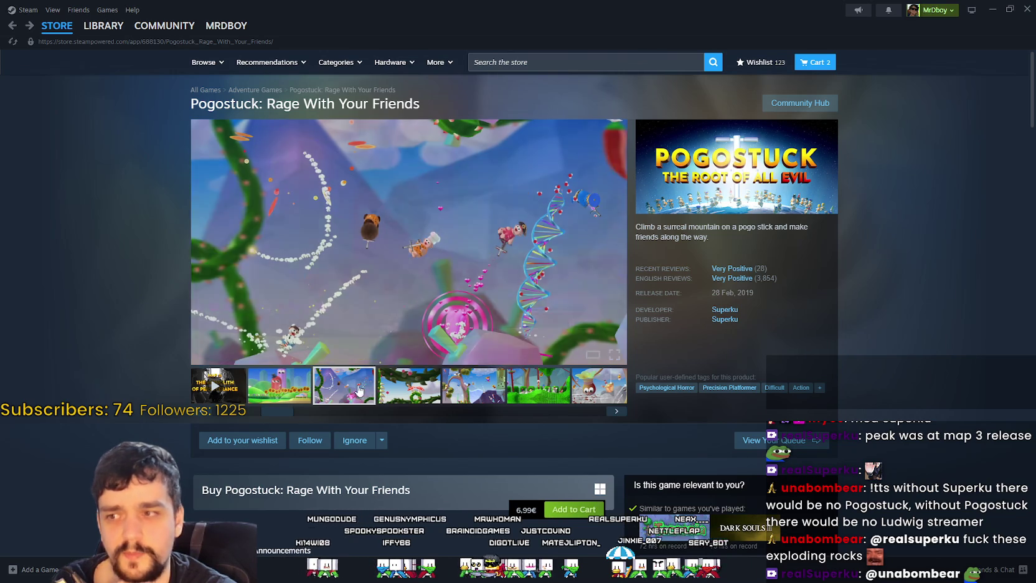
click(416, 391)
click(279, 386)
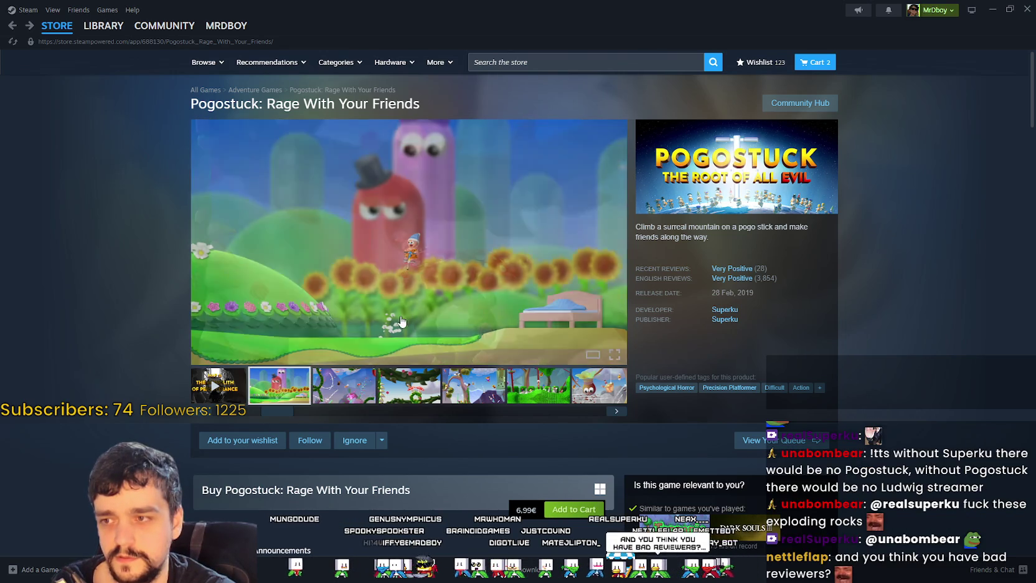
click(409, 264)
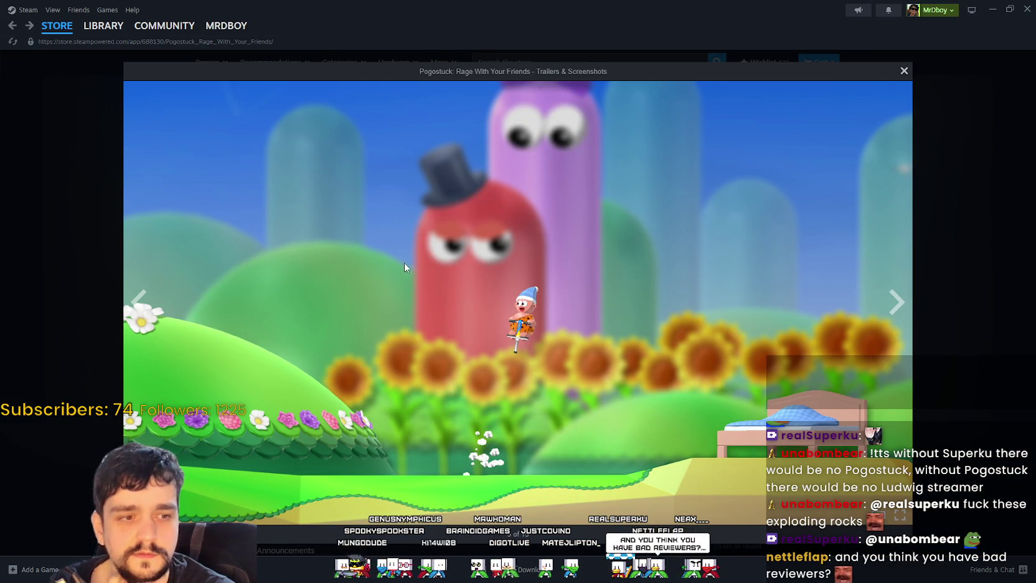
click(85, 248)
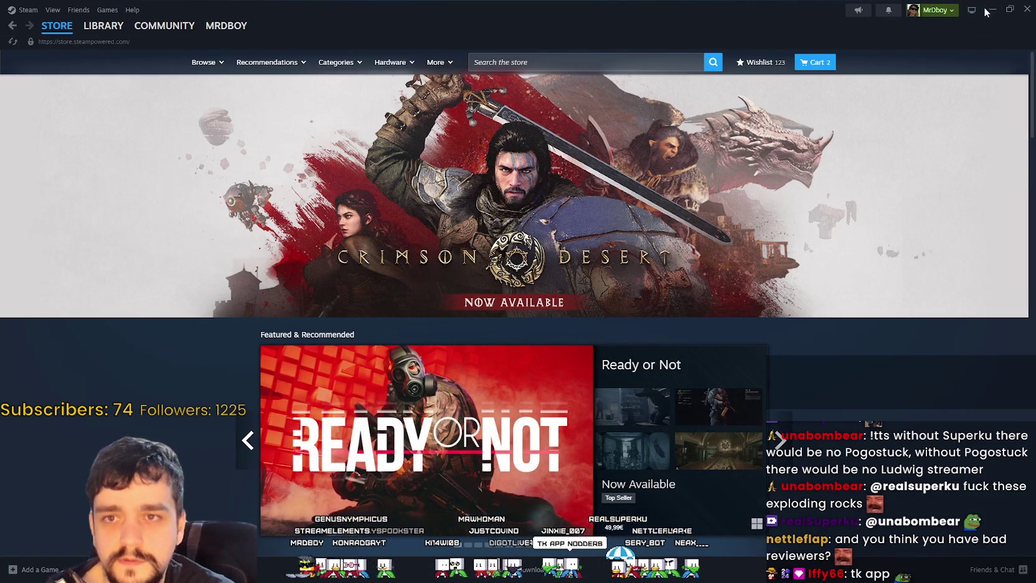
Minimize Steam, dismiss the SteamDB search results, switch to the X tab, and minimize the browser.
click(990, 11)
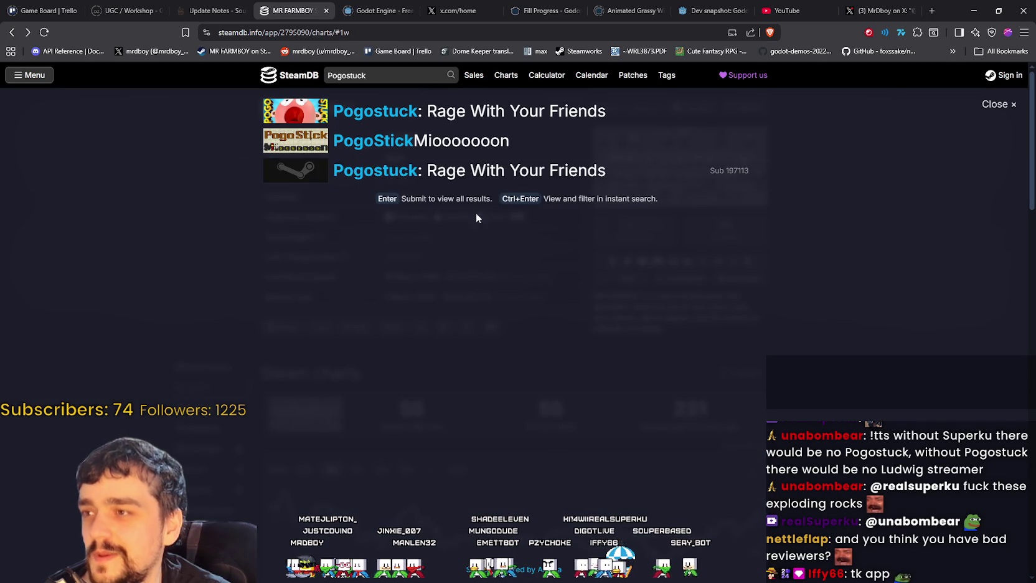
click(995, 106)
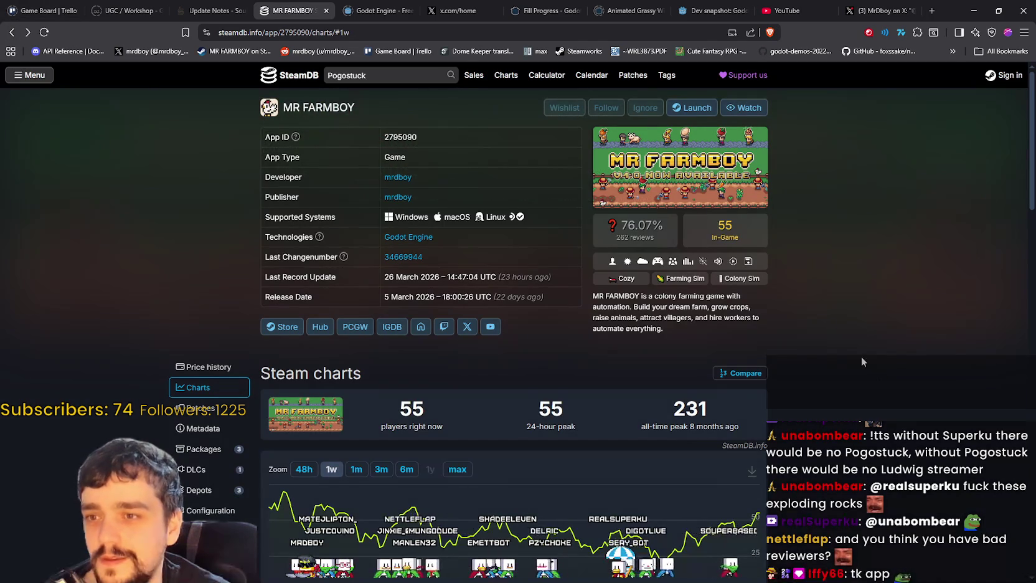
click(878, 11)
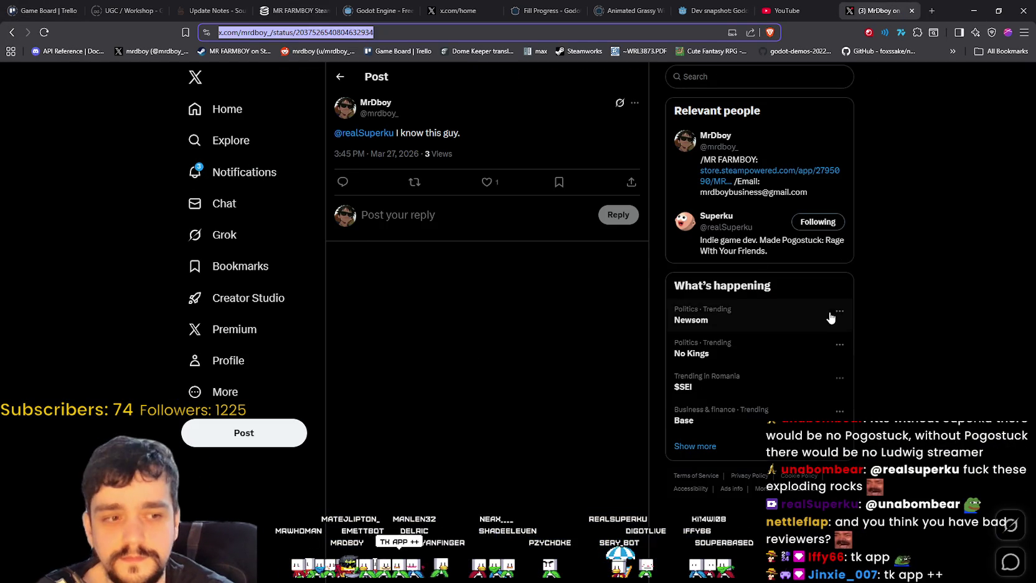
click(974, 11)
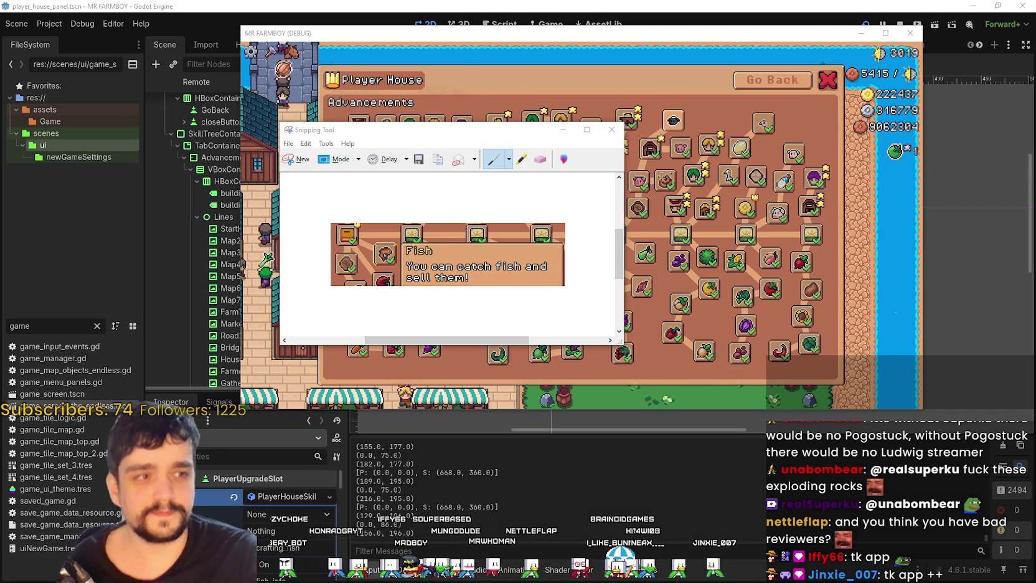
Bring the browser back and maximize it, then switch to the Steam client.
key(alt+Tab)
double_click(802, 34)
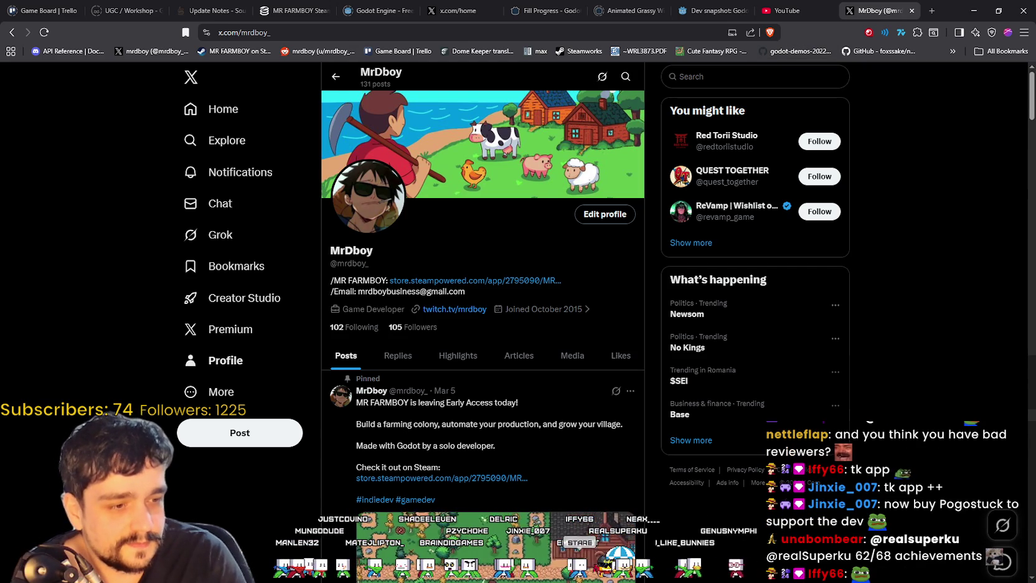
key(alt+Tab)
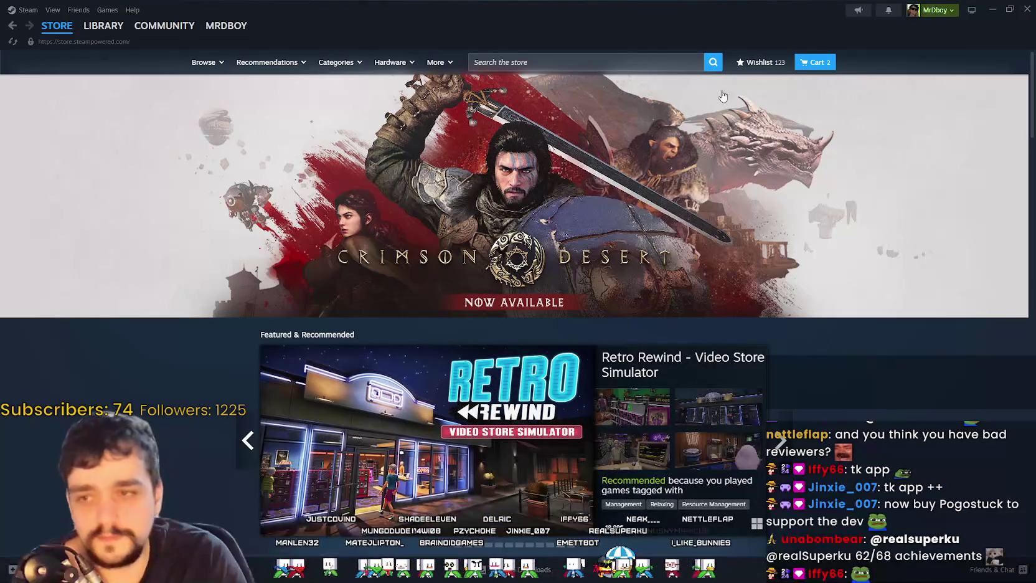
Search the Steam store for 'Pogo' and open Pogostuck: Rage With Your Friends.
click(609, 61)
text(Pogo)
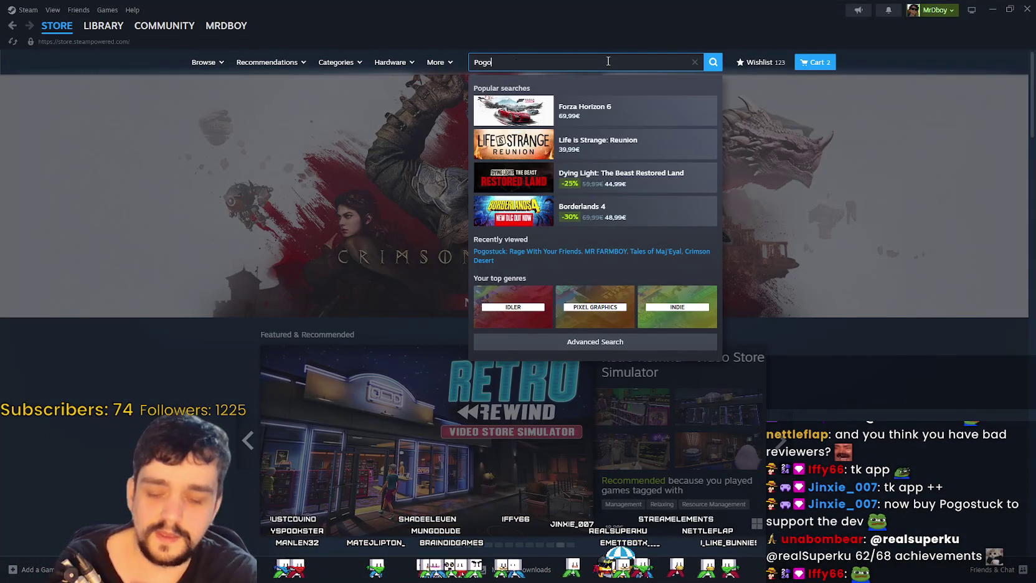
click(613, 144)
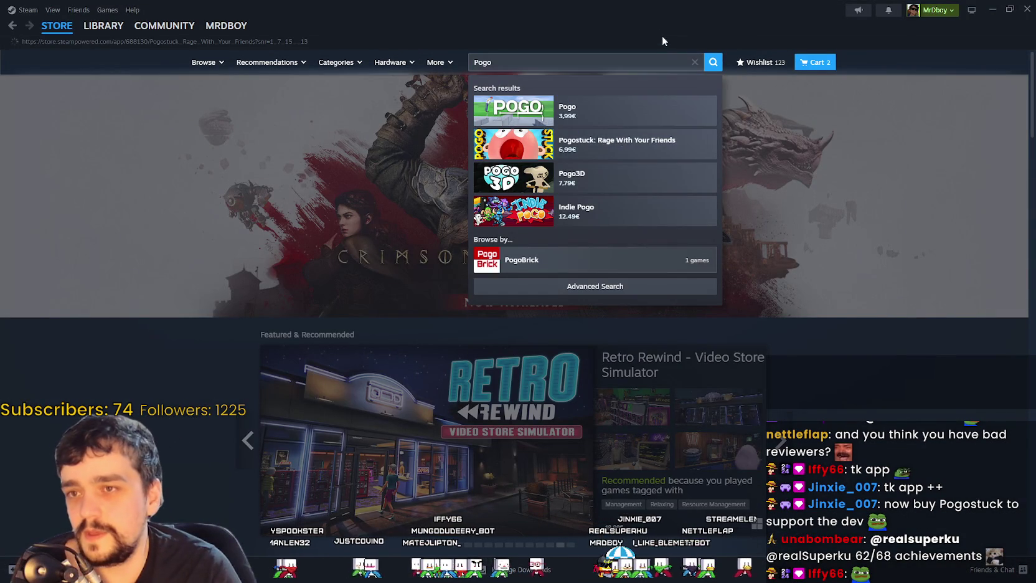
key(alt+Tab)
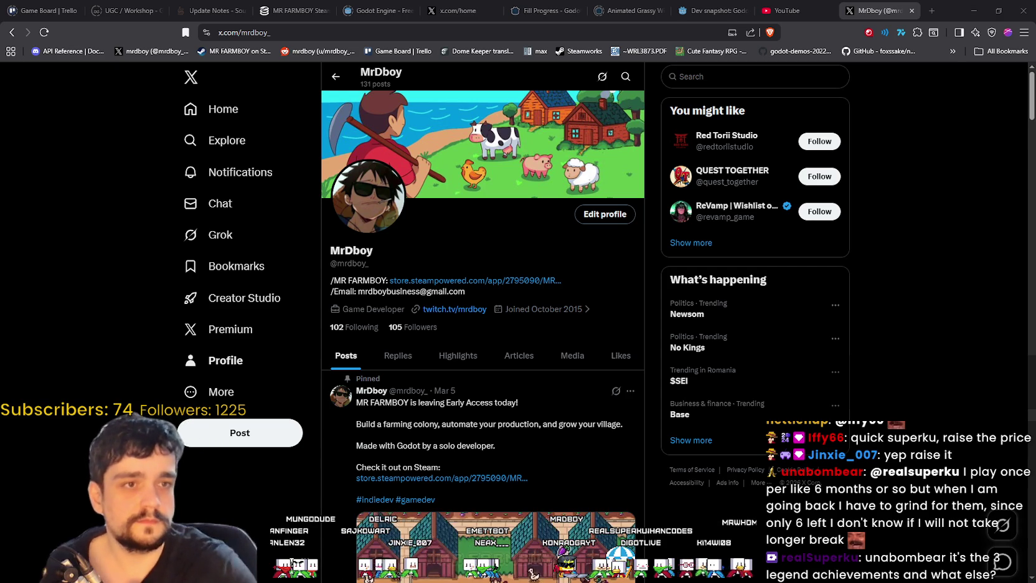
key(alt+Tab)
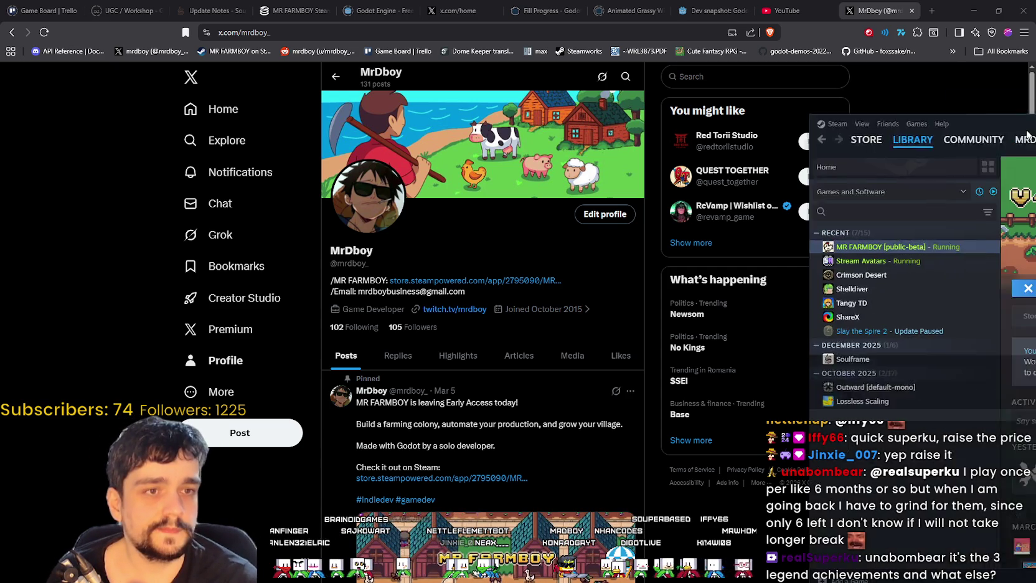
Search the Steam library for 'pogo' and open the Pogostuck page.
click(570, 186)
text(pogo)
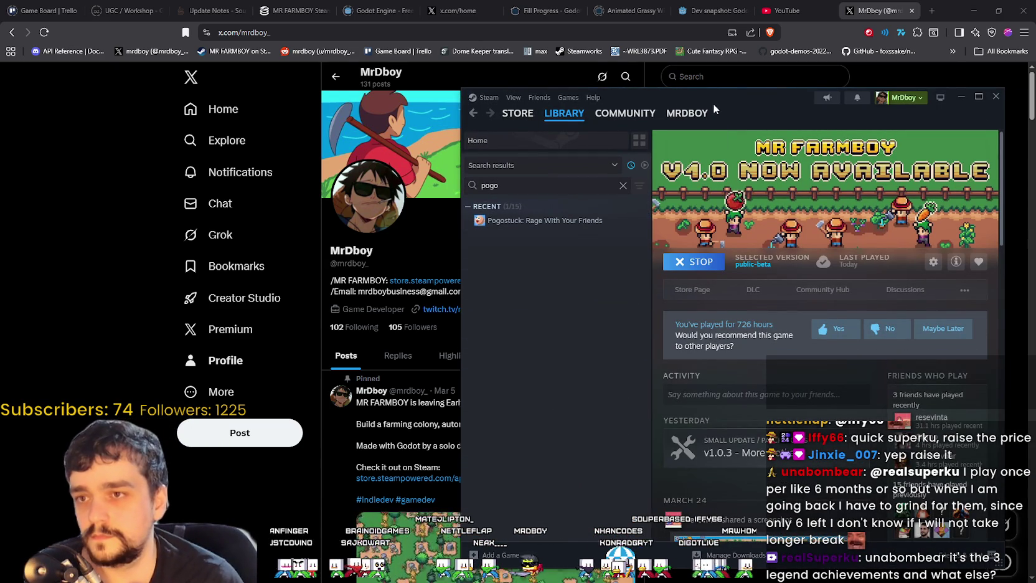
drag(713, 103, 582, 98)
click(436, 215)
Install Pogostuck, confirming the download, then return to the MR FARMBOY game.
click(568, 266)
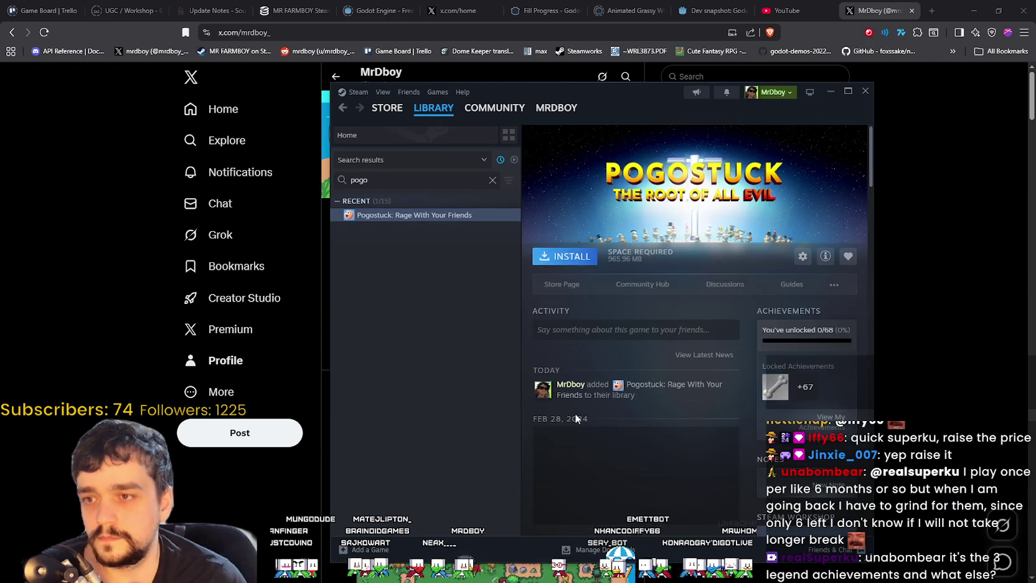
click(588, 434)
drag(646, 109, 592, 88)
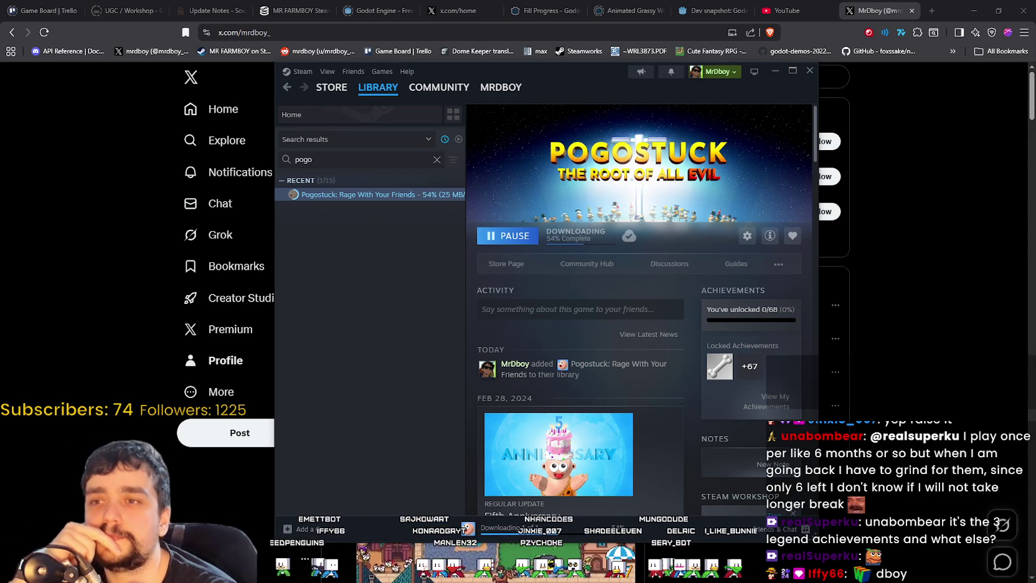
mouse_move(585, 97)
mouse_down()
mouse_move(659, 77)
mouse_move(571, 61)
mouse_up()
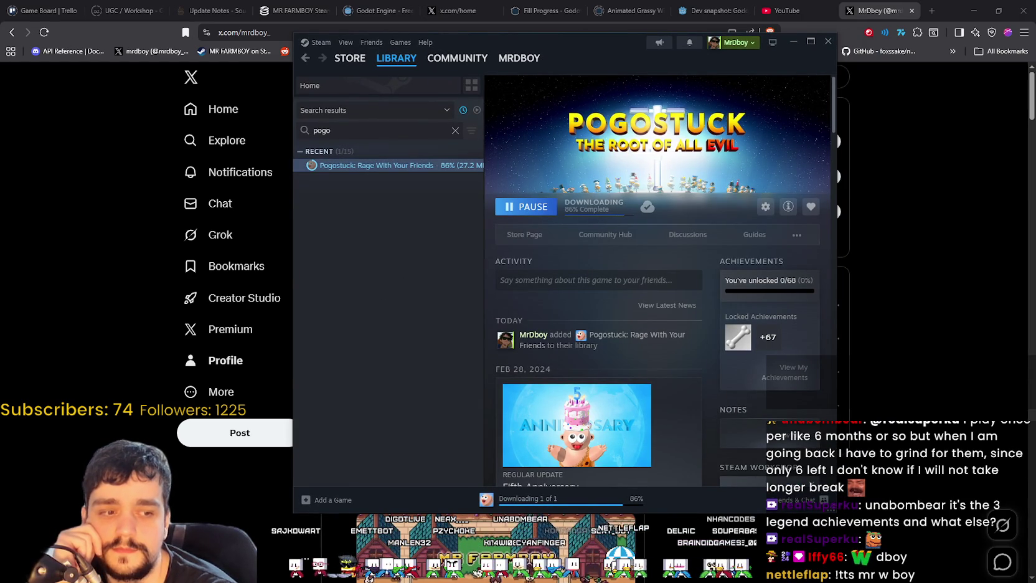
key(alt+Tab)
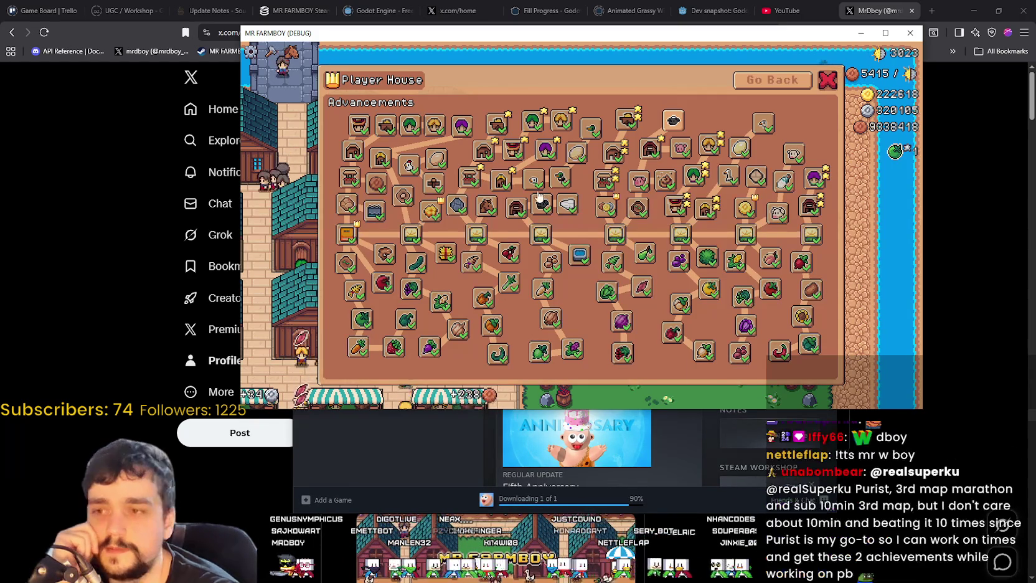
Close the Advancements tree and Player House menu, then move Steam left.
mouse_move(402, 241)
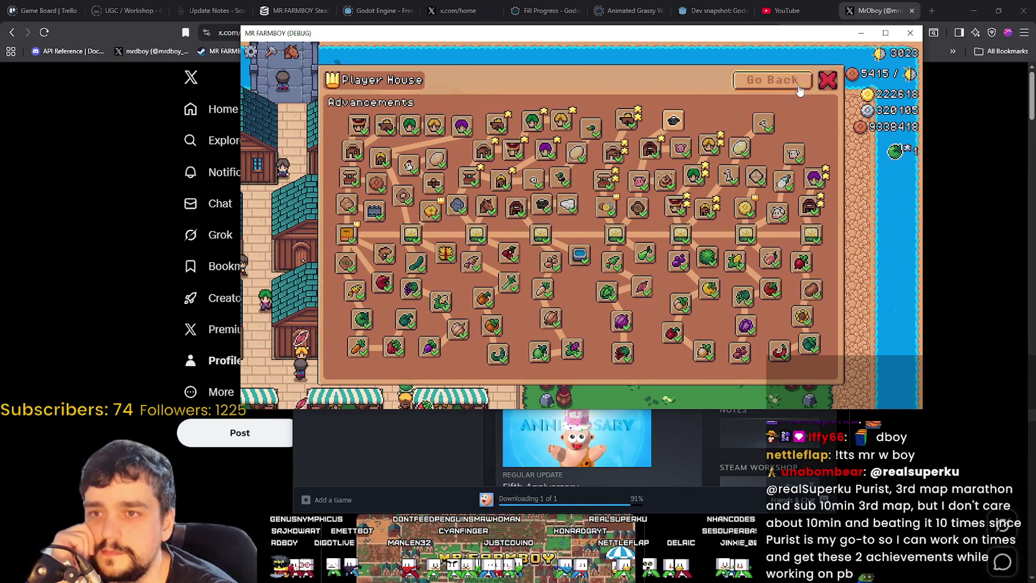
click(772, 79)
click(753, 172)
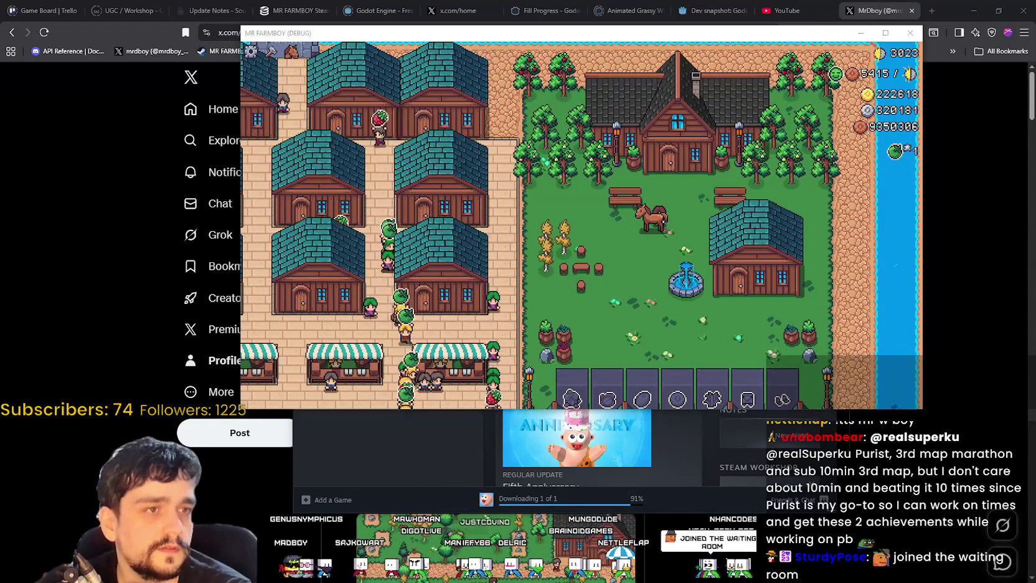
click(426, 479)
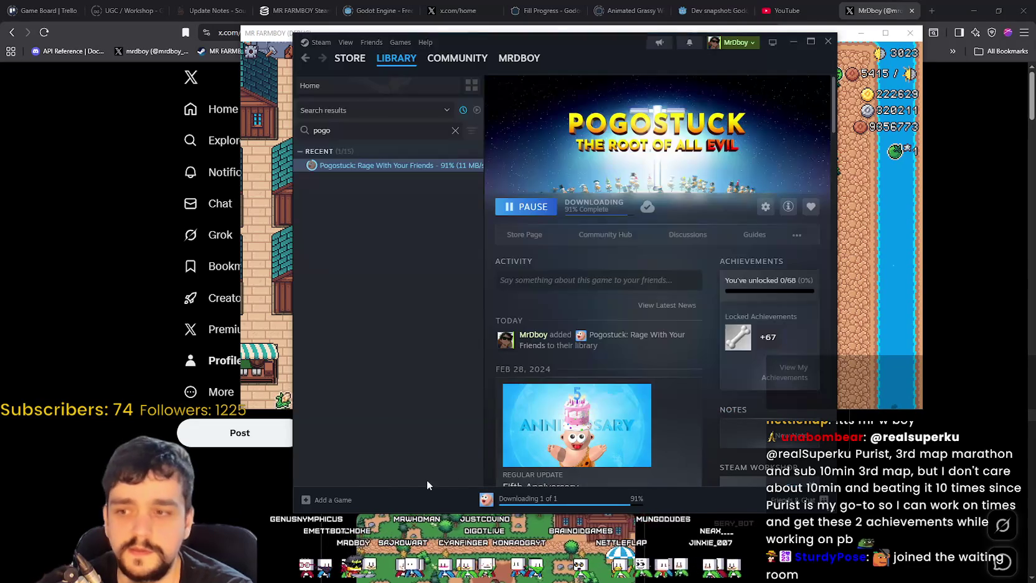
drag(630, 48, 365, 53)
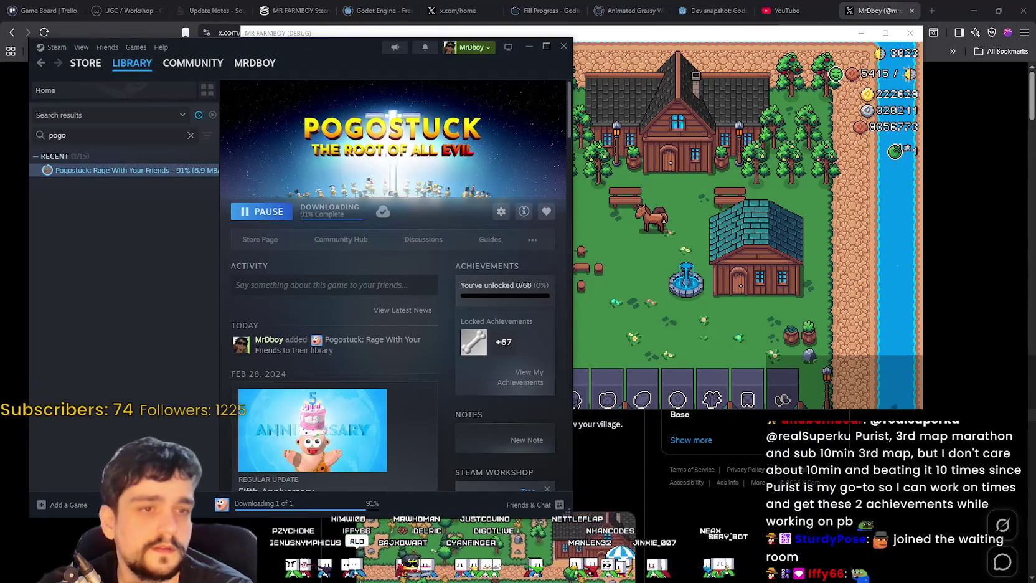
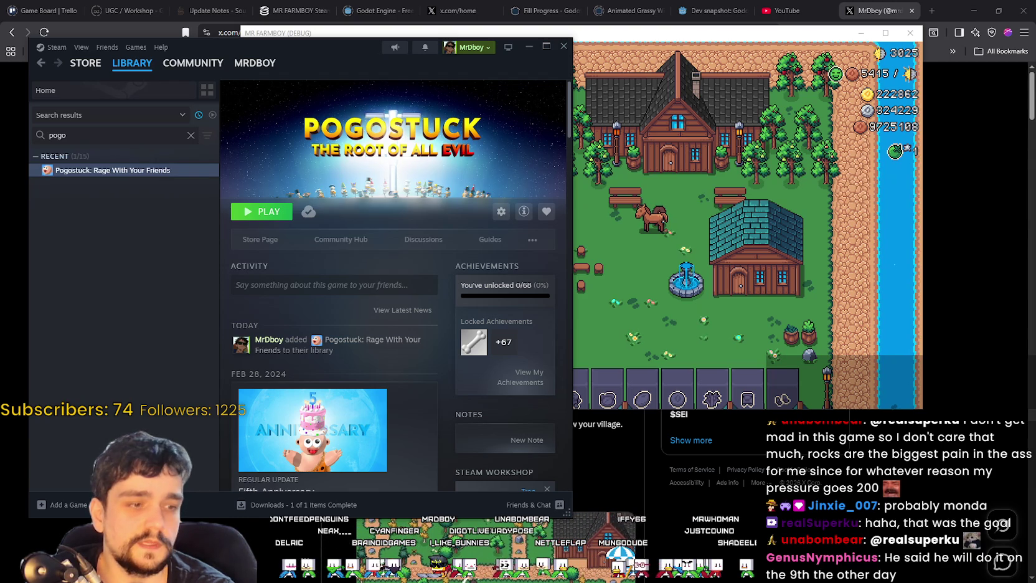
Close the running MR FARMBOY debug game window and bring up Task Manager.
click(870, 408)
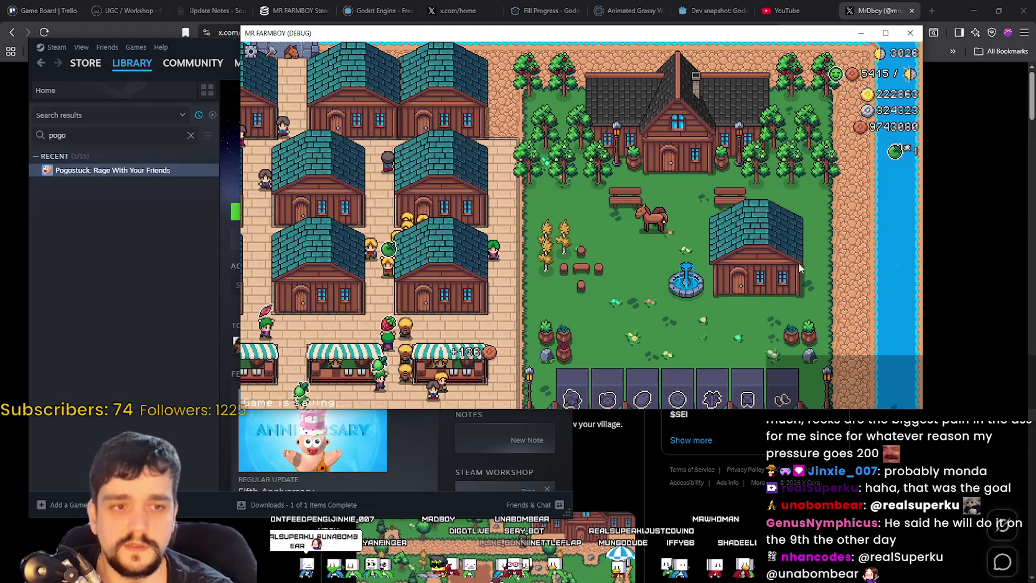
click(908, 33)
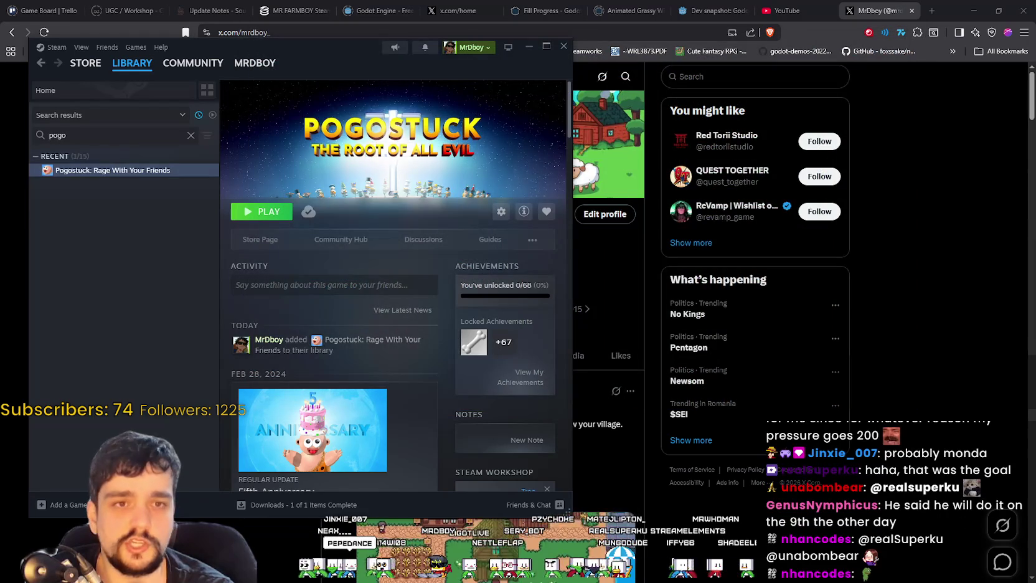
key(ctrl+shift+Escape)
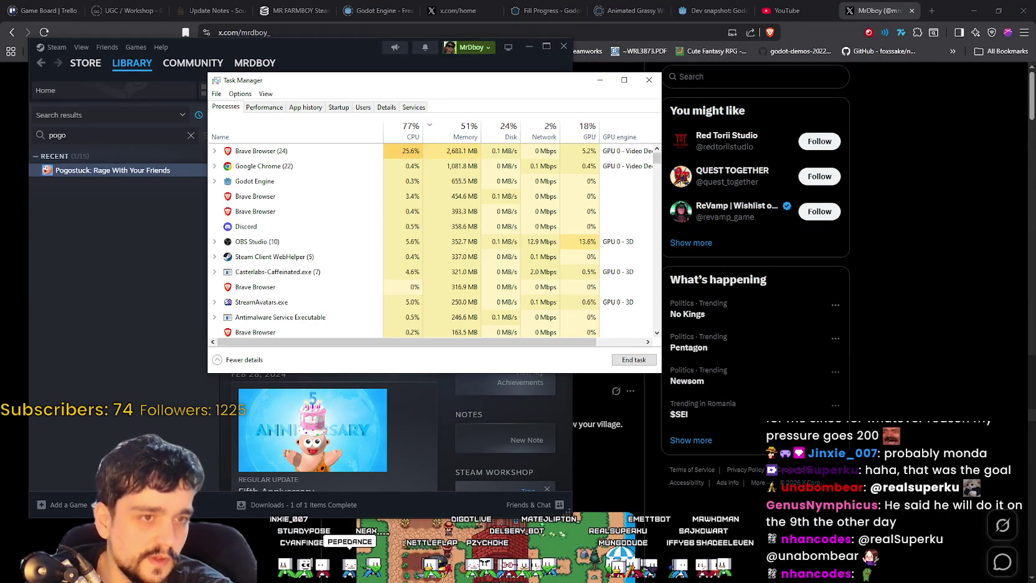
Drag Task Manager aside to review running processes, then reposition the Steam window.
drag(400, 89, 1035, 118)
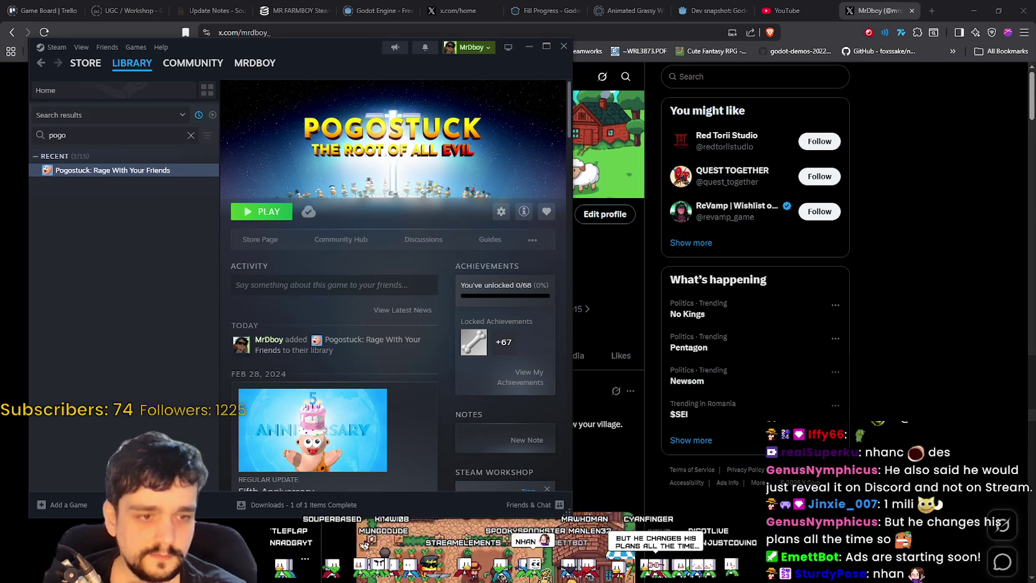
drag(346, 52, 522, 77)
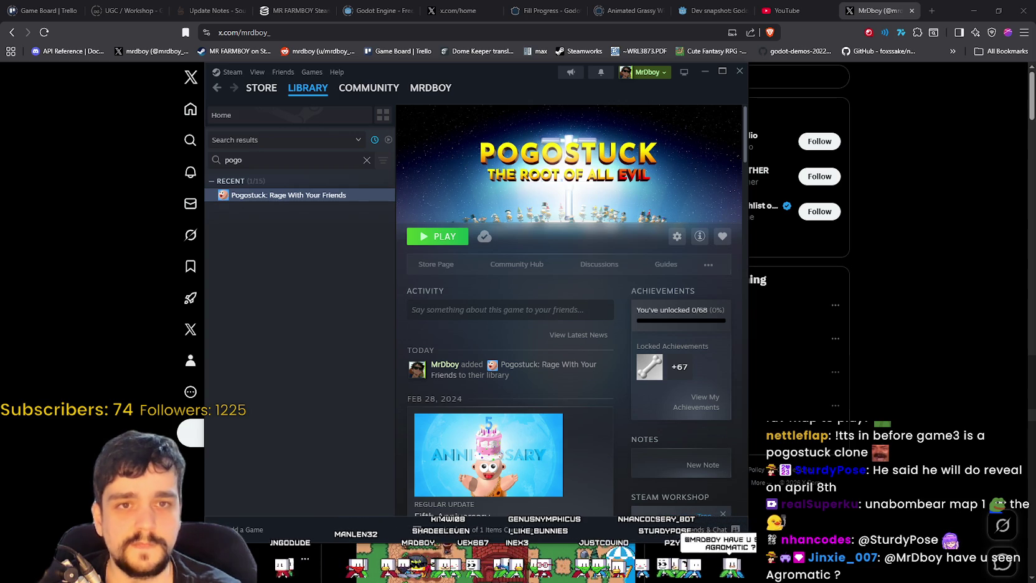
Clear the 'pogo' Steam library search so all games list, then return to Godot.
drag(436, 71, 487, 67)
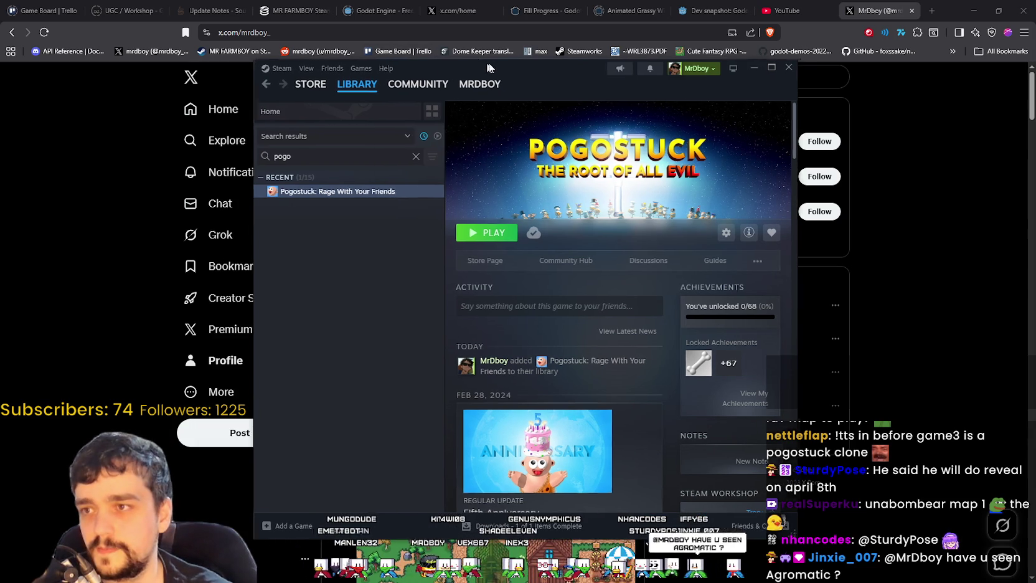
click(419, 156)
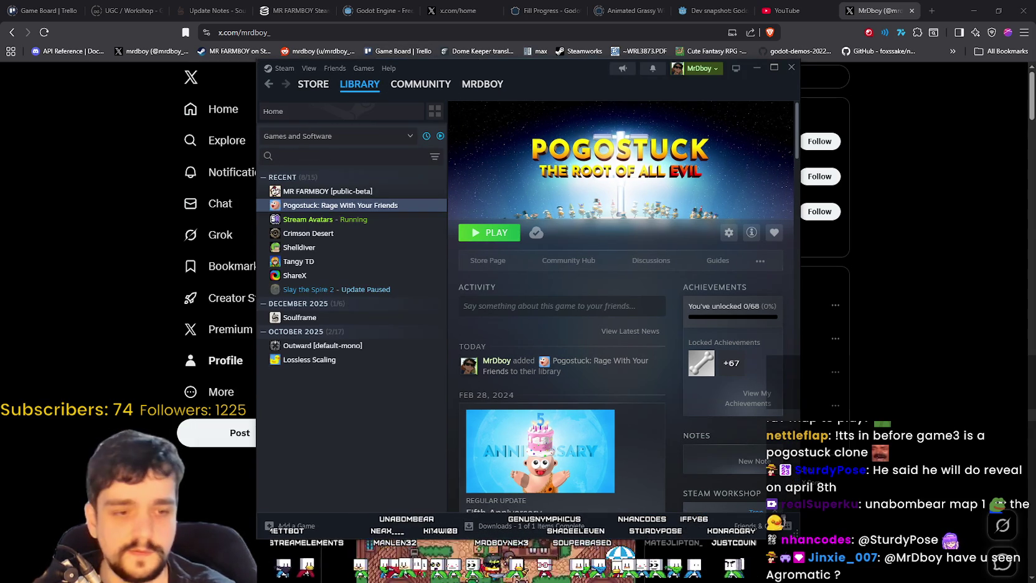
key(alt+Tab)
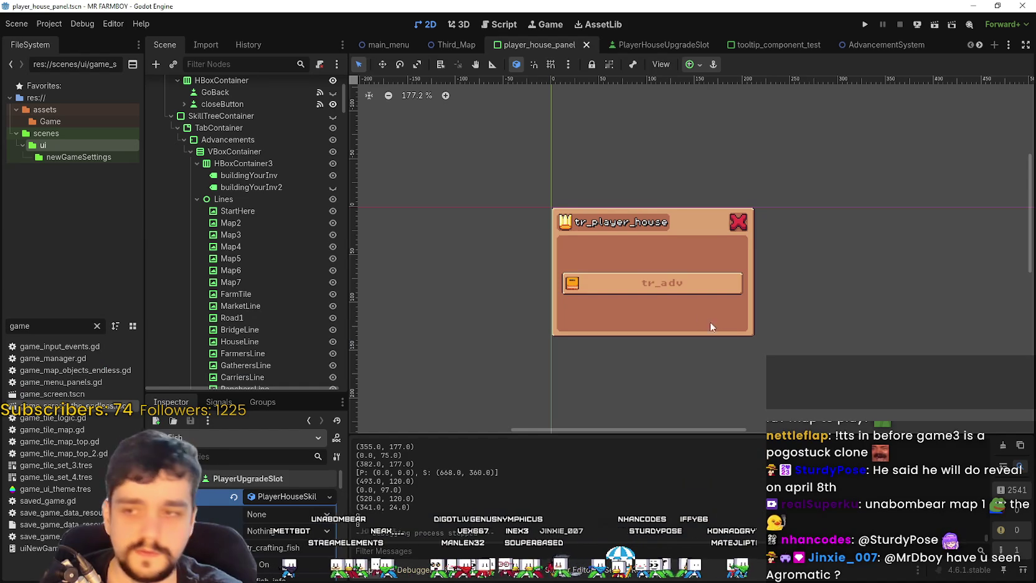
Save the player_house_panel scene and run the MR FARMBOY project.
scroll(758, 333, up, 2)
key(ctrl+s)
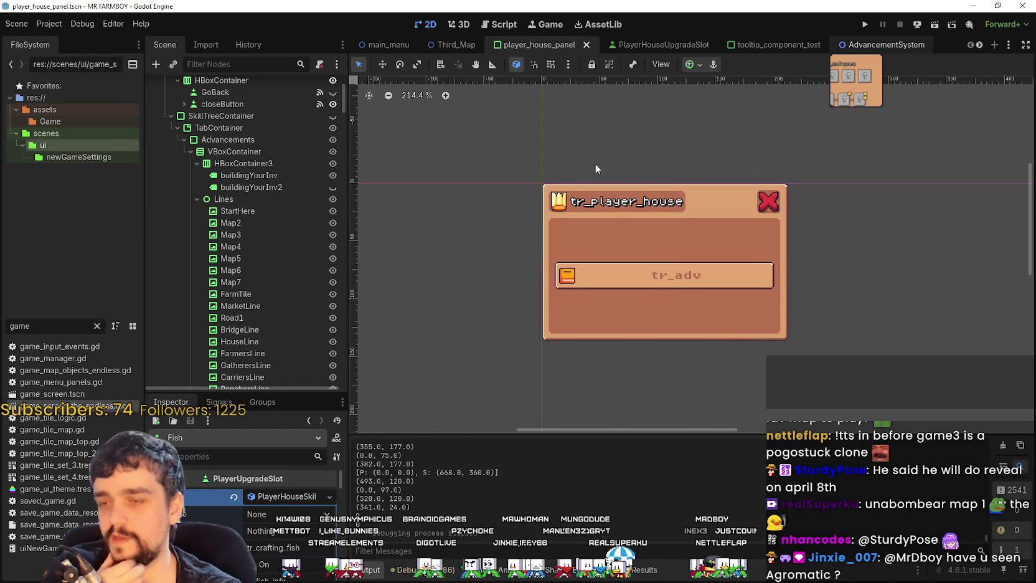
click(865, 26)
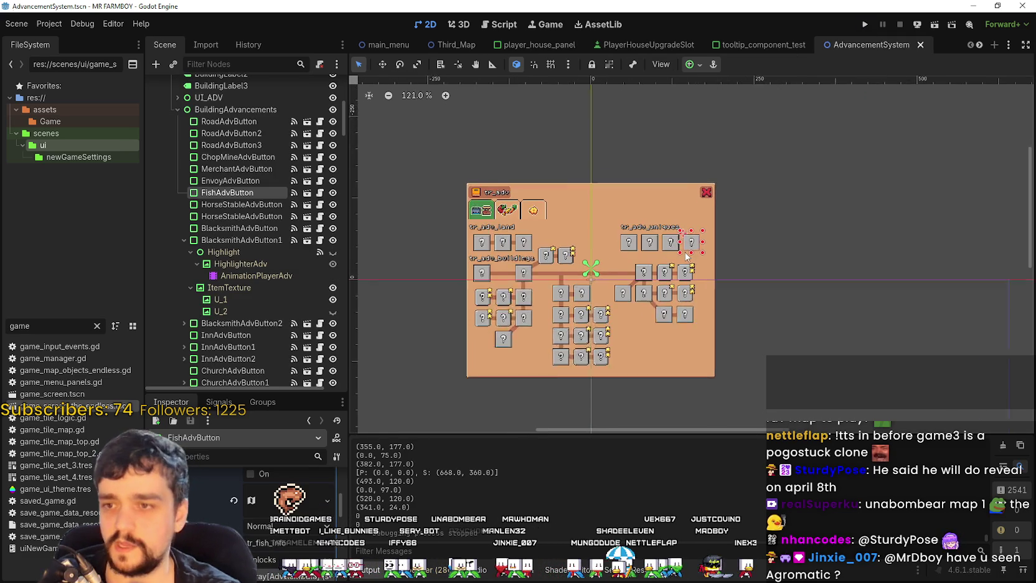
Filter the FileSystem for 'main' and open main_menu.tscn.
drag(31, 328, 4, 326)
text(main)
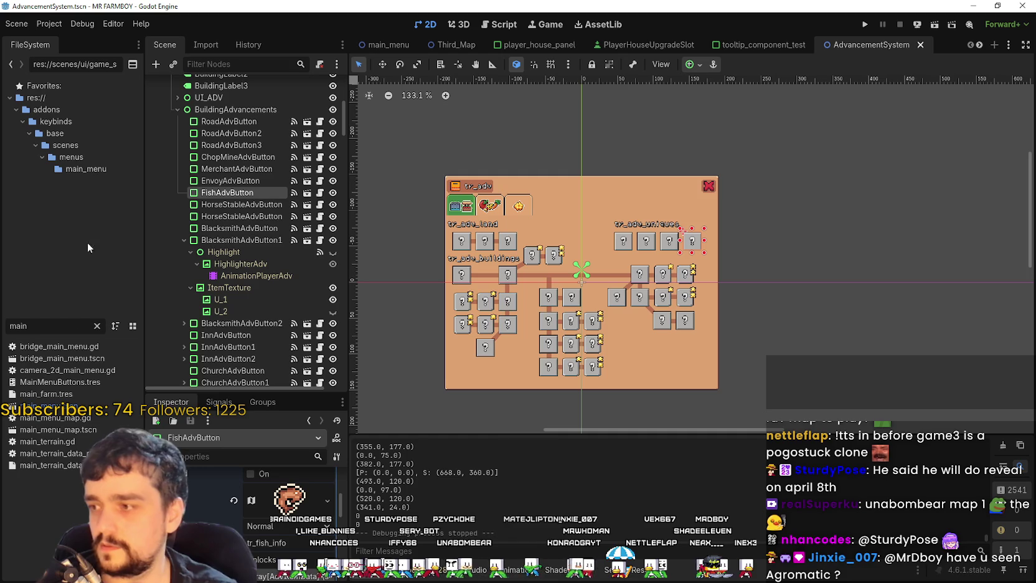
double_click(43, 406)
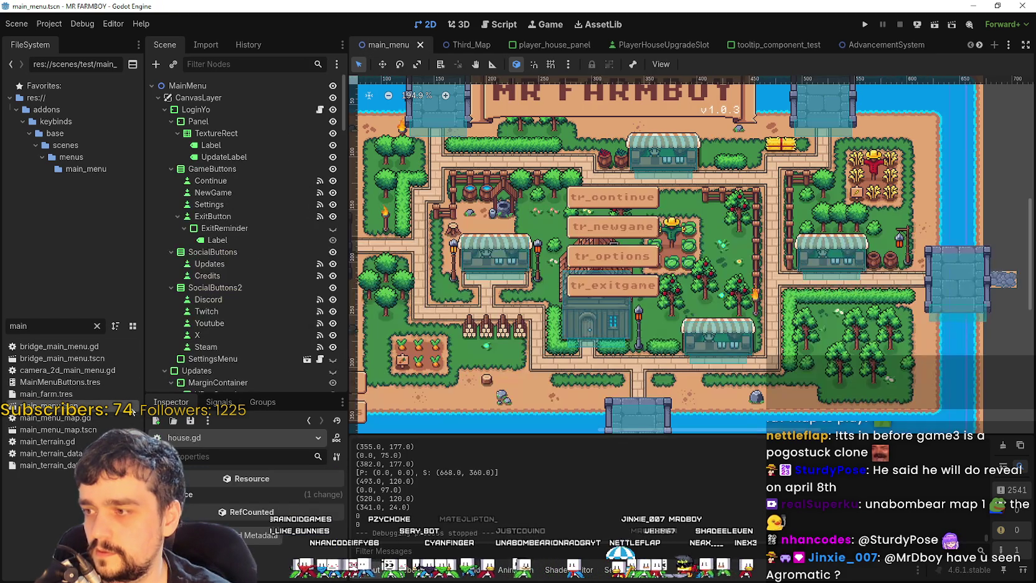
Set the UpdateLabel version text to v1.0.4 and save main_menu.tscn.
scroll(243, 328, down, 10)
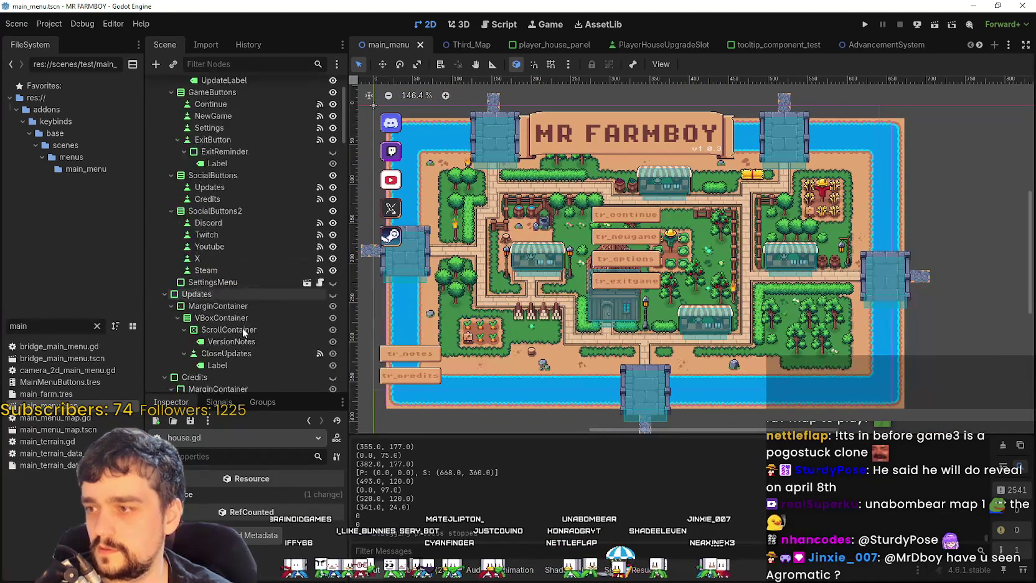
scroll(261, 323, up, 10)
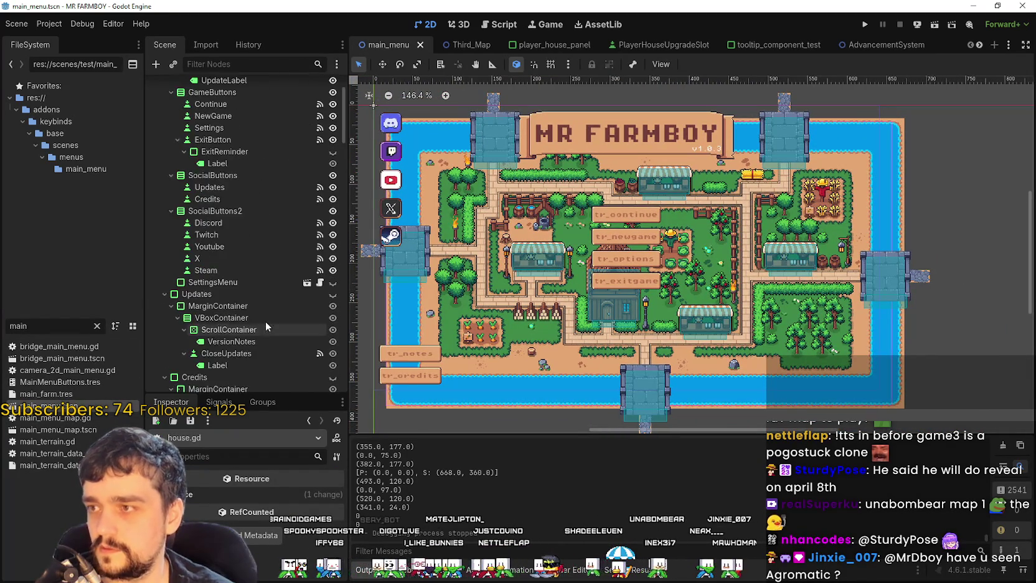
scroll(236, 179, up, 3)
click(227, 156)
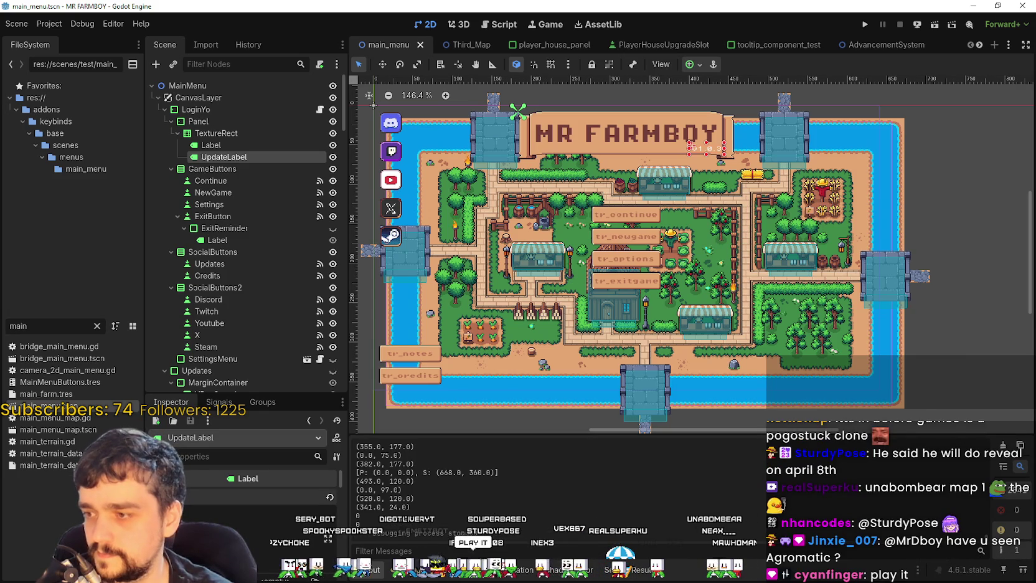
key(ctrl+s)
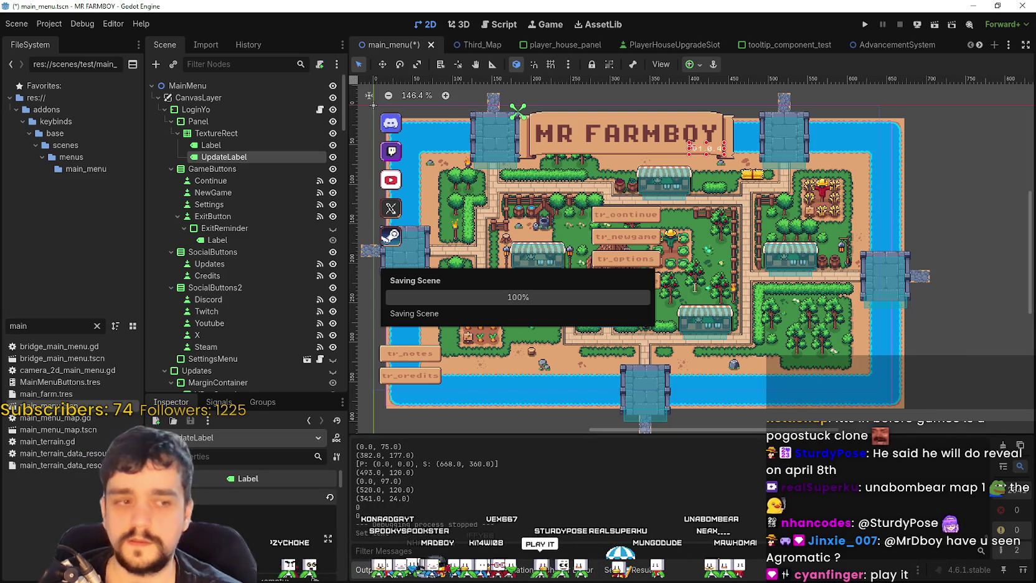
Switch to Steam and open the MR FARMBOY library page.
scroll(741, 199, up, 2)
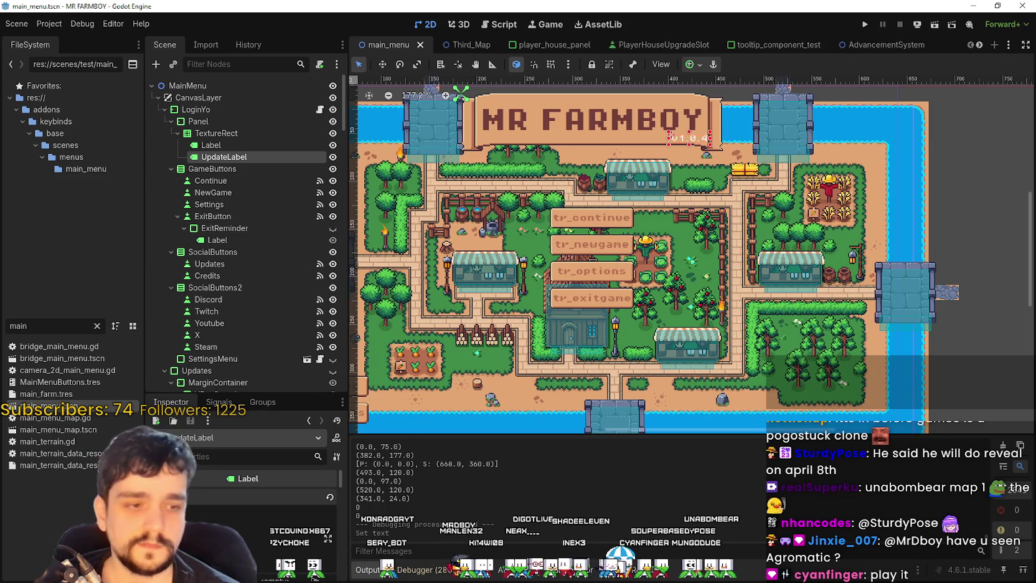
key(alt+Tab)
click(358, 193)
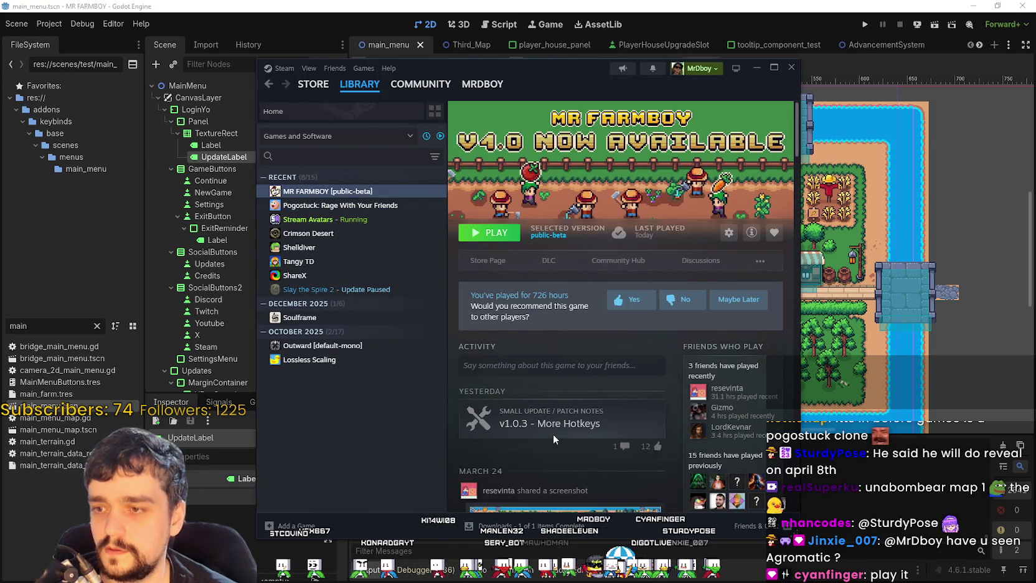
Open MR FARMBOY's community hub and its Hub Admin events dashboard.
click(594, 261)
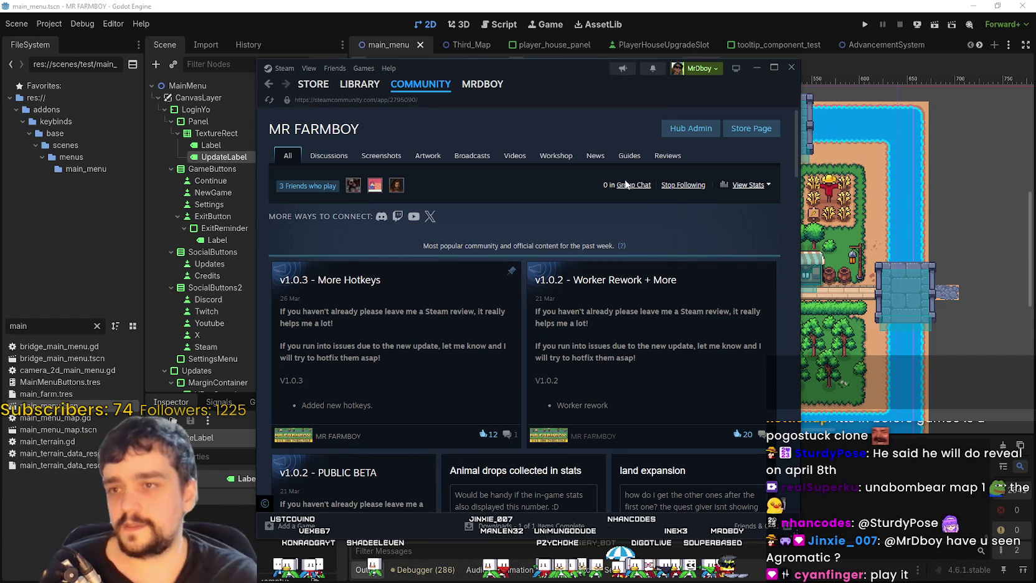
click(688, 130)
drag(570, 62, 766, 74)
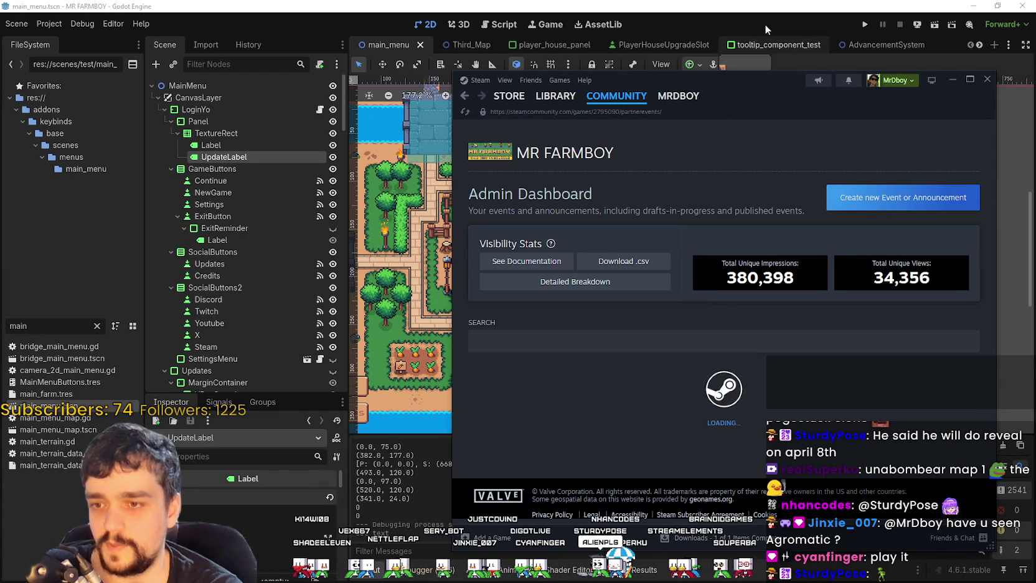
Enlarge the Steam window and open the 'v1.0.4 - Fish???' draft for editing.
drag(748, 85, 684, 27)
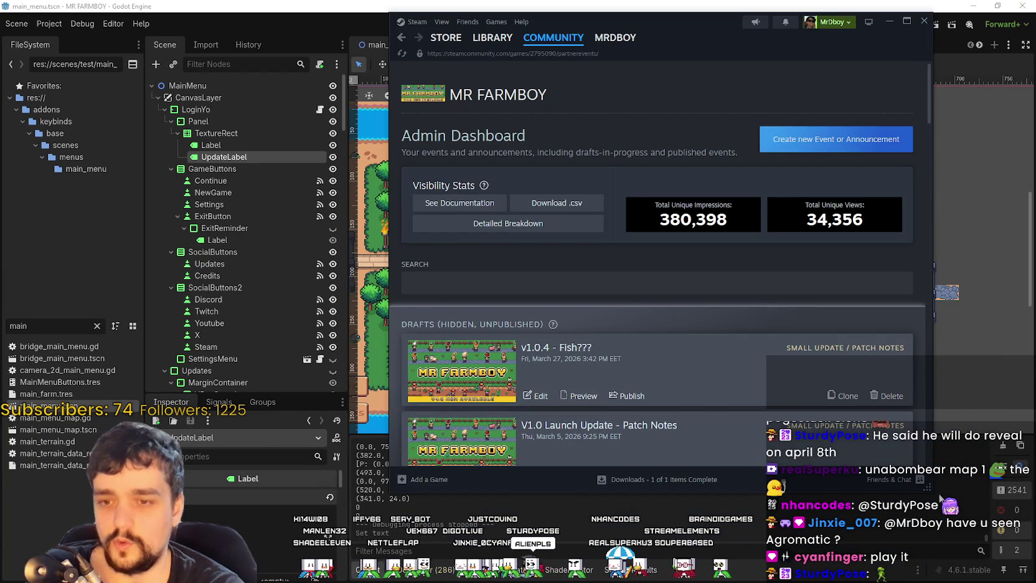
mouse_move(927, 497)
mouse_down()
mouse_move(932, 545)
mouse_move(971, 550)
mouse_move(924, 554)
mouse_up()
scroll(617, 406, down, 5)
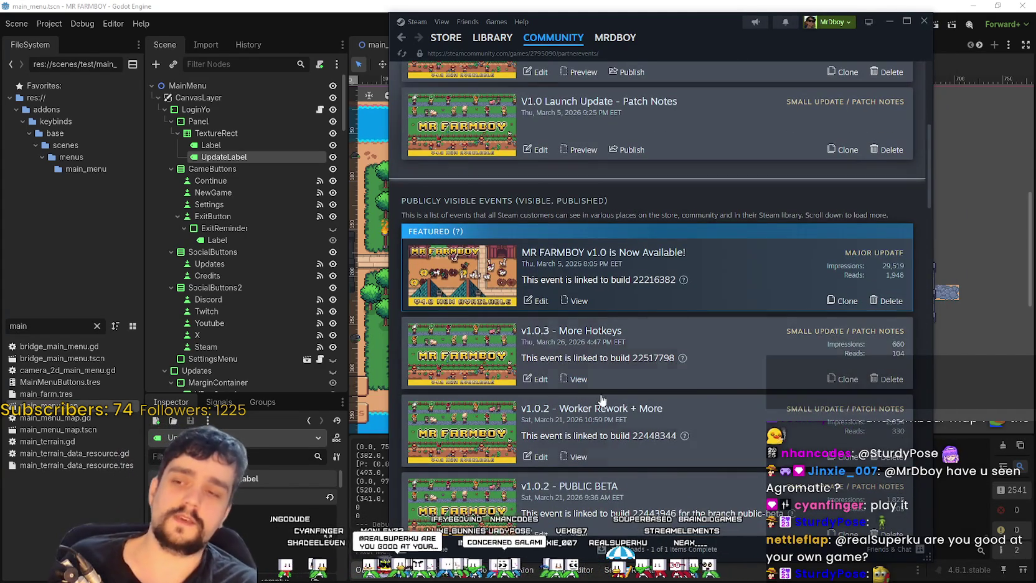
scroll(595, 401, up, 2)
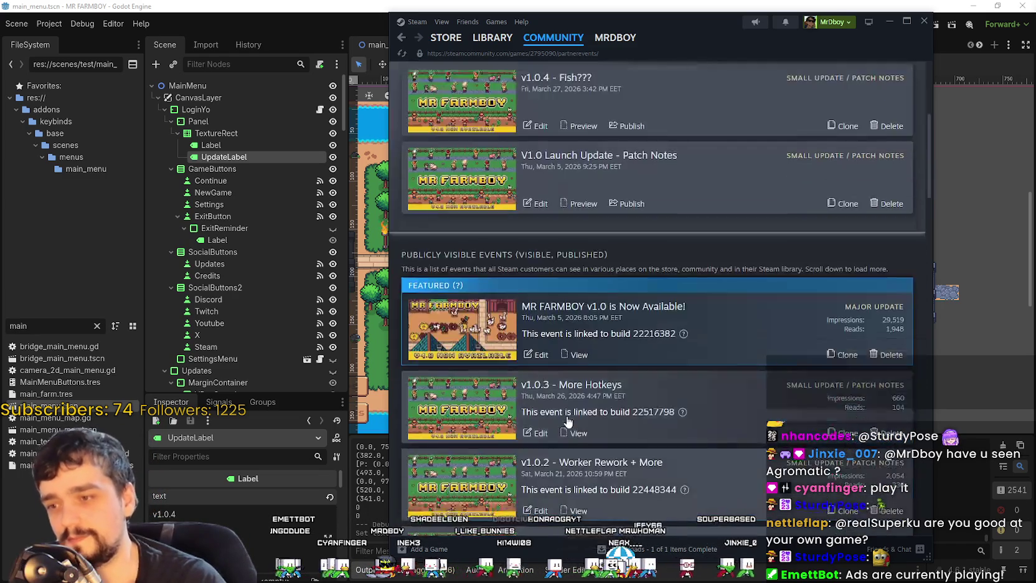
scroll(560, 405, up, 3)
click(536, 353)
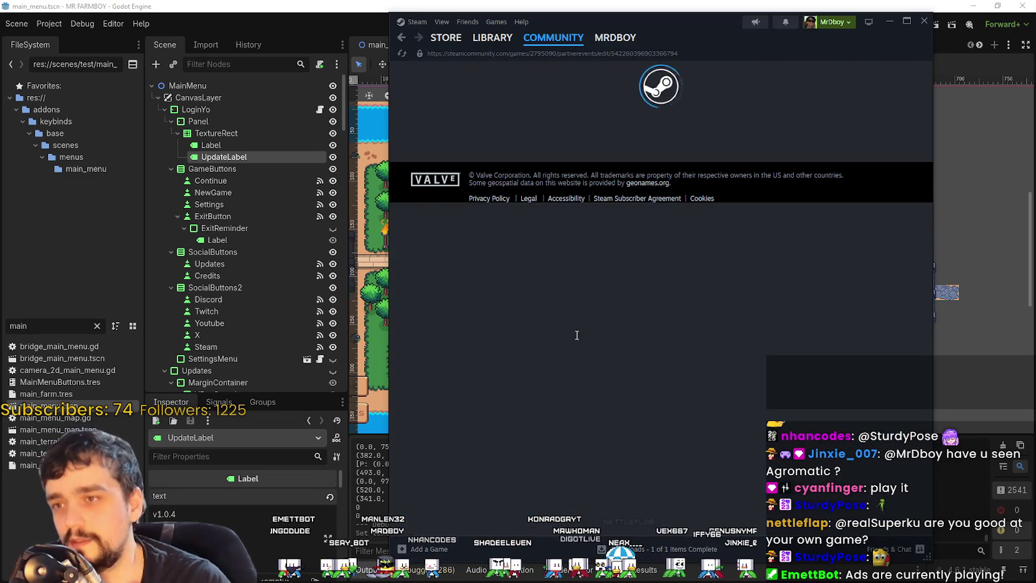
scroll(534, 306, down, 5)
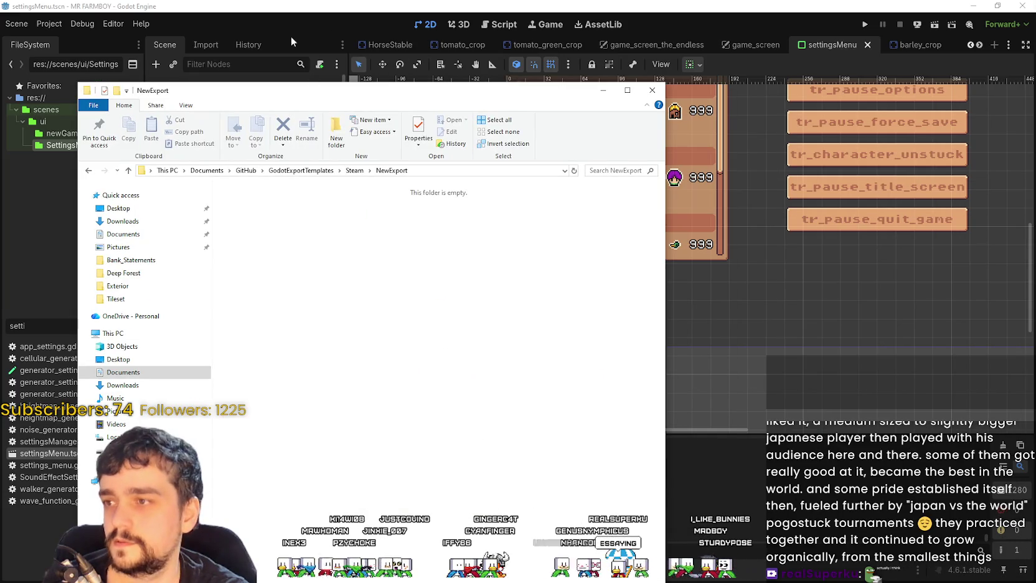
Export the Windows Desktop preset as MrFarmBoy.zip into the NewExport folder.
click(290, 36)
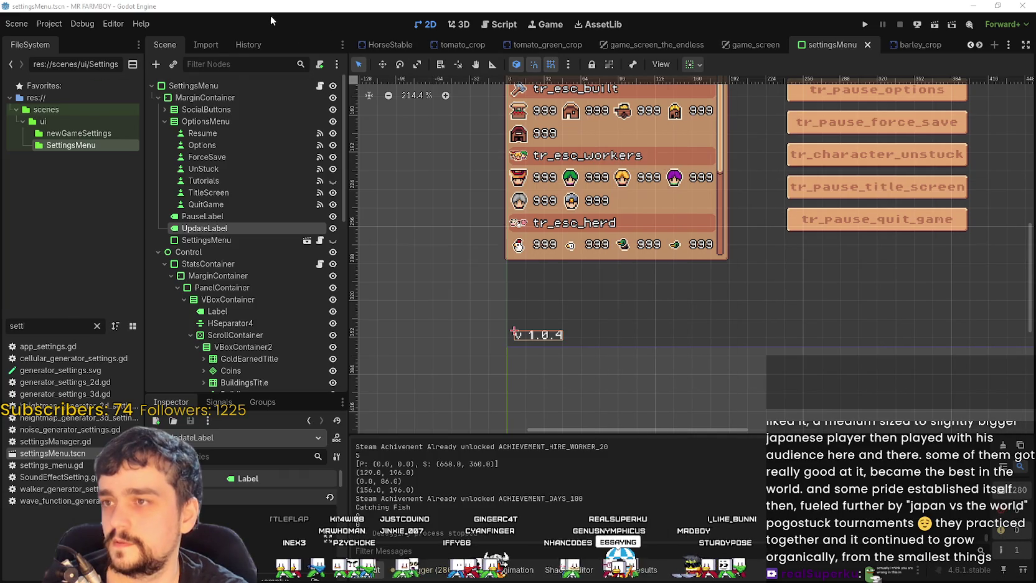
click(49, 24)
click(87, 106)
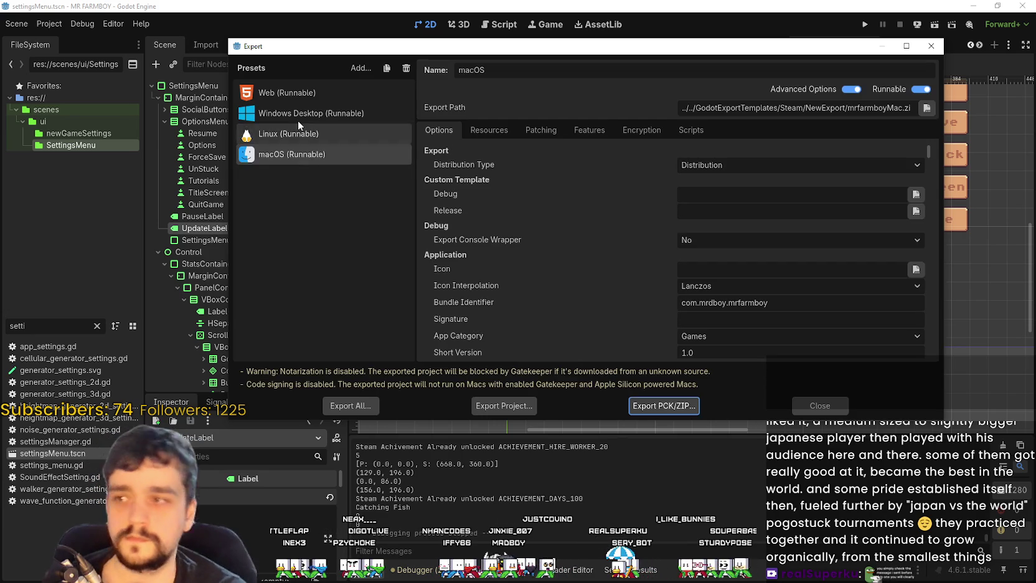
click(298, 119)
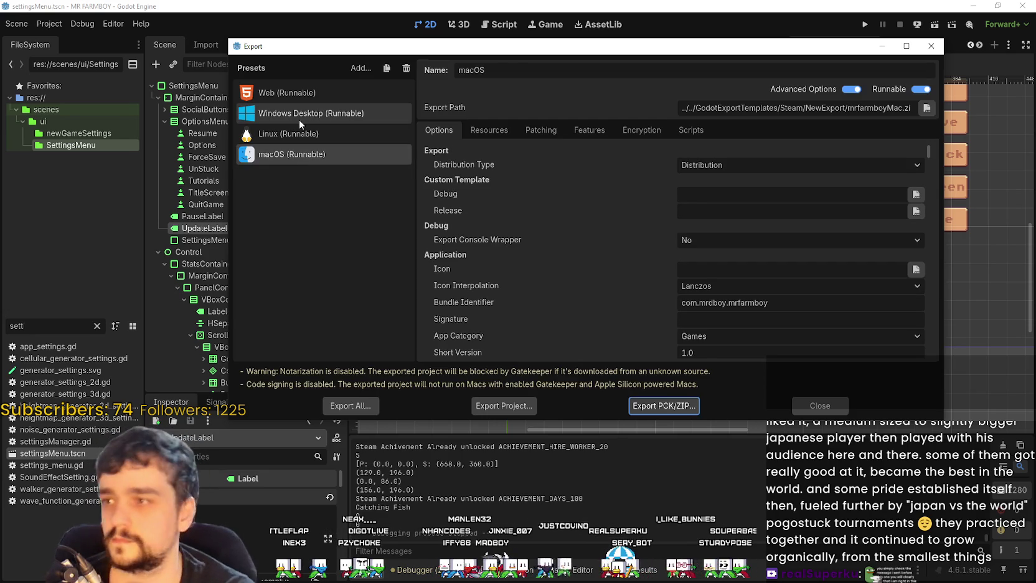
click(495, 407)
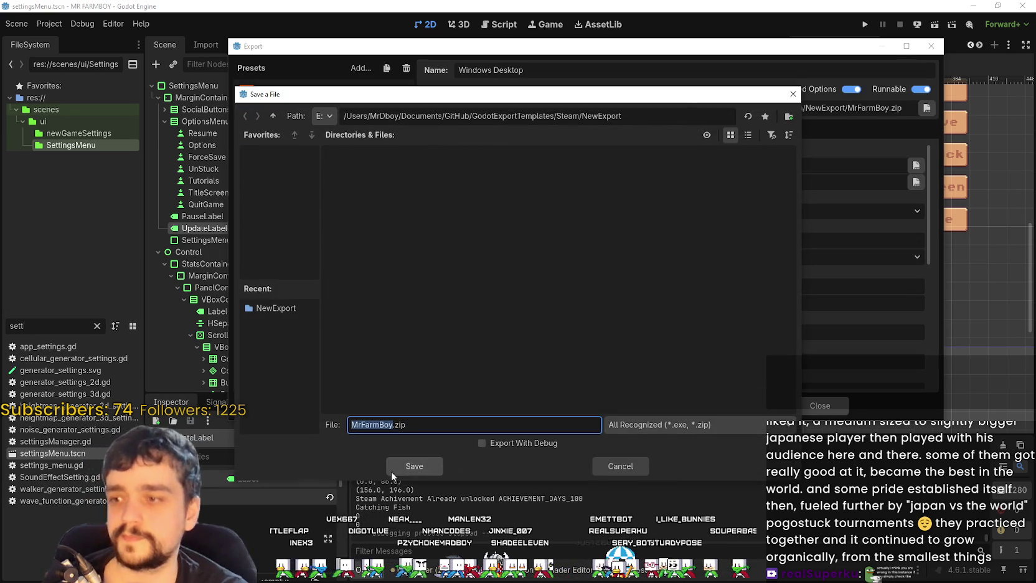
click(392, 470)
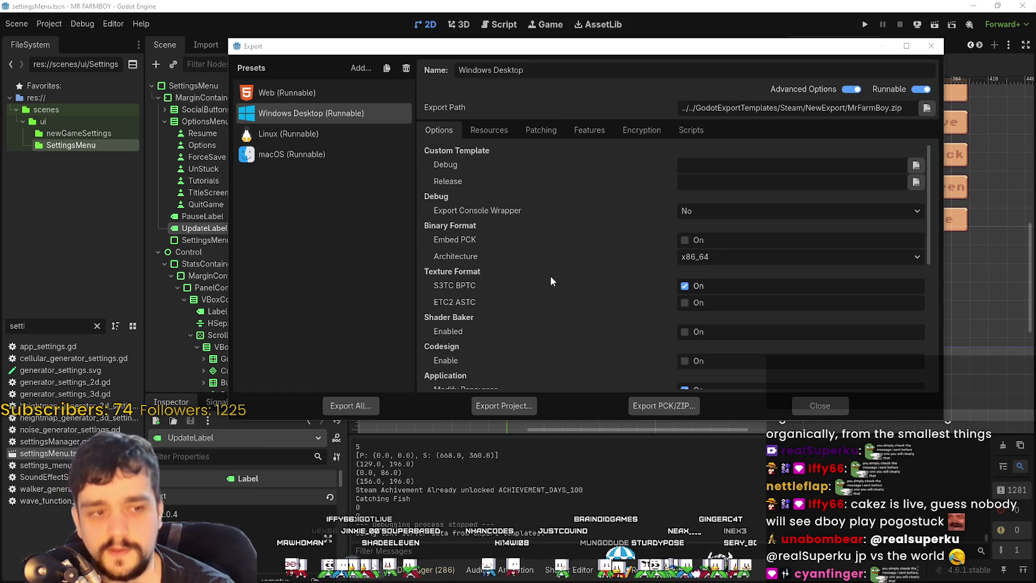
Export the Linux preset as mrfarmboyLinux.x86_64 into NewExport.
click(293, 134)
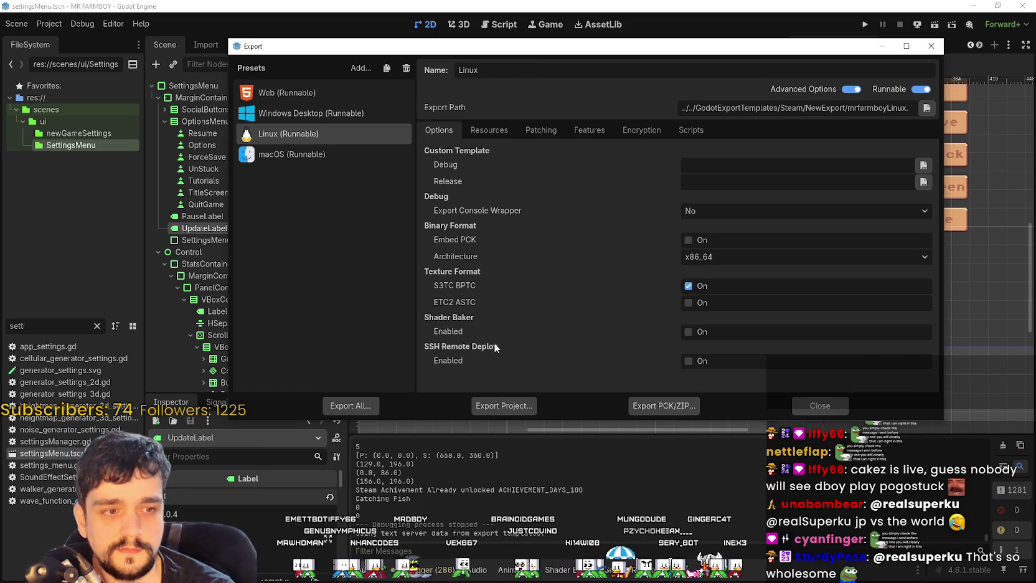
click(505, 405)
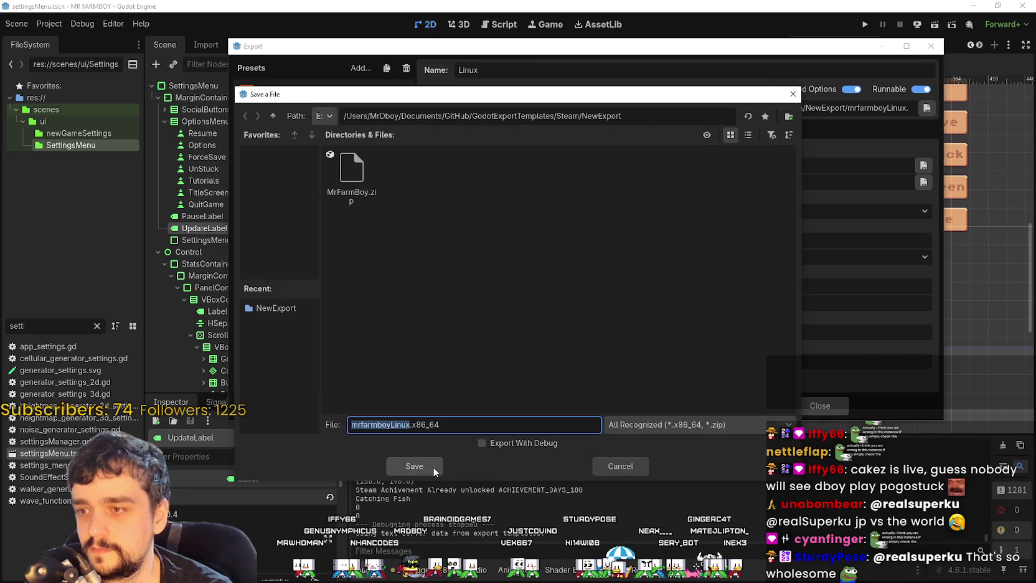
click(433, 467)
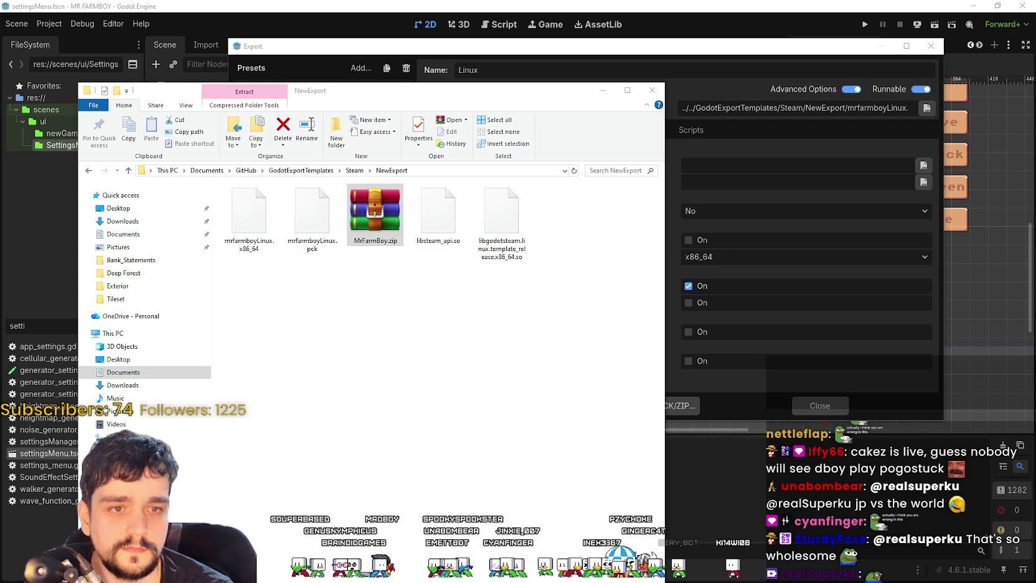
Check the NewExport folder, then select the macOS preset and start its export.
mouse_move(436, 90)
mouse_down()
mouse_move(484, 281)
mouse_move(479, 149)
mouse_up()
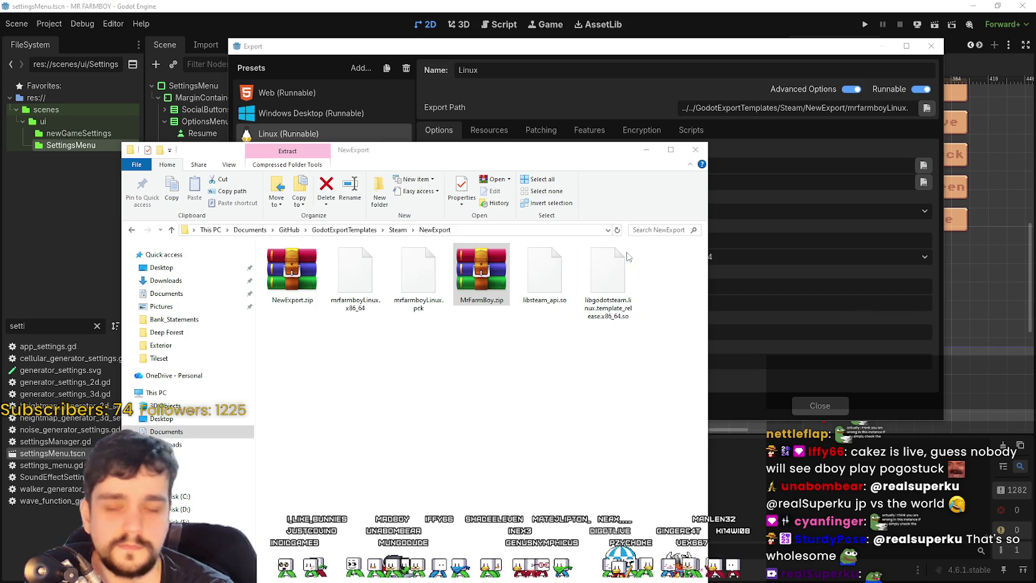
click(640, 275)
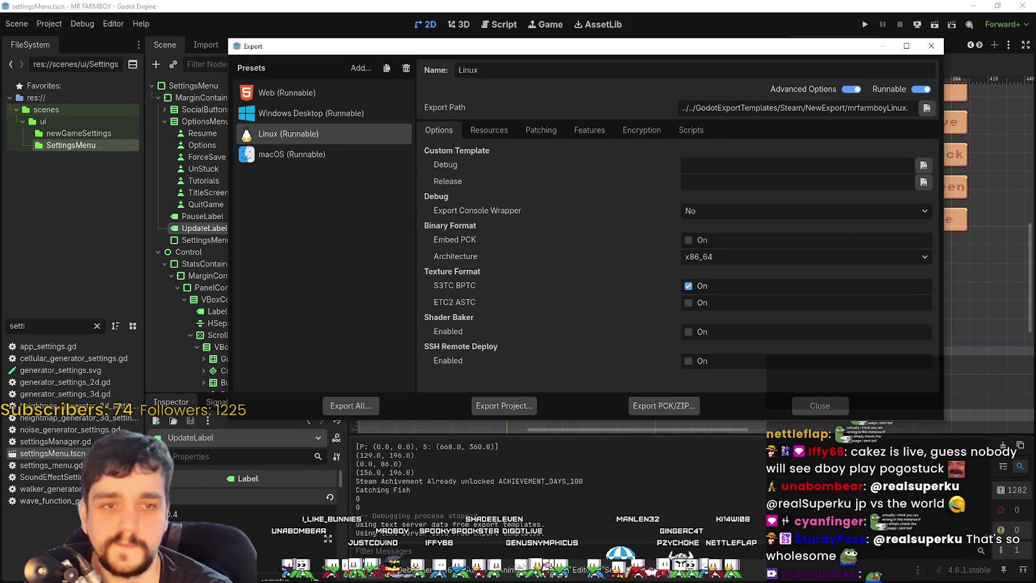
key(Down)
click(501, 405)
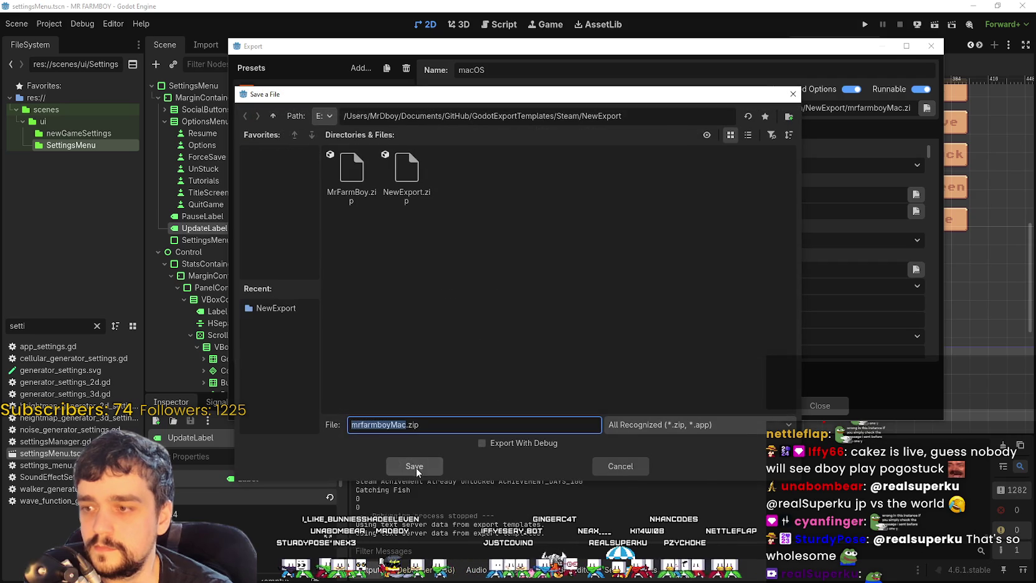
Save the macOS build as mrfarmboyMac.zip and view the NewExport folder's builds.
click(415, 468)
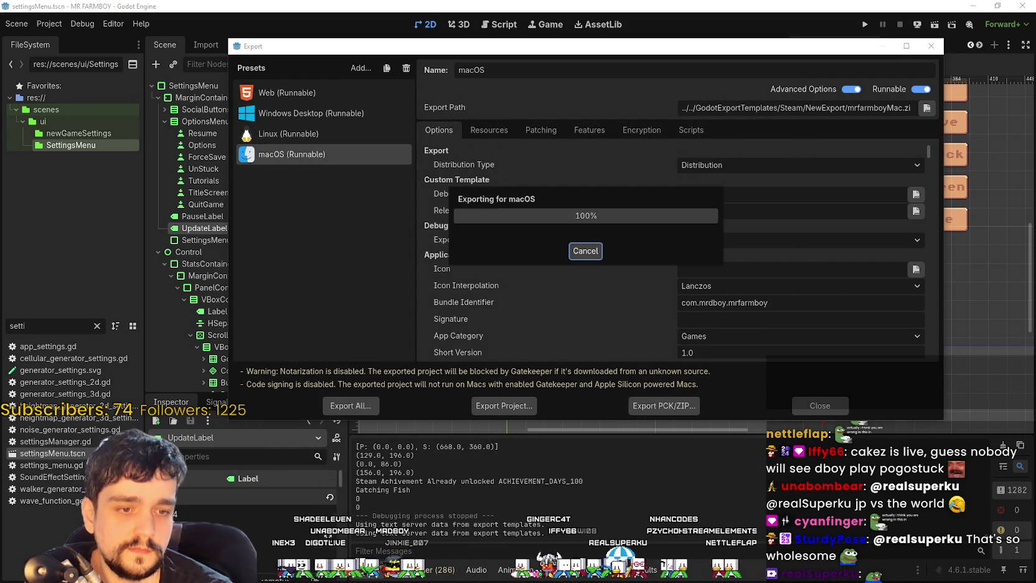
key(alt+Tab)
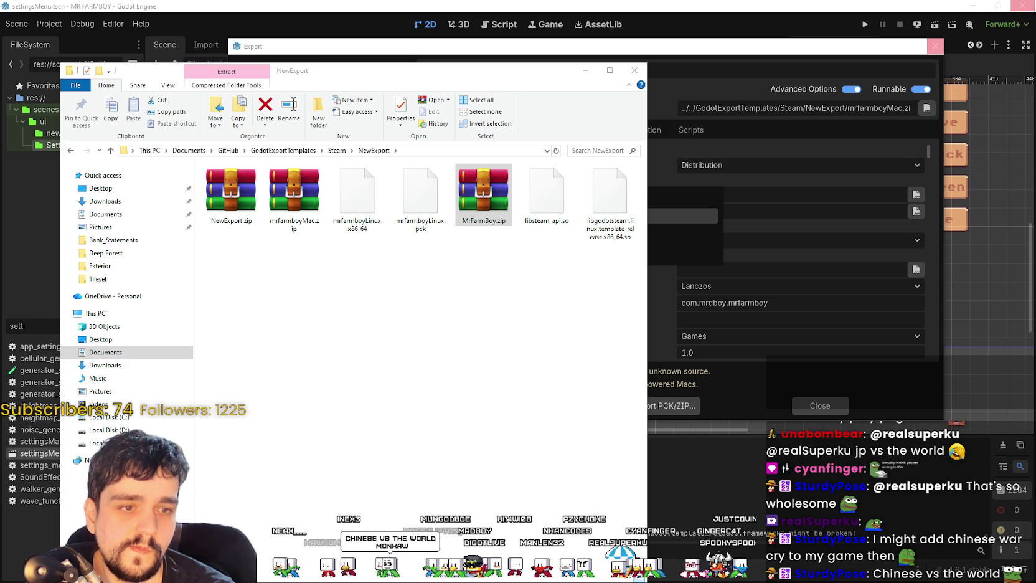
click(935, 46)
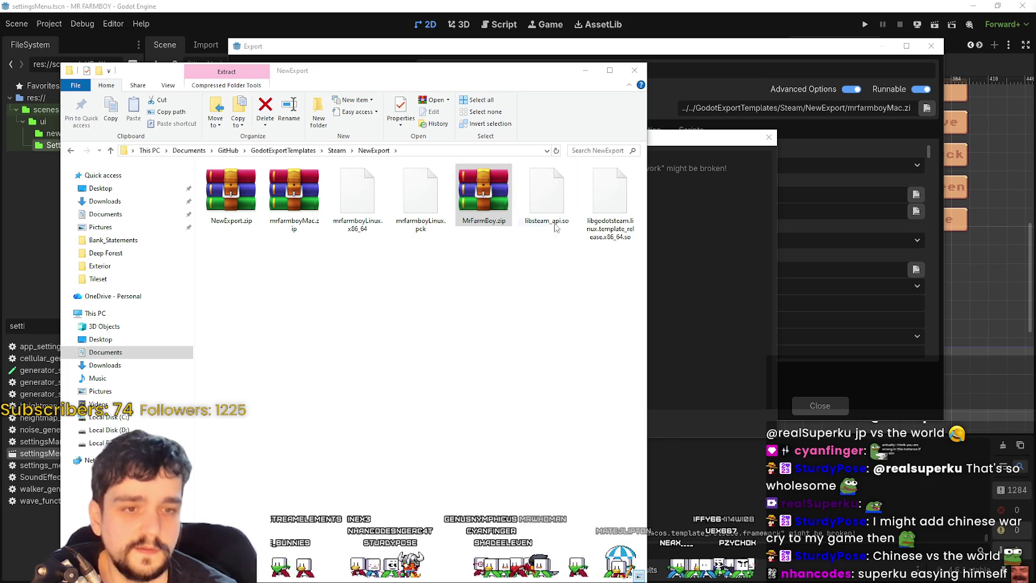
drag(293, 190, 314, 274)
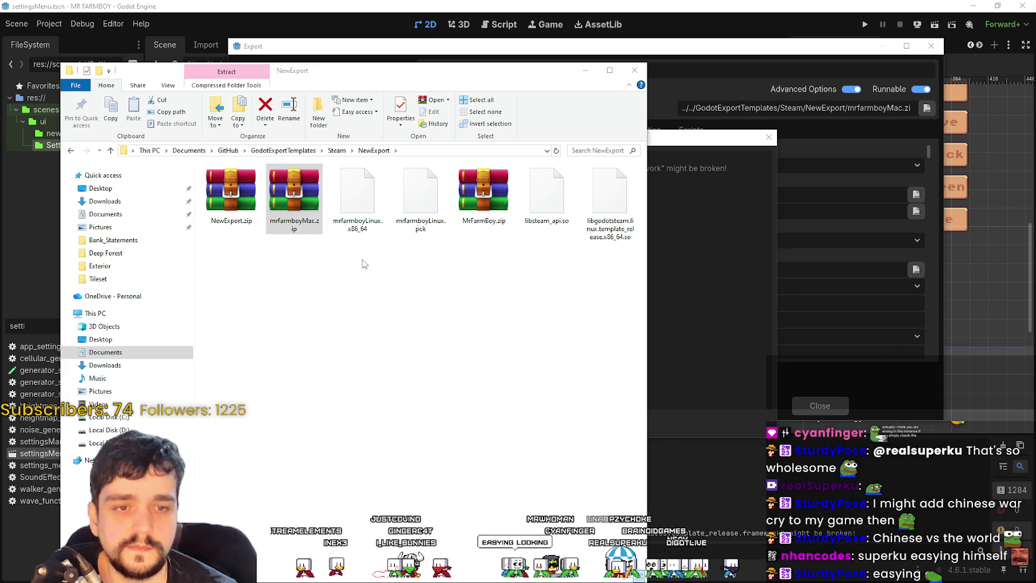
drag(257, 208, 864, 354)
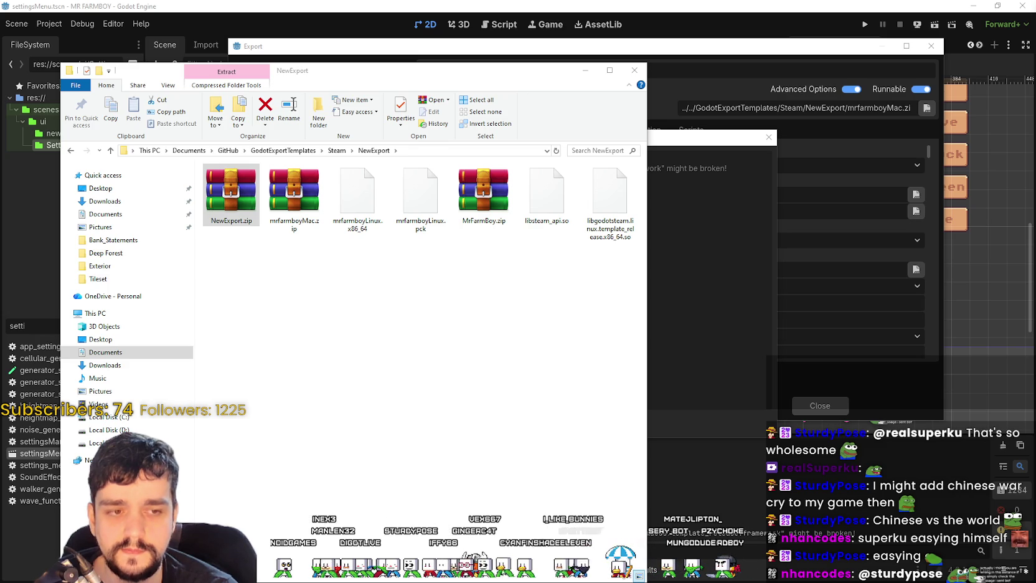
click(486, 215)
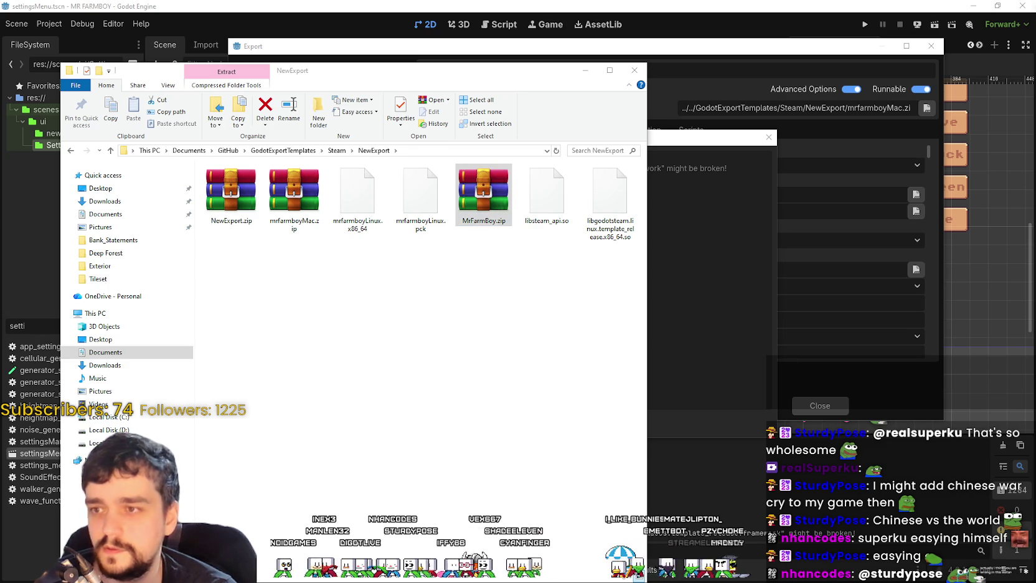
click(294, 193)
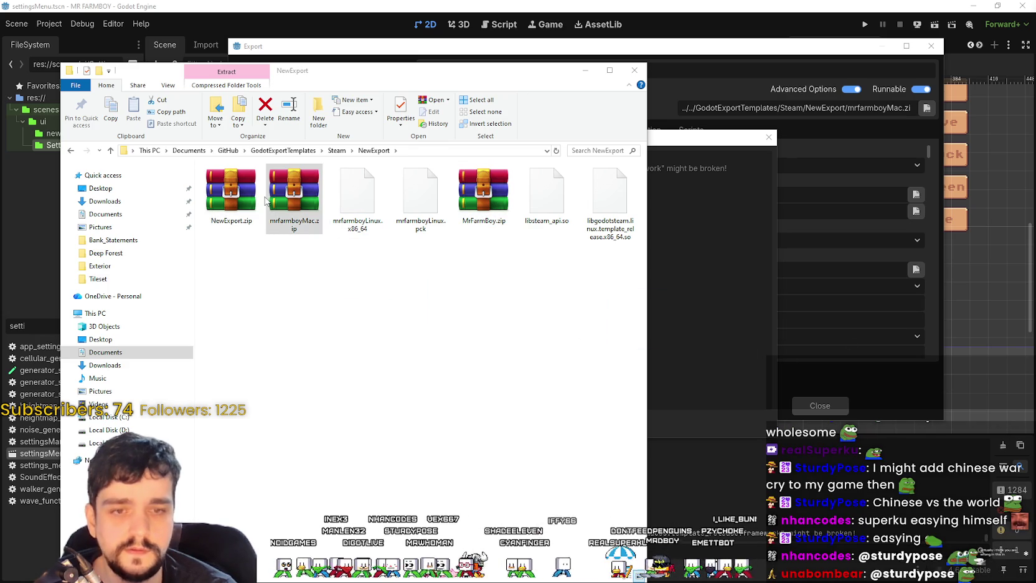
drag(255, 199, 980, 411)
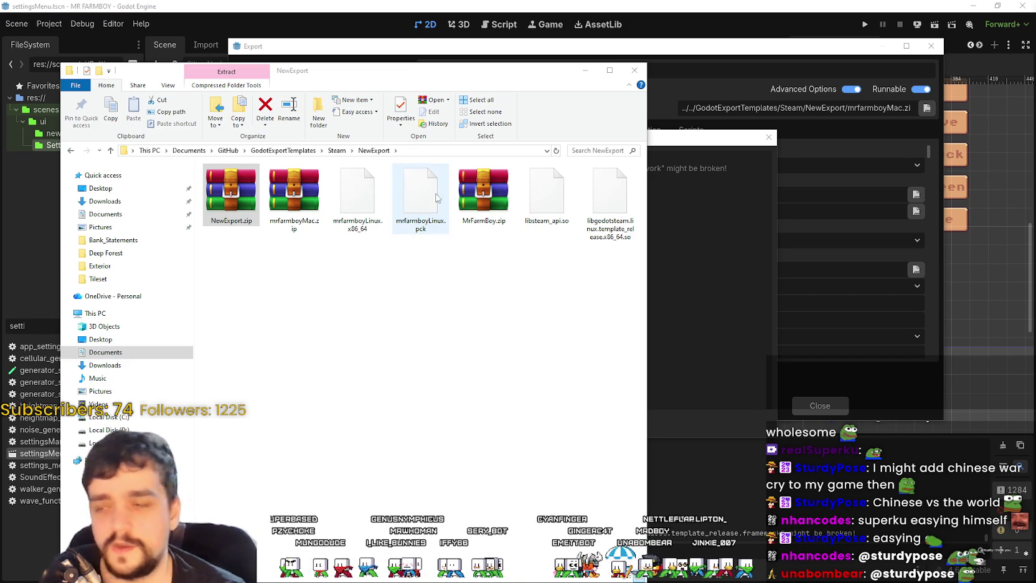
click(484, 197)
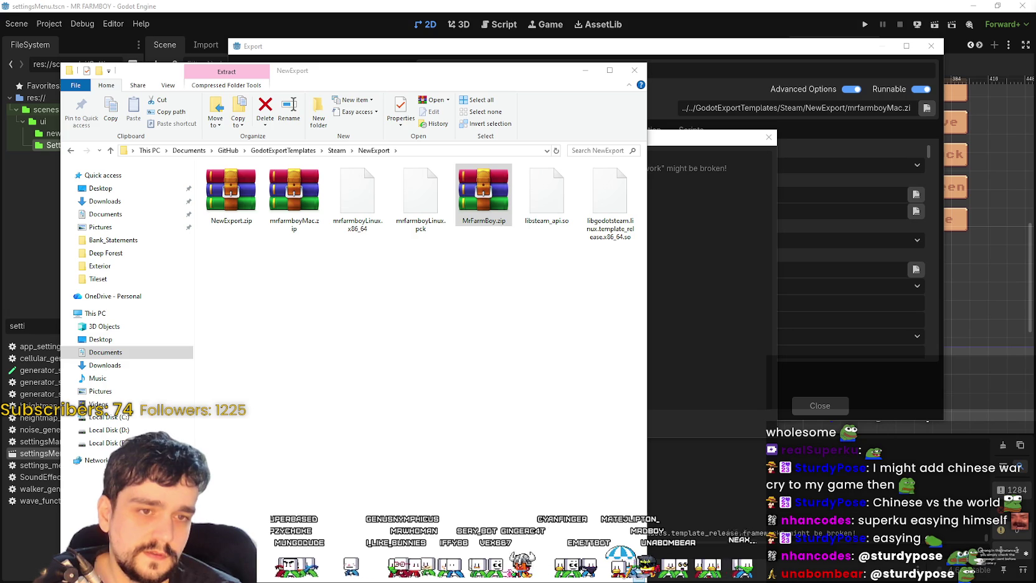
click(291, 198)
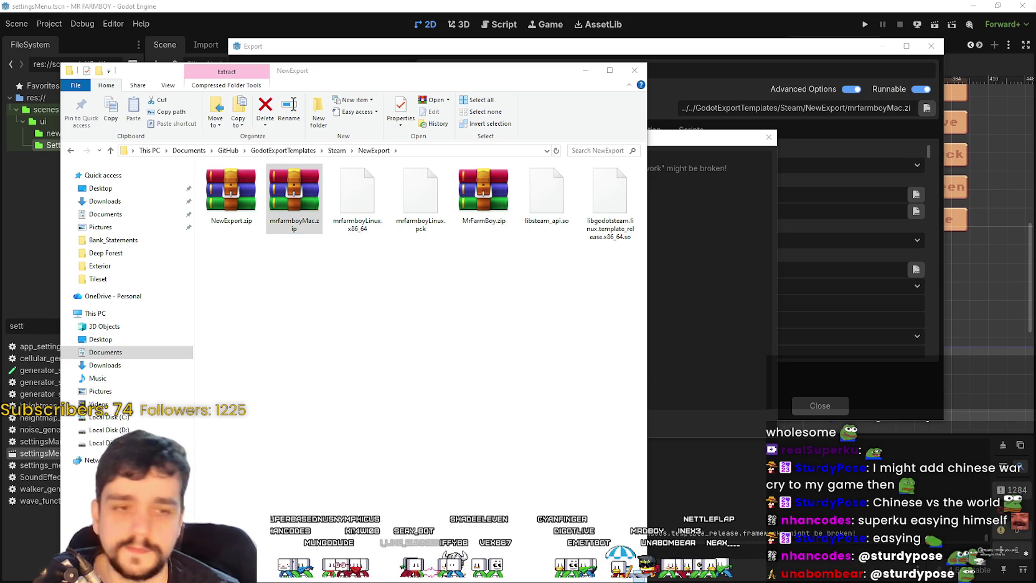
key(Left)
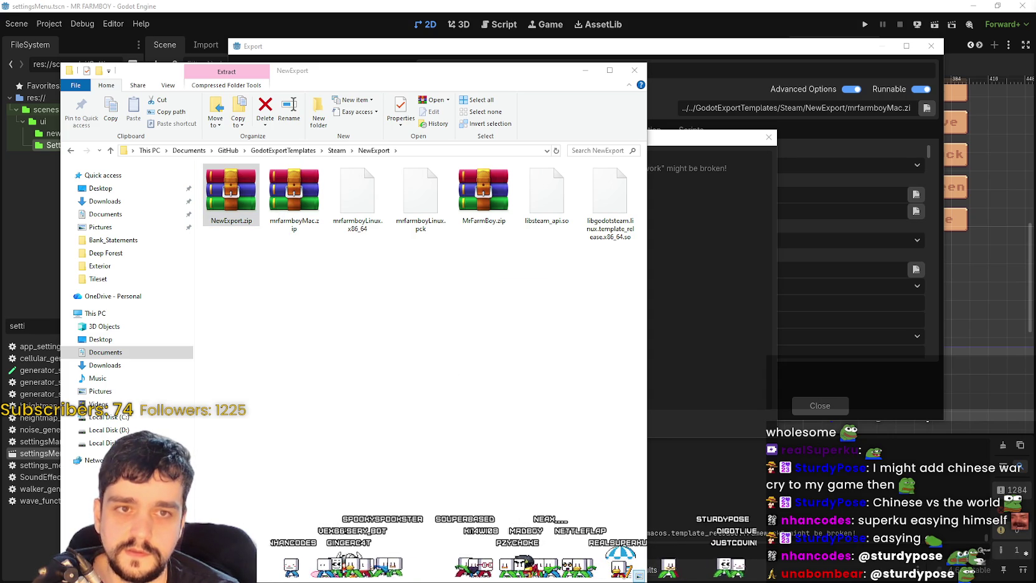
drag(480, 194, 840, 342)
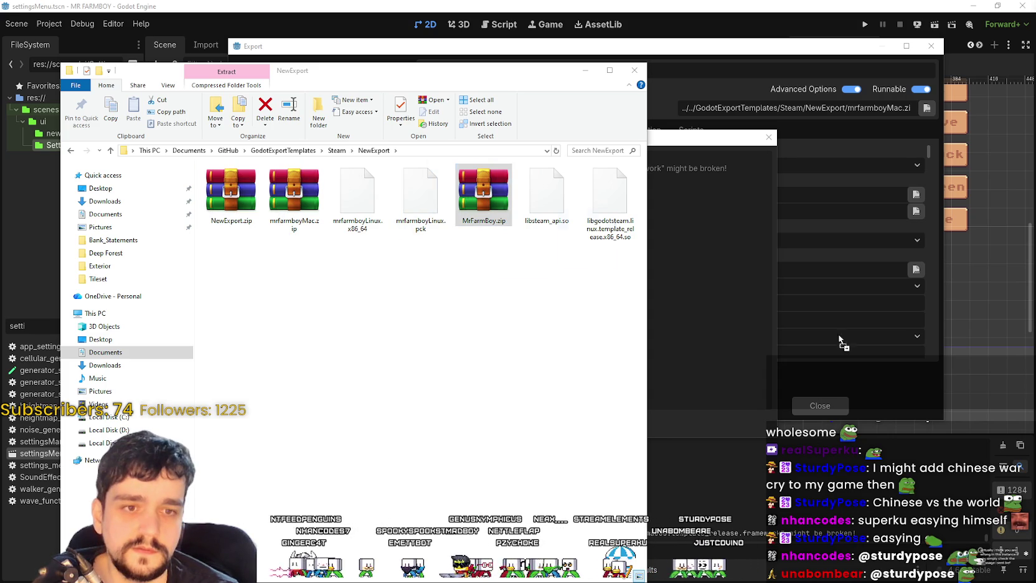
click(294, 193)
drag(294, 193, 530, 337)
drag(228, 194, 609, 362)
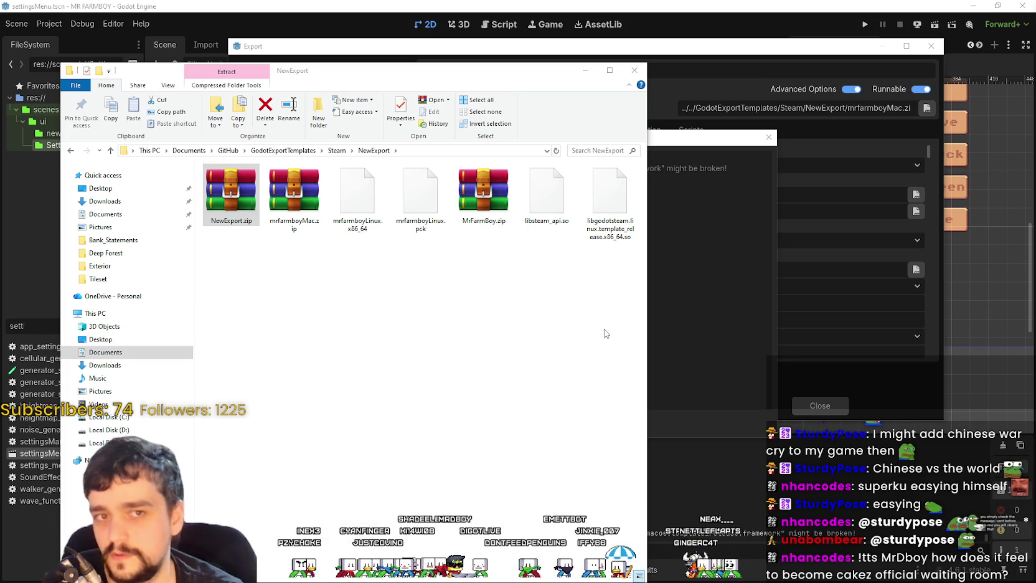
drag(483, 193, 878, 335)
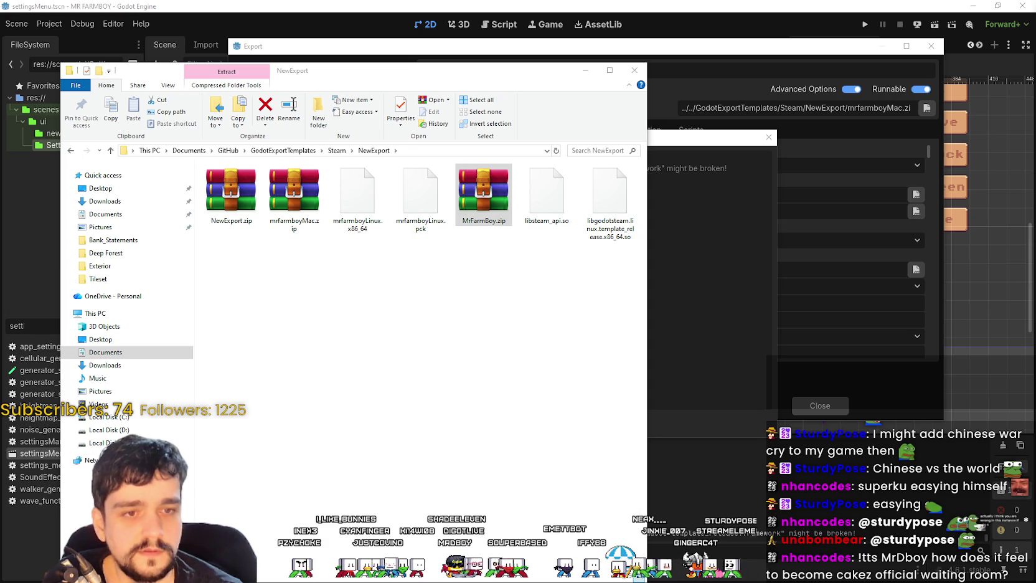
click(296, 199)
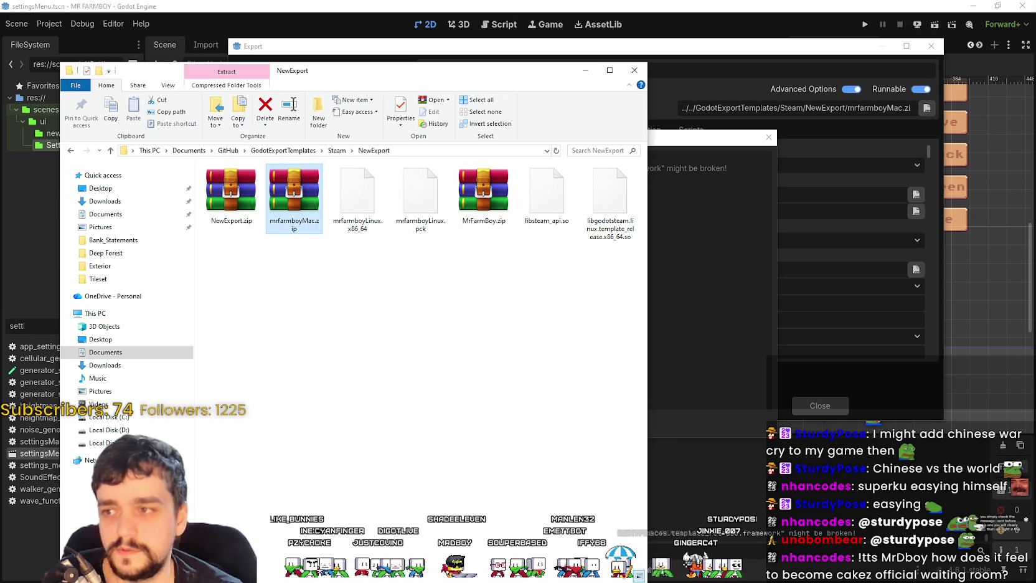
drag(230, 193, 274, 291)
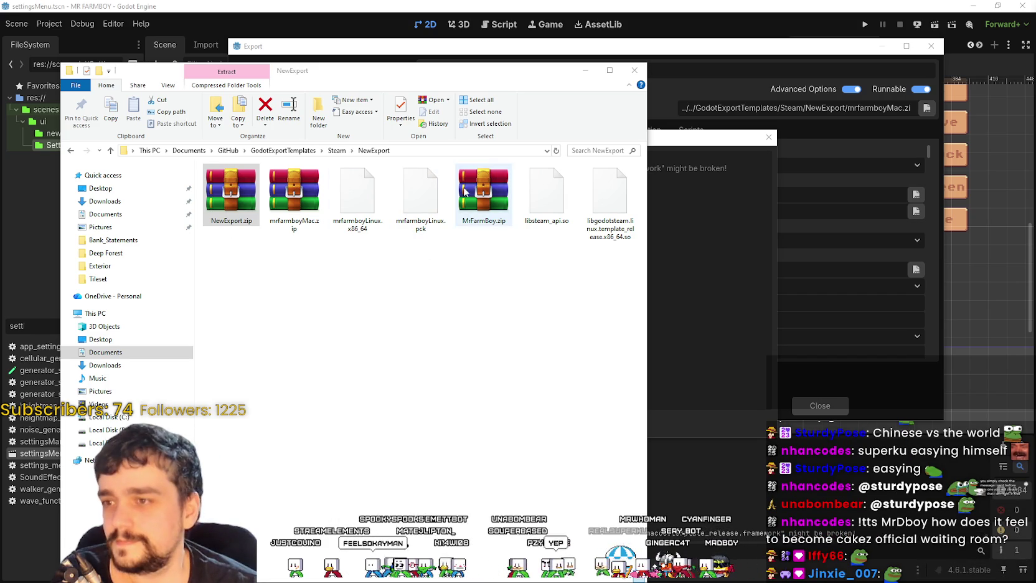
click(484, 193)
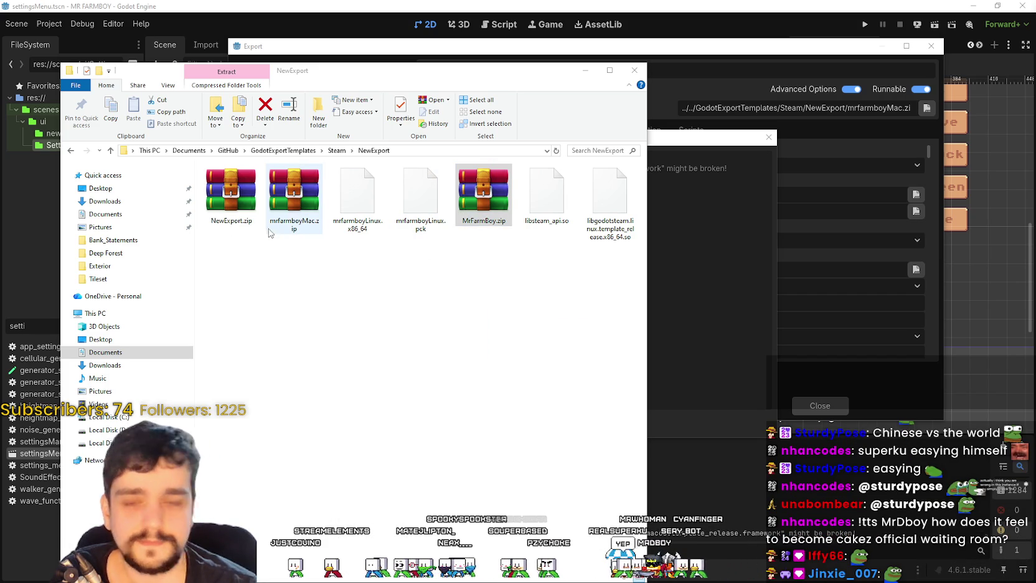
click(292, 200)
click(231, 193)
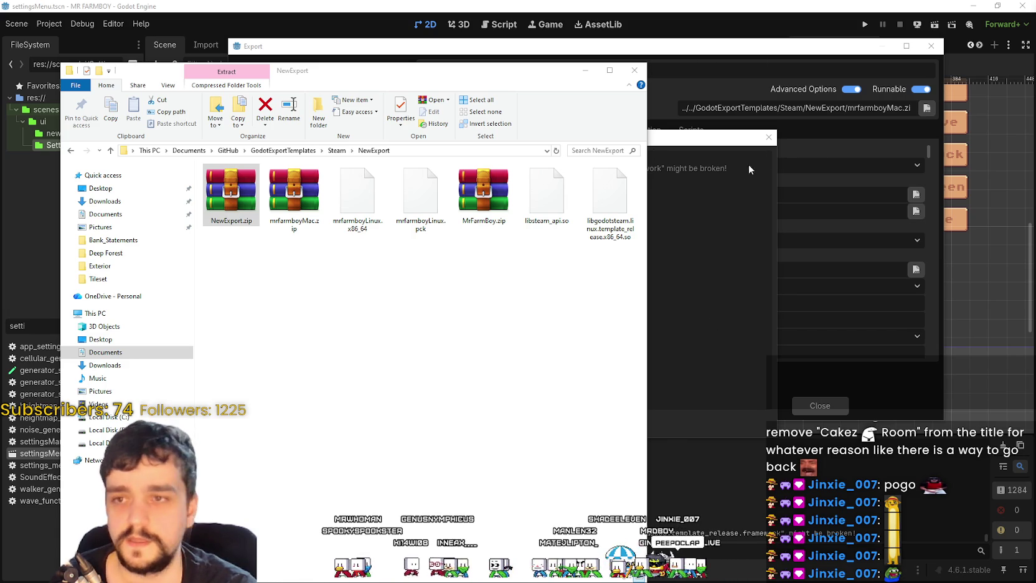
click(749, 164)
click(770, 137)
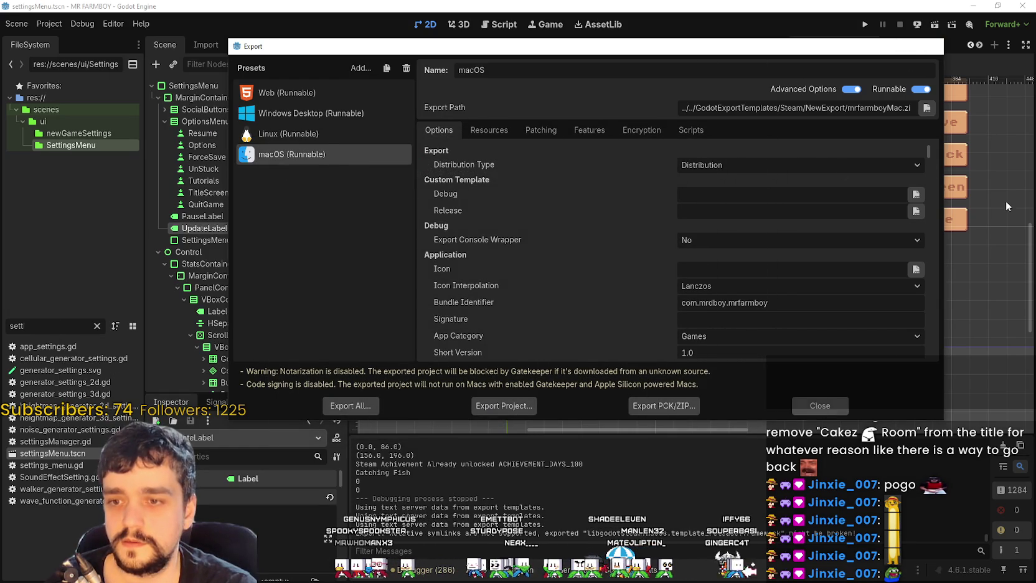
Close the Godot export window and link the v1.0.4 event to Default Branch build 22535188.
click(817, 407)
click(973, 5)
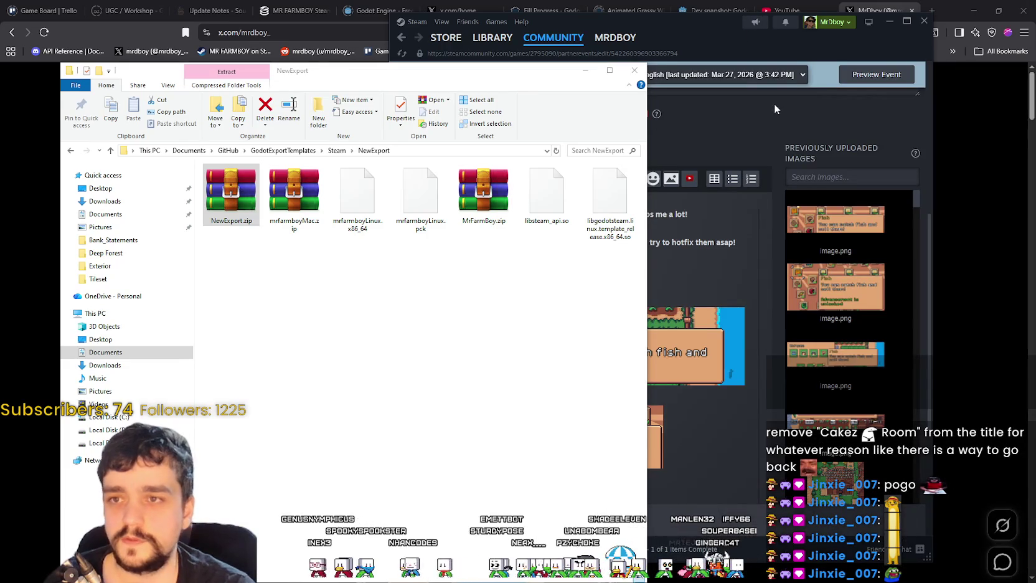
click(770, 101)
click(447, 168)
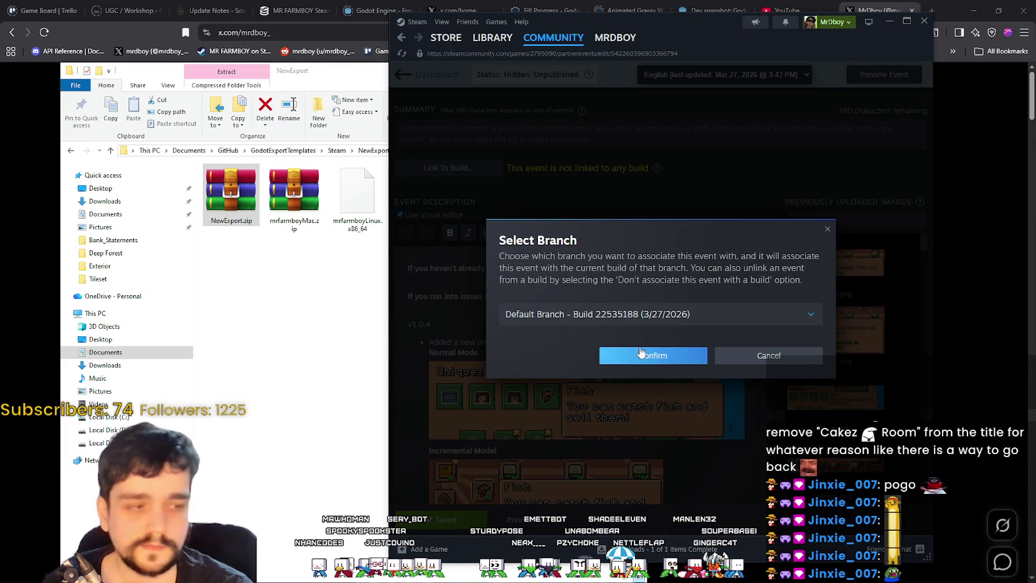
click(639, 356)
Check the event title, scroll the v1.0.4 event preview and enlarge the Steam window.
scroll(599, 371, up, 5)
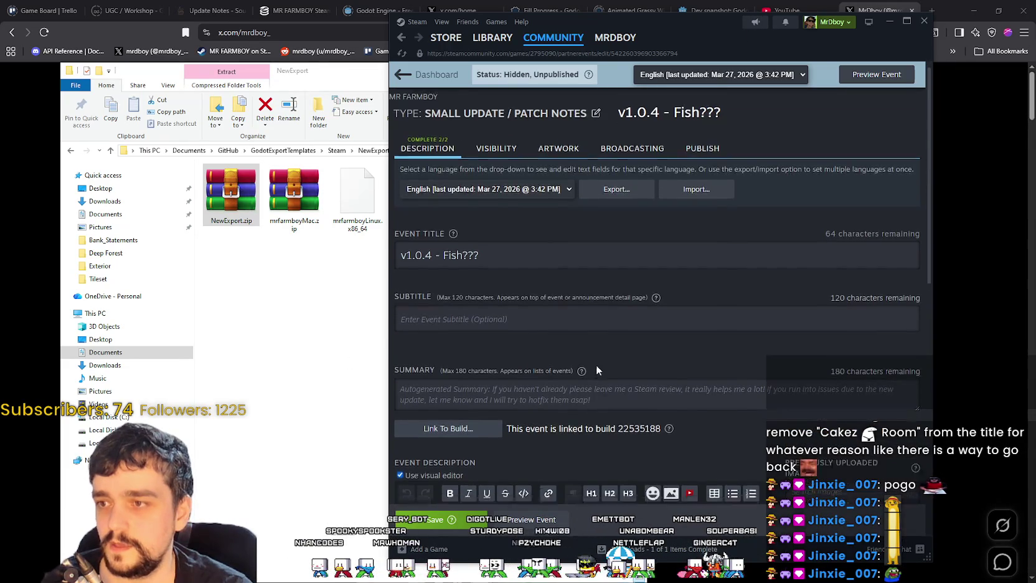
scroll(596, 364, down, 5)
scroll(596, 364, up, 5)
triple_click(510, 270)
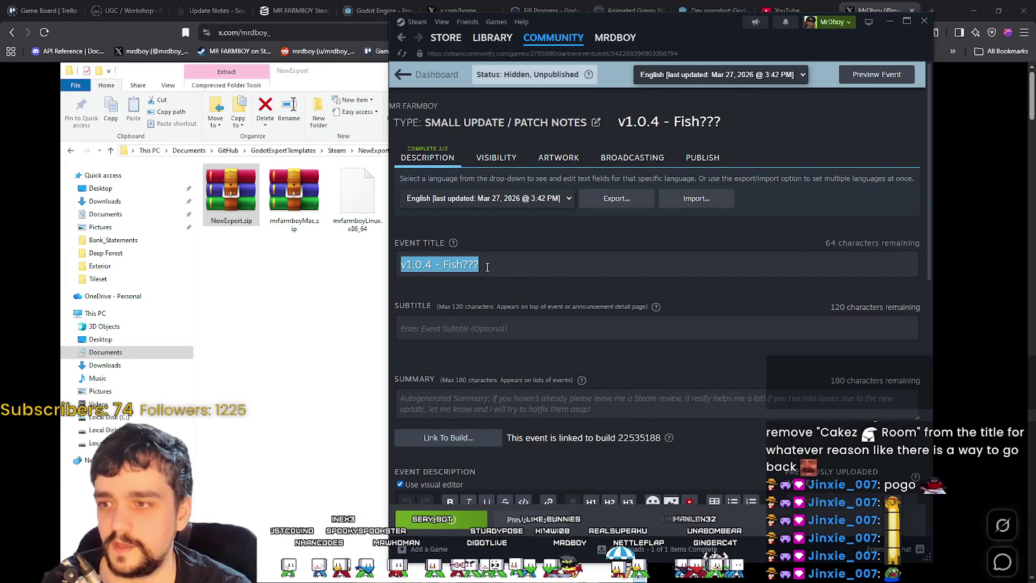
click(510, 270)
triple_click(473, 268)
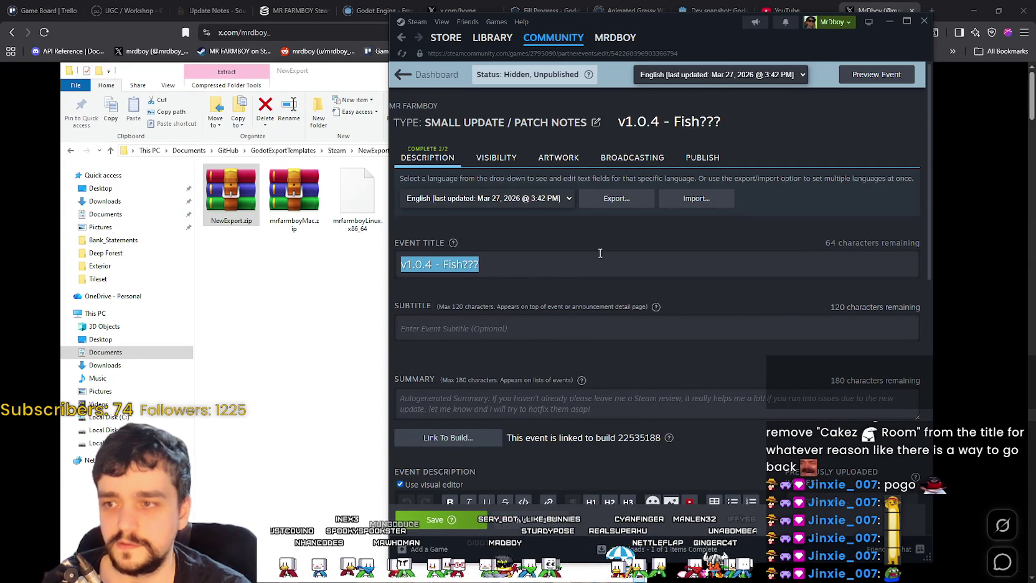
scroll(612, 266, down, 5)
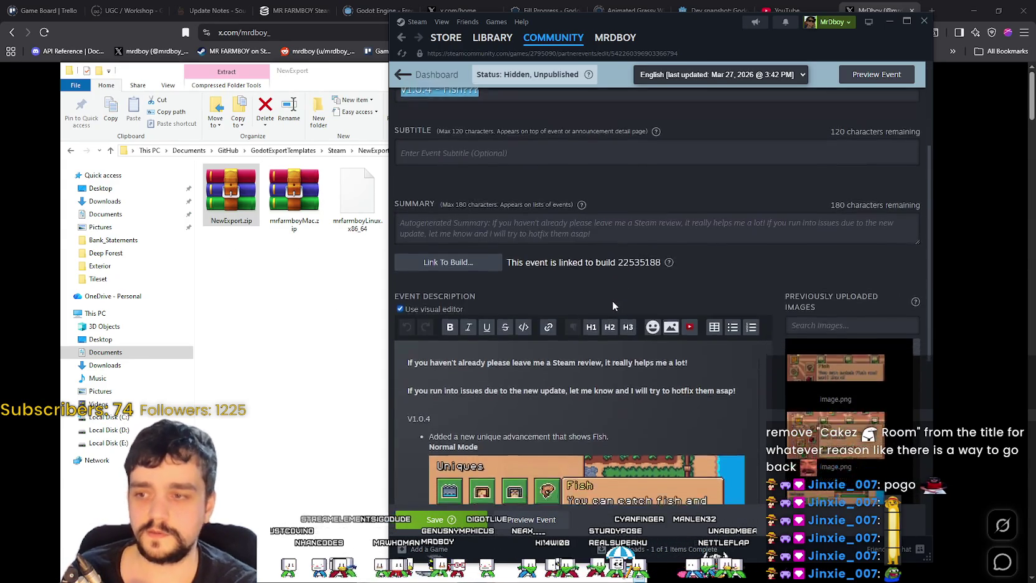
scroll(685, 373, down, 2)
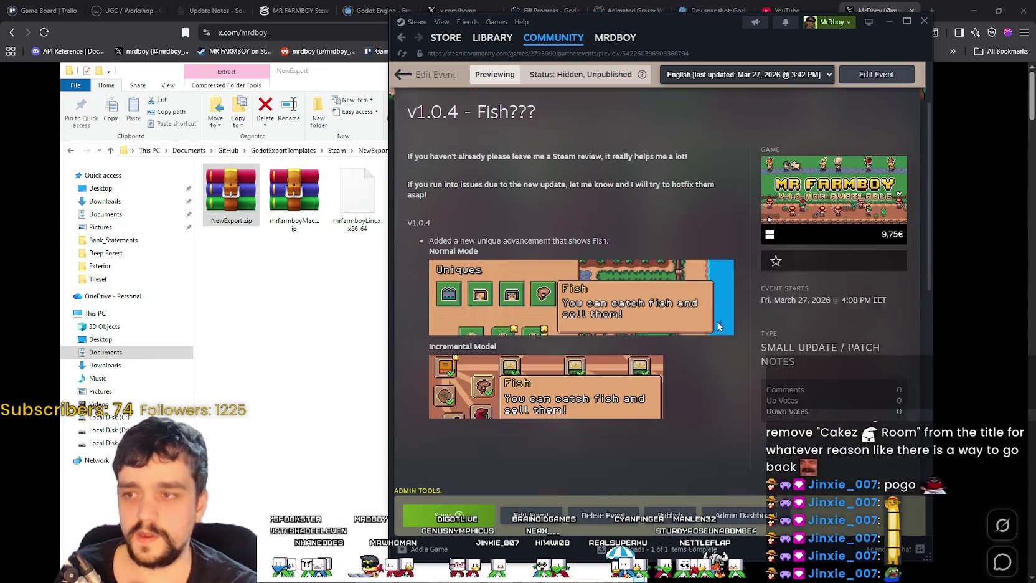
drag(932, 560, 939, 568)
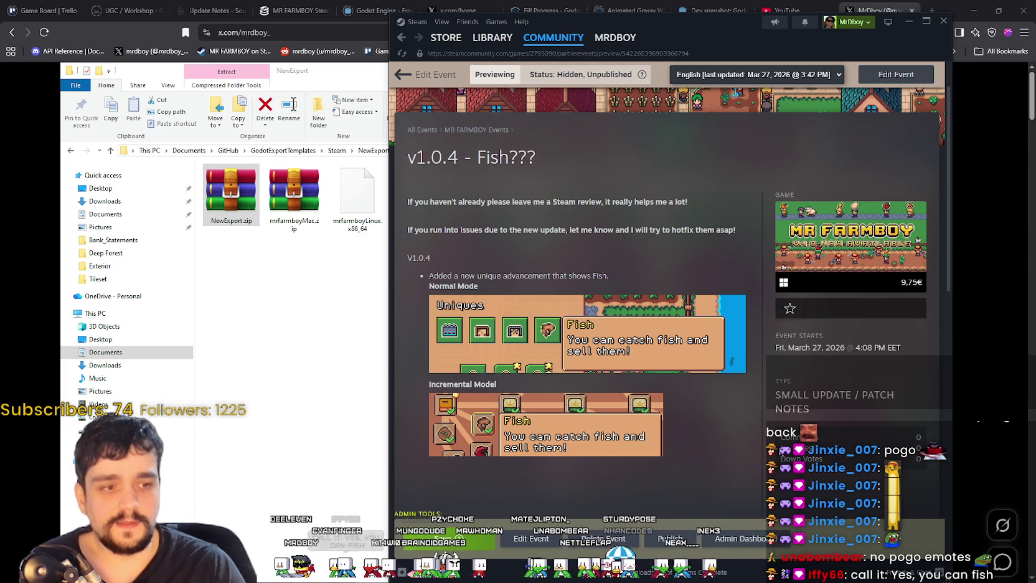
Change the event title from 'v1.0.4 - Fish???' to 'v1.0.4 - Yes, you can fish!' and save it.
click(545, 544)
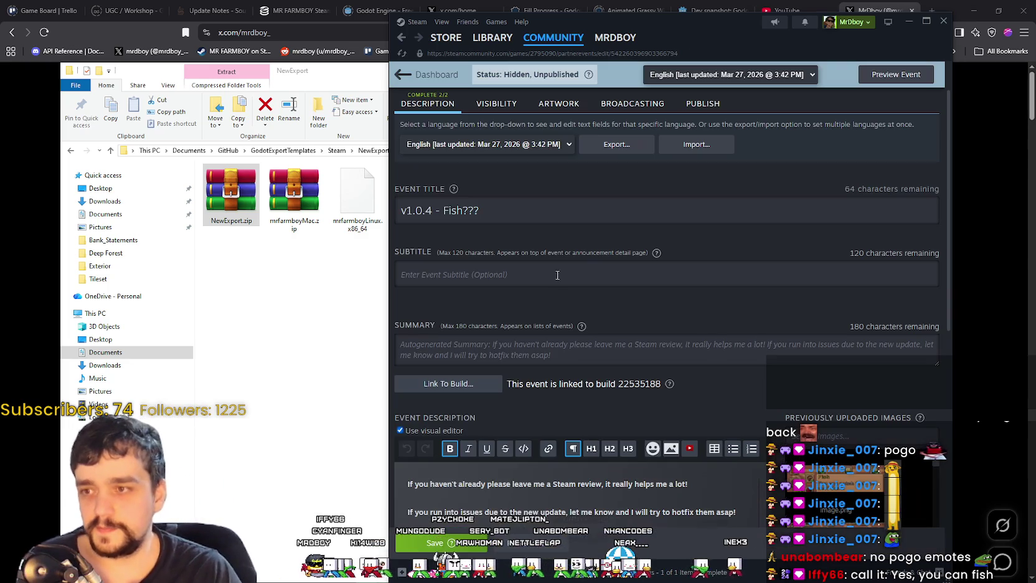
triple_click(539, 209)
drag(491, 210, 454, 210)
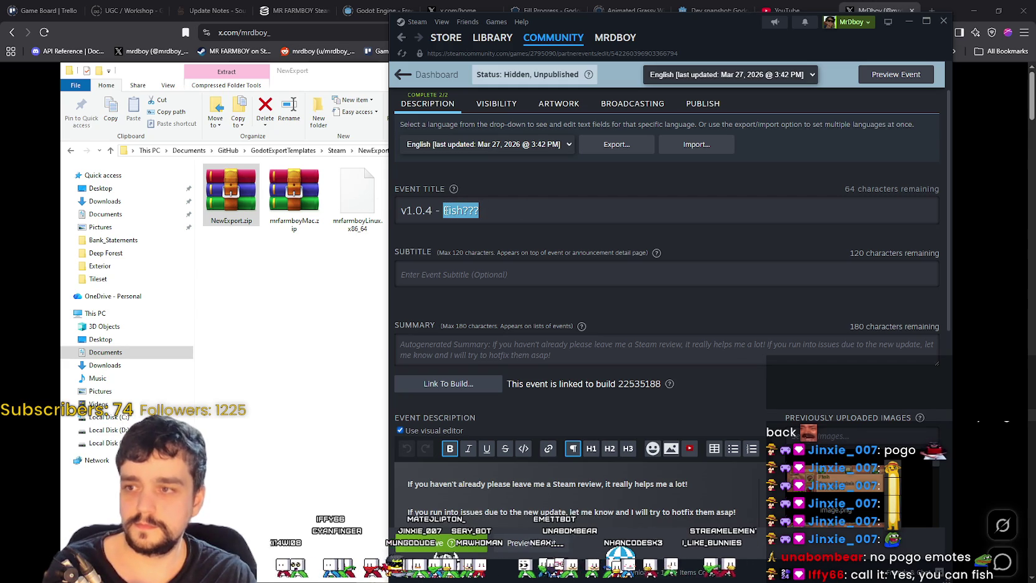
text(Yes,)
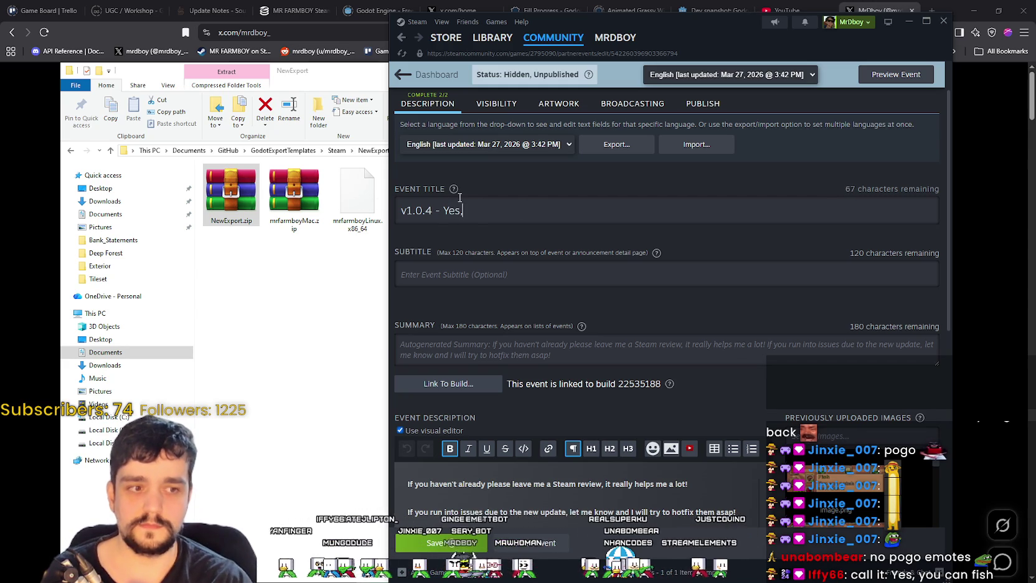
text( you can fish!)
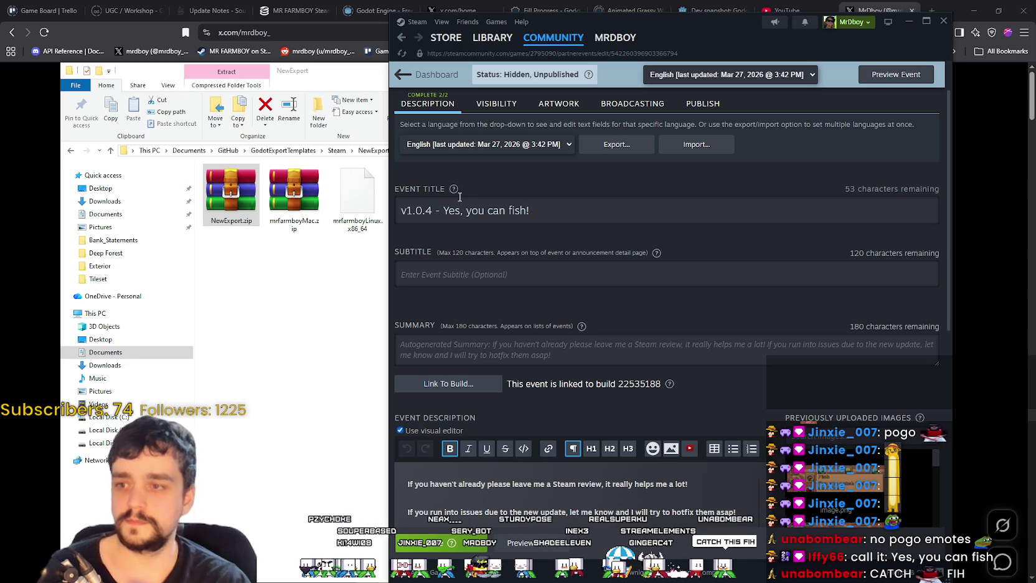
click(445, 539)
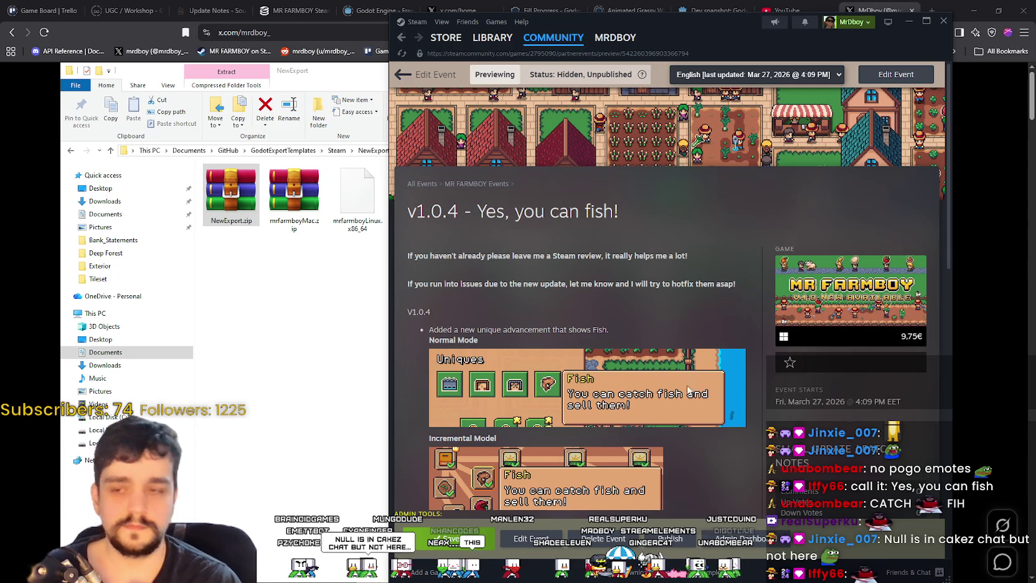
Publish the 'v1.0.4 - Yes, you can fish!' event publicly, accepting the warnings and closing the success message.
scroll(556, 464, down, 3)
scroll(568, 454, up, 3)
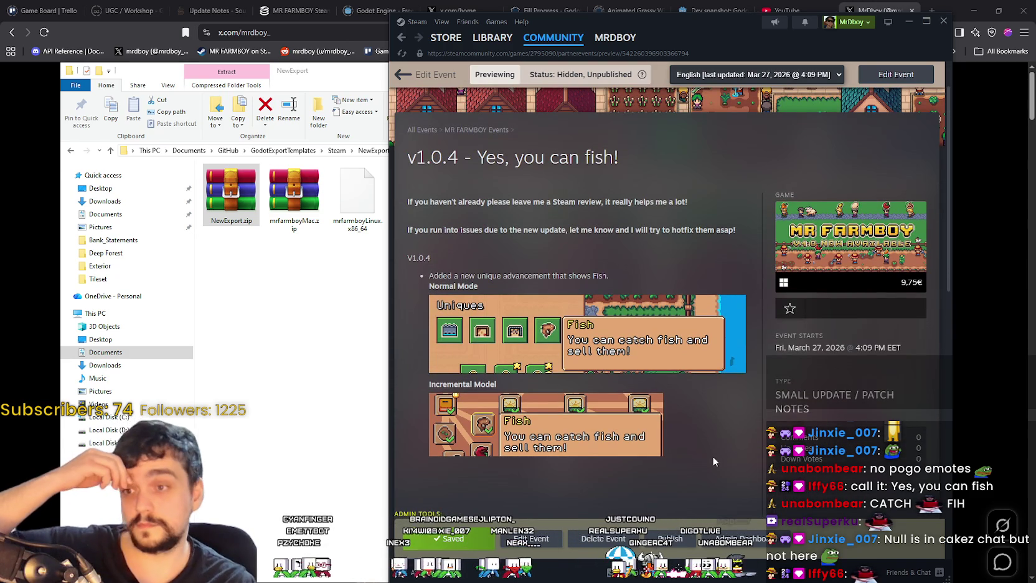
scroll(705, 457, down, 1)
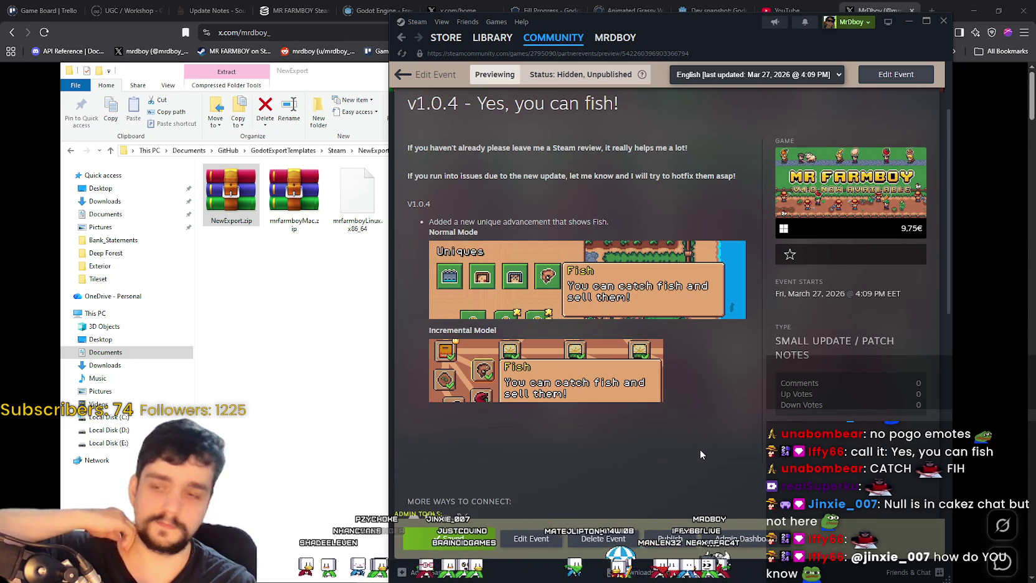
scroll(698, 454, down, 1)
scroll(694, 450, up, 3)
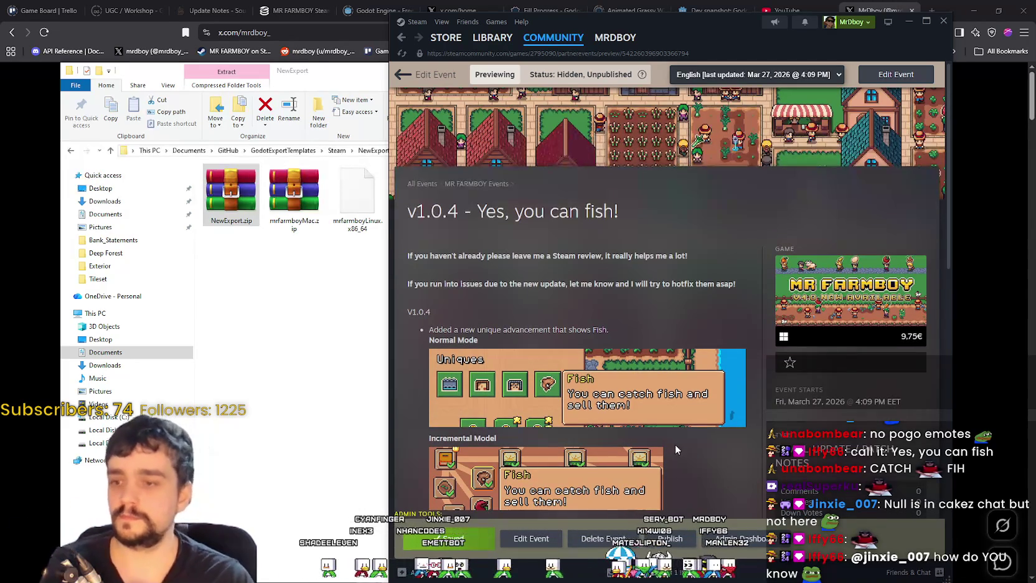
scroll(662, 431, down, 4)
scroll(666, 492, up, 1)
scroll(667, 492, up, 3)
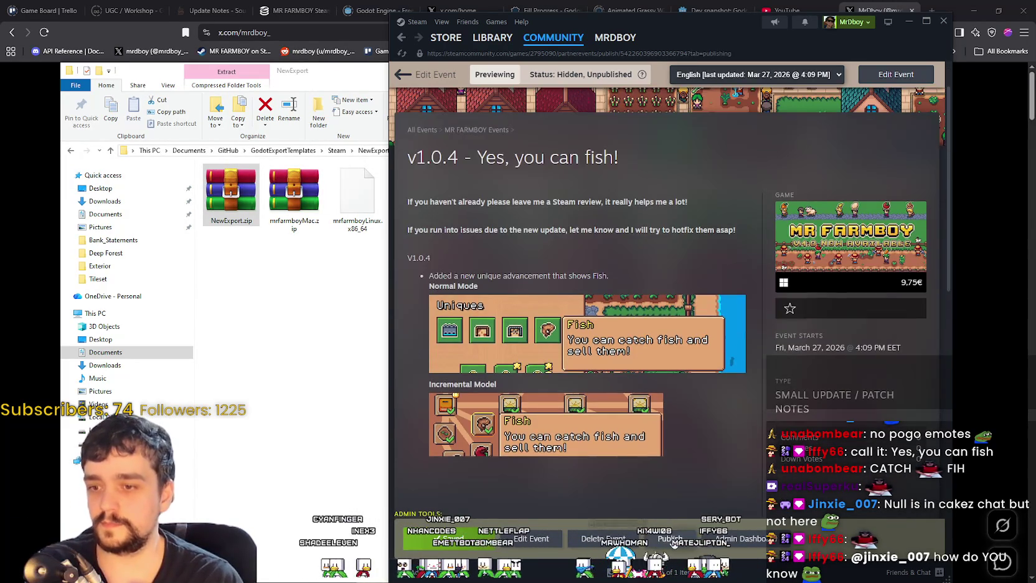
click(670, 538)
click(462, 358)
click(698, 374)
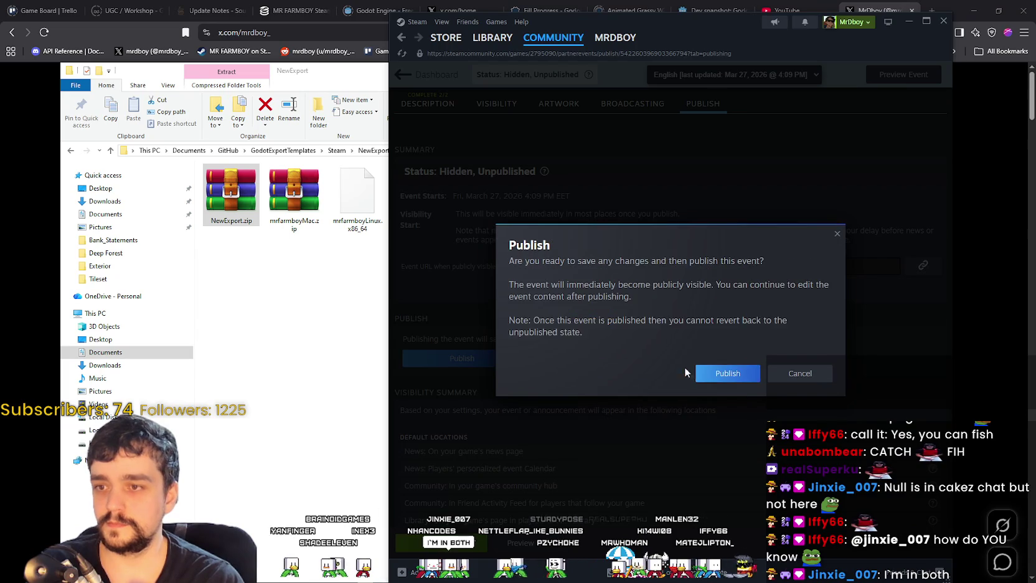
click(696, 371)
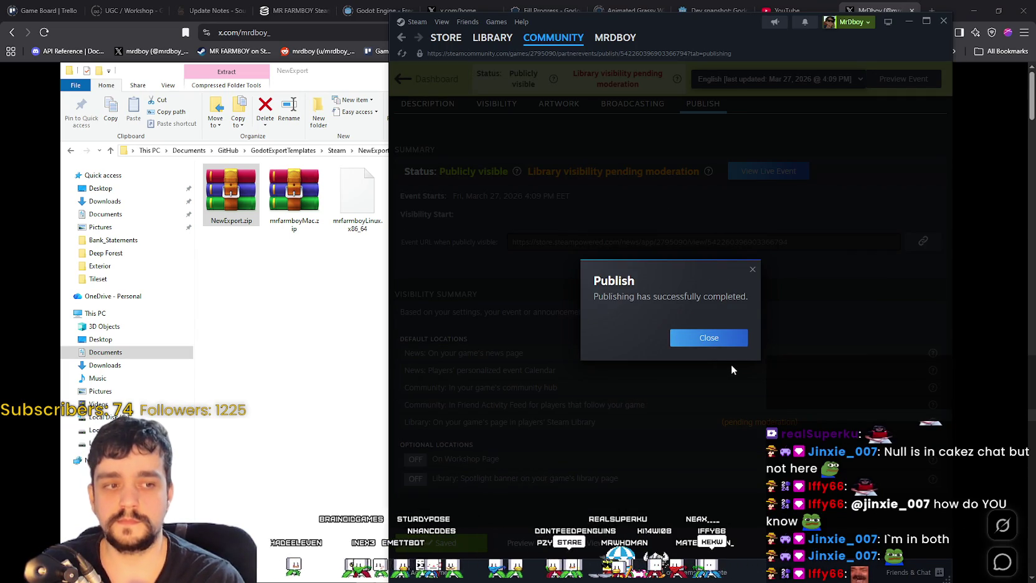
click(712, 337)
scroll(542, 225, up, 1)
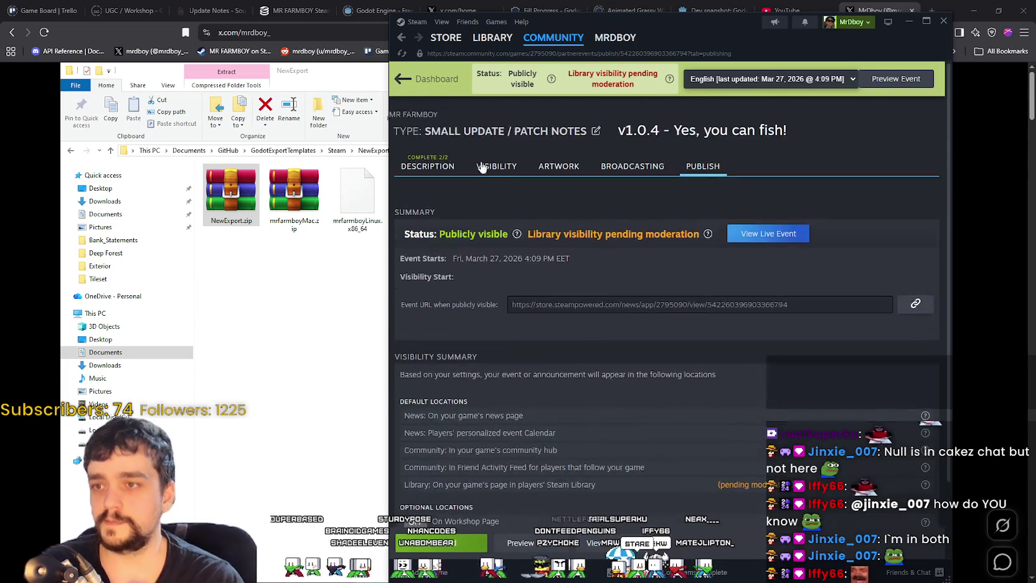
scroll(436, 130, down, 3)
View the live v1.0.4 event on its public store news page.
mouse_move(488, 41)
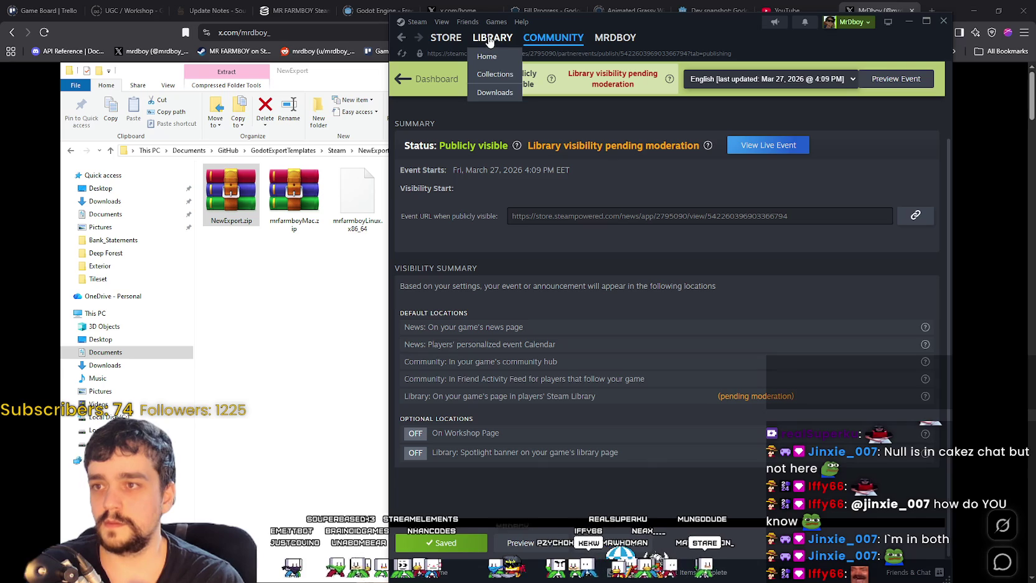
click(768, 145)
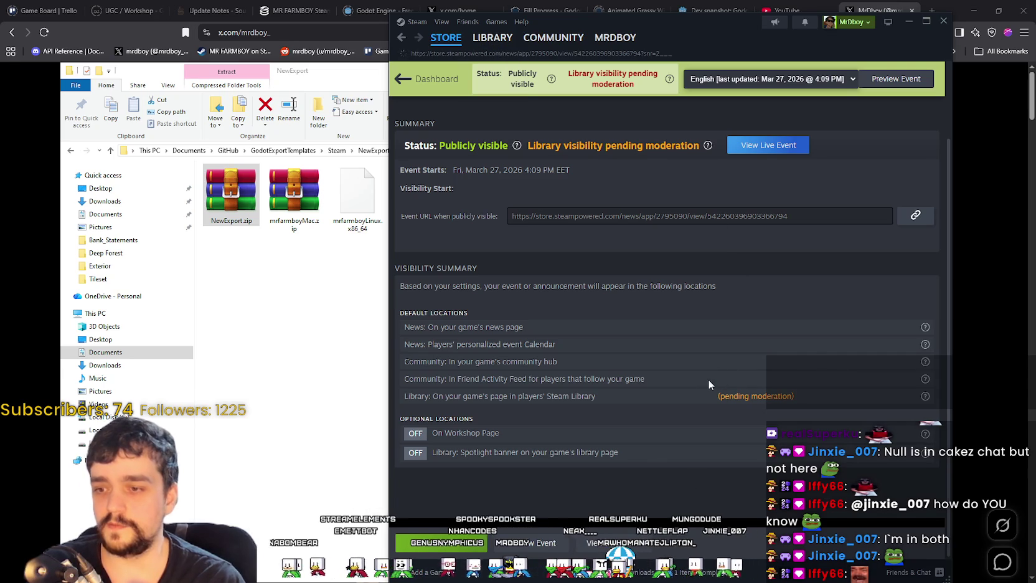
scroll(684, 367, down, 3)
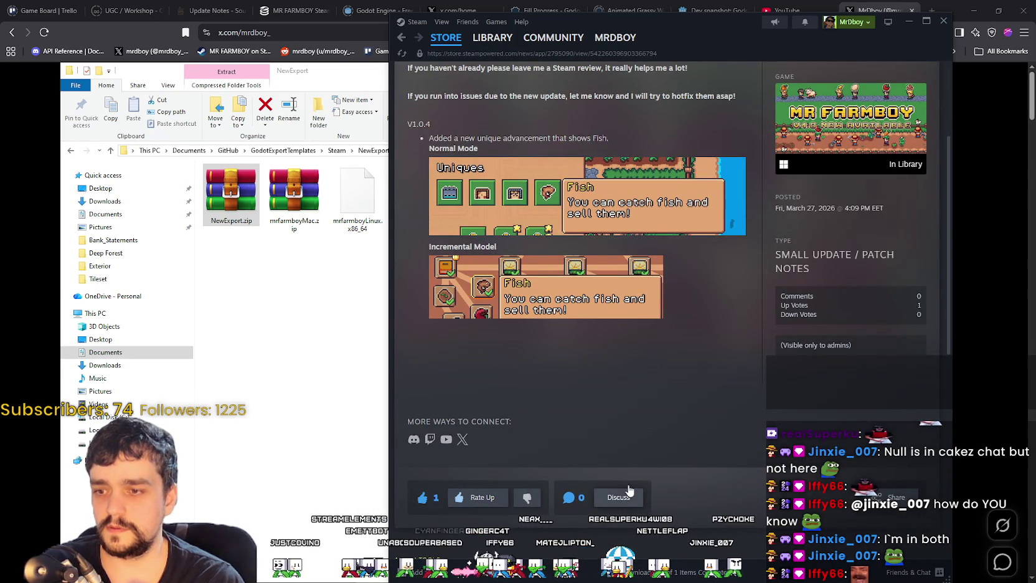
scroll(629, 491, up, 3)
scroll(731, 487, down, 4)
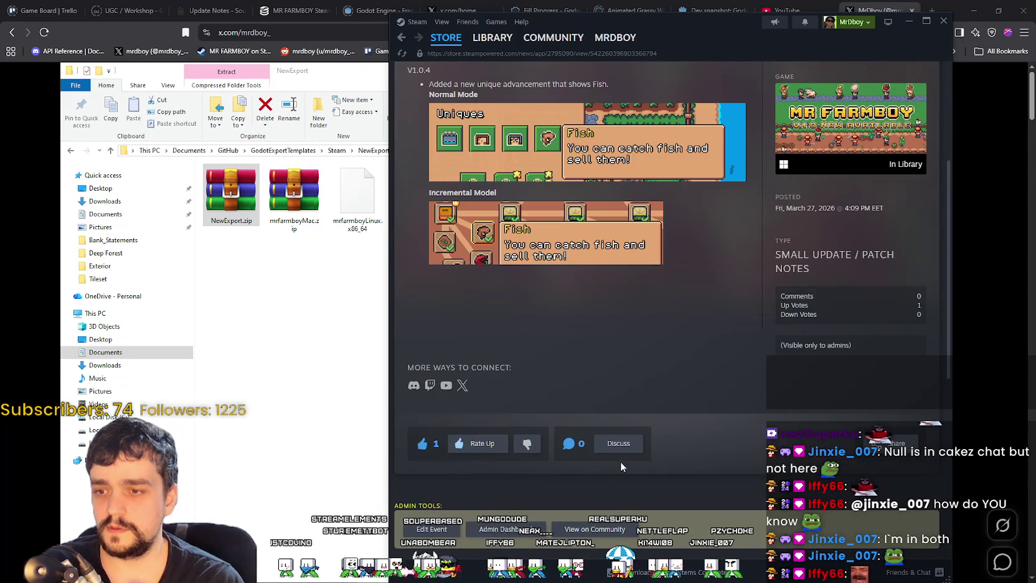
scroll(738, 482, up, 4)
scroll(665, 443, down, 2)
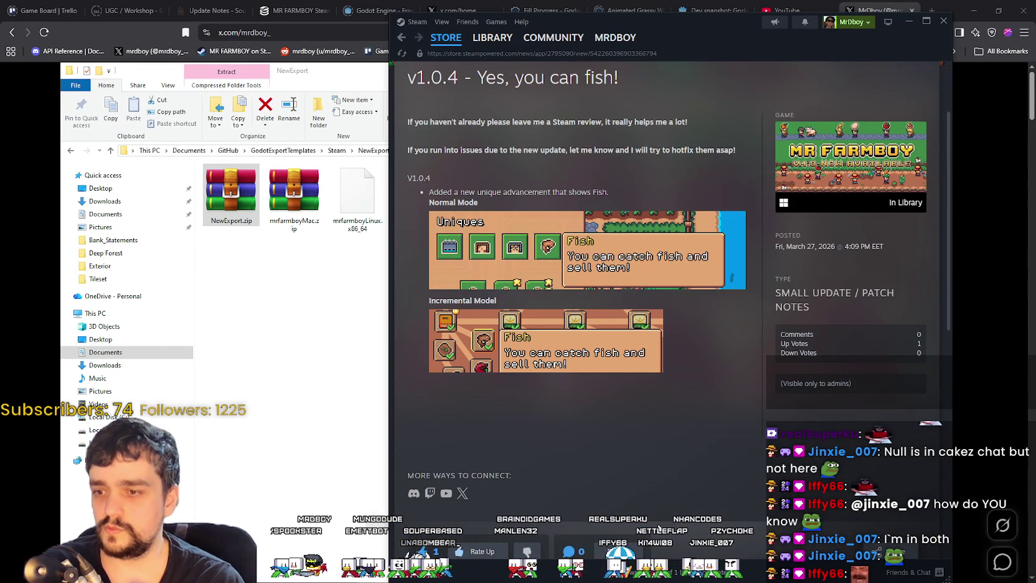
scroll(659, 528, down, 1)
Copy the news post's share link and close the sharing options.
click(734, 496)
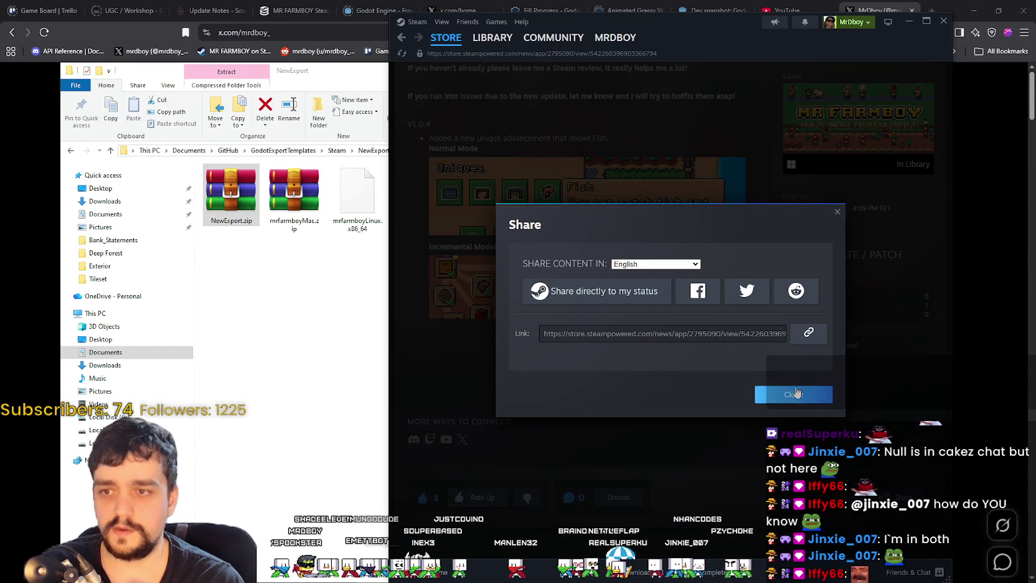
click(808, 332)
click(823, 394)
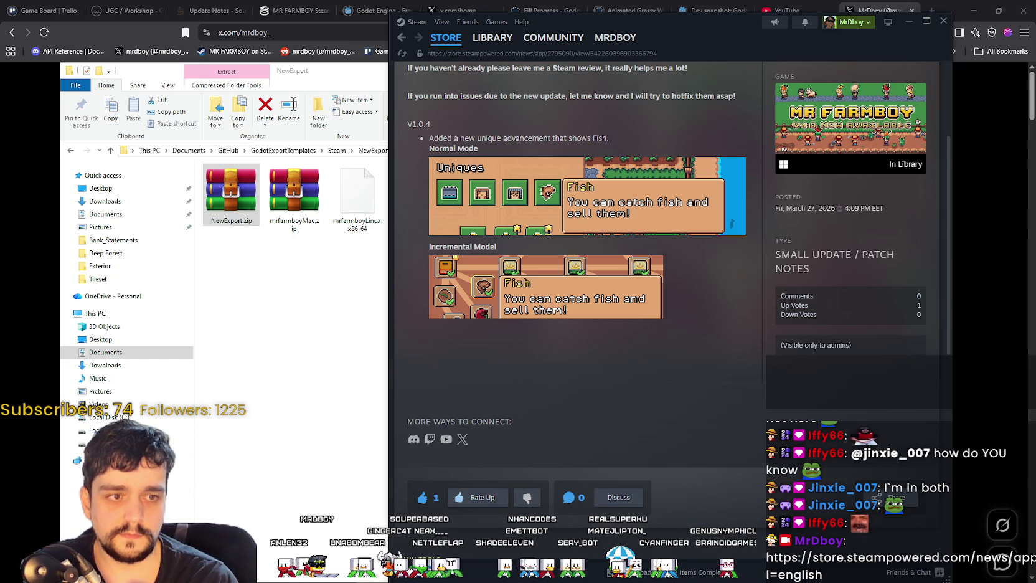
scroll(888, 184, up, 5)
Go from the MR FARMBOY library page to the Pogostuck: Rage With Your Friends game page.
click(480, 39)
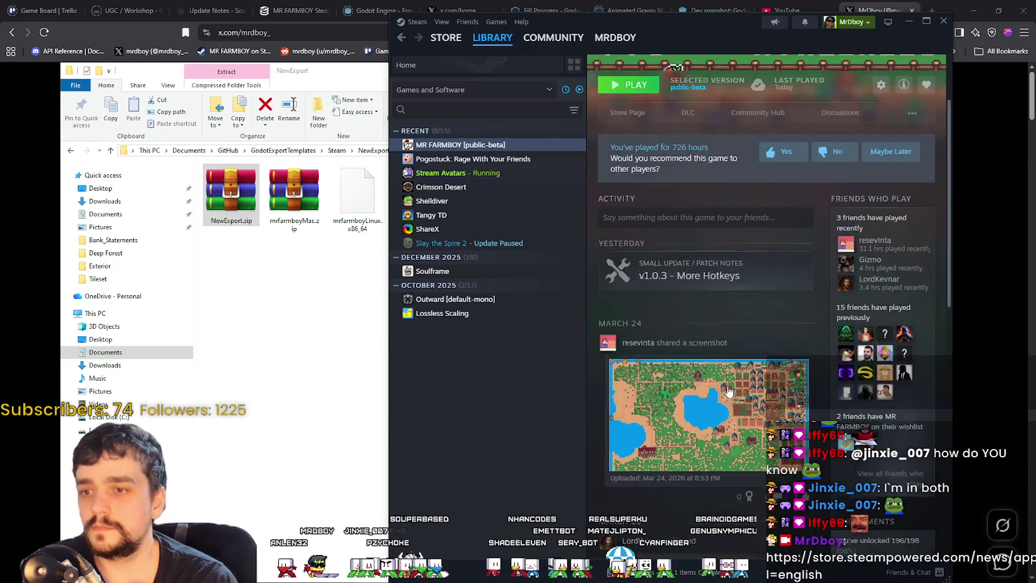
scroll(729, 391, up, 2)
drag(702, 41, 660, 46)
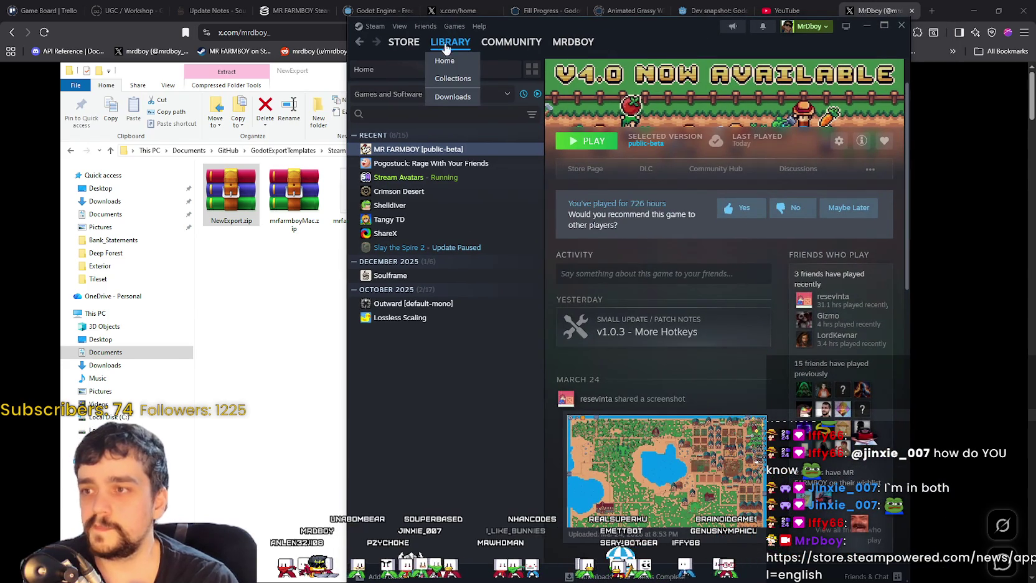
click(448, 44)
click(404, 163)
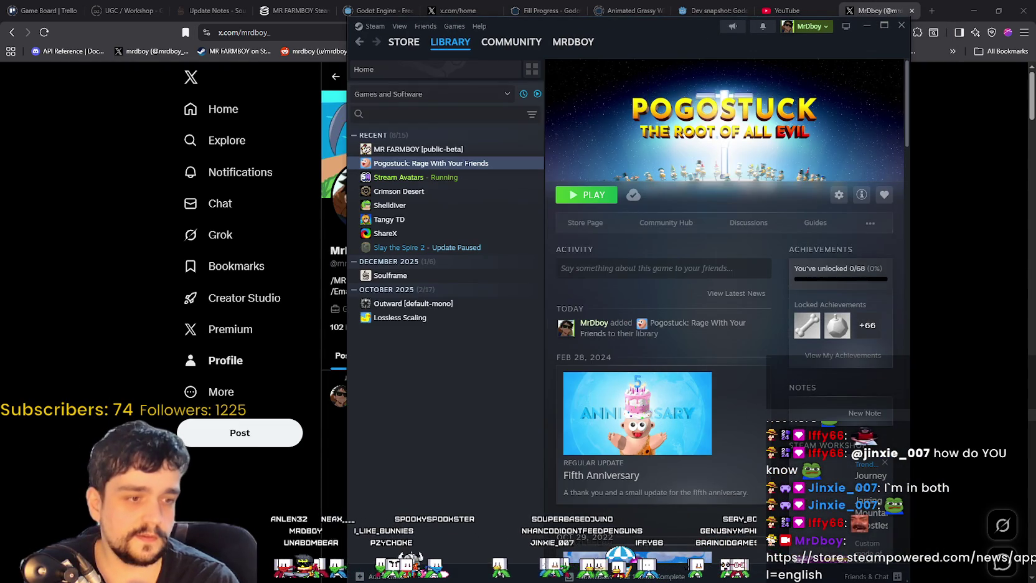
Close the Godot editor and shift the Steam window slightly left.
key(alt+Tab)
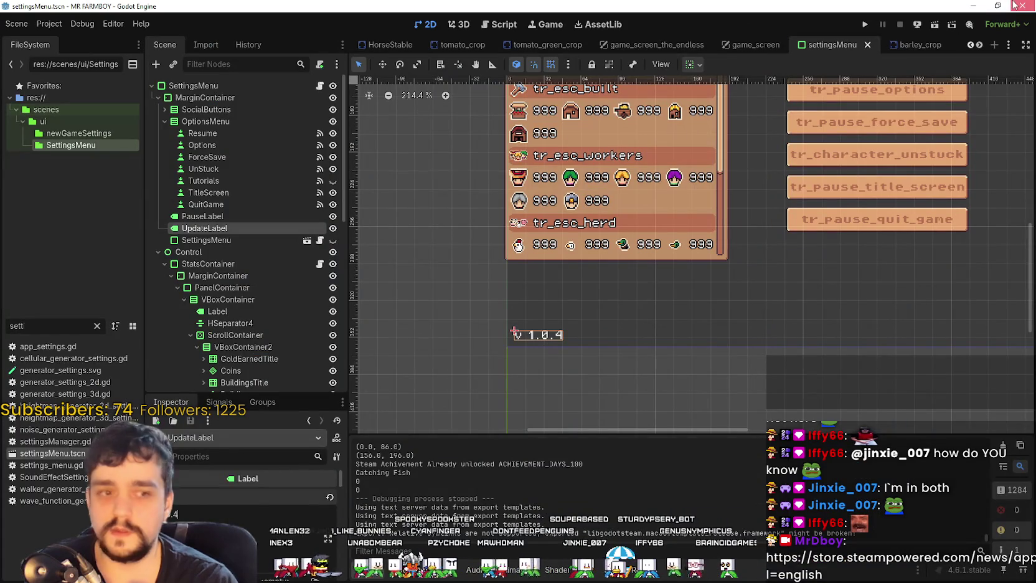
click(1015, 6)
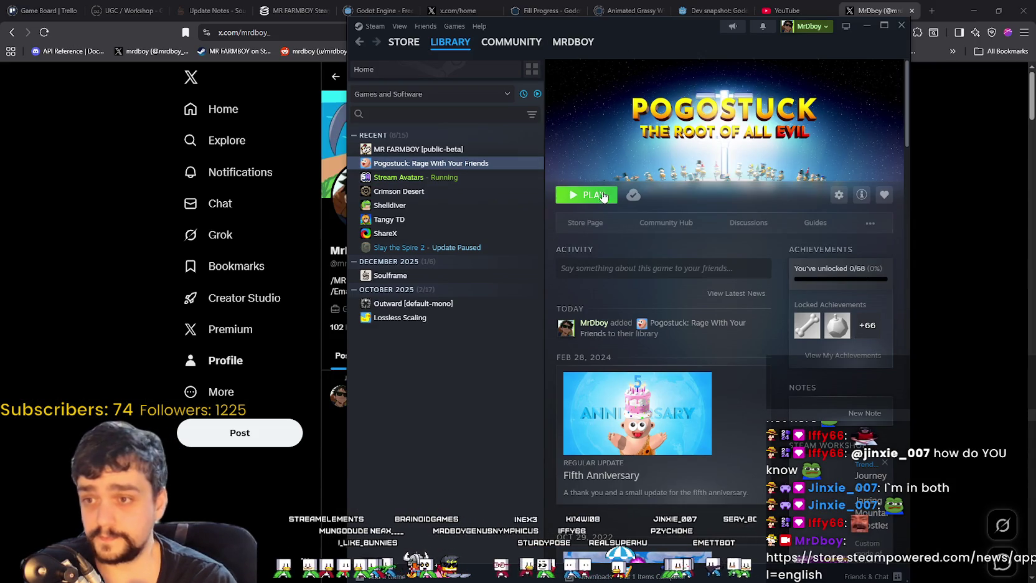
drag(637, 37, 607, 31)
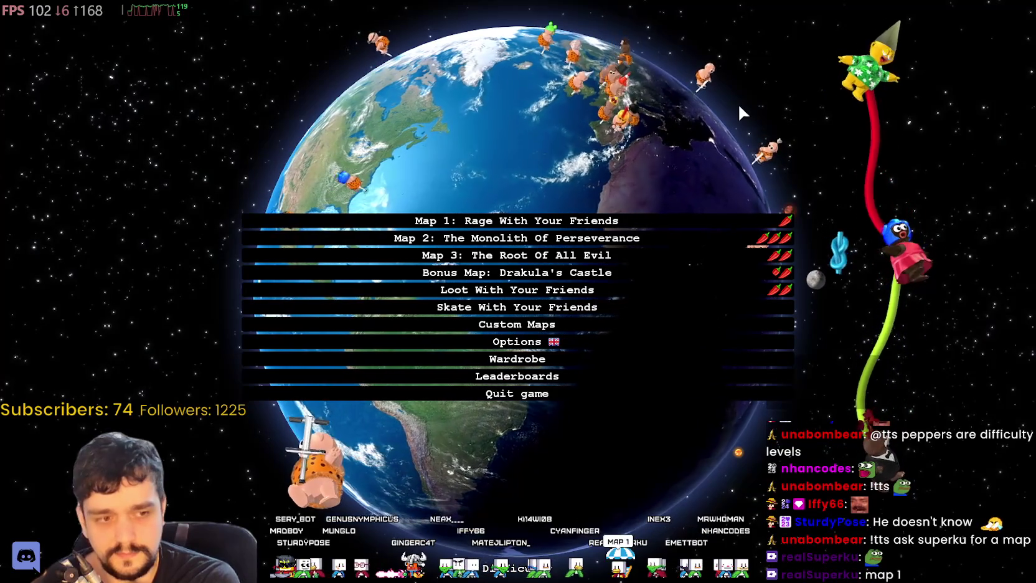
Load Map 1: Rage With Your Friends from the Pogostuck main menu and pause once it starts.
key(Down)
key(Up)
key(Return)
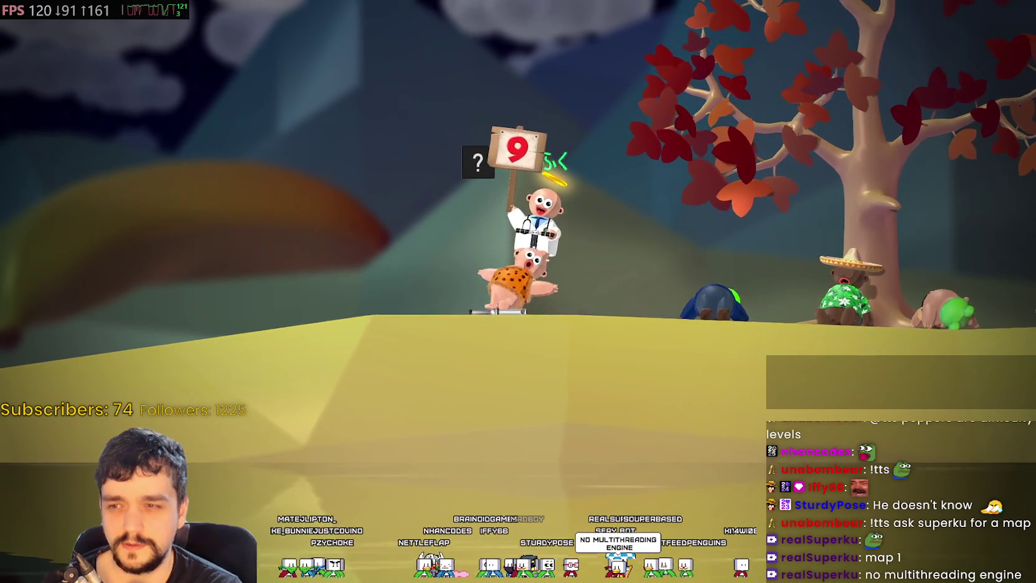
key(Escape)
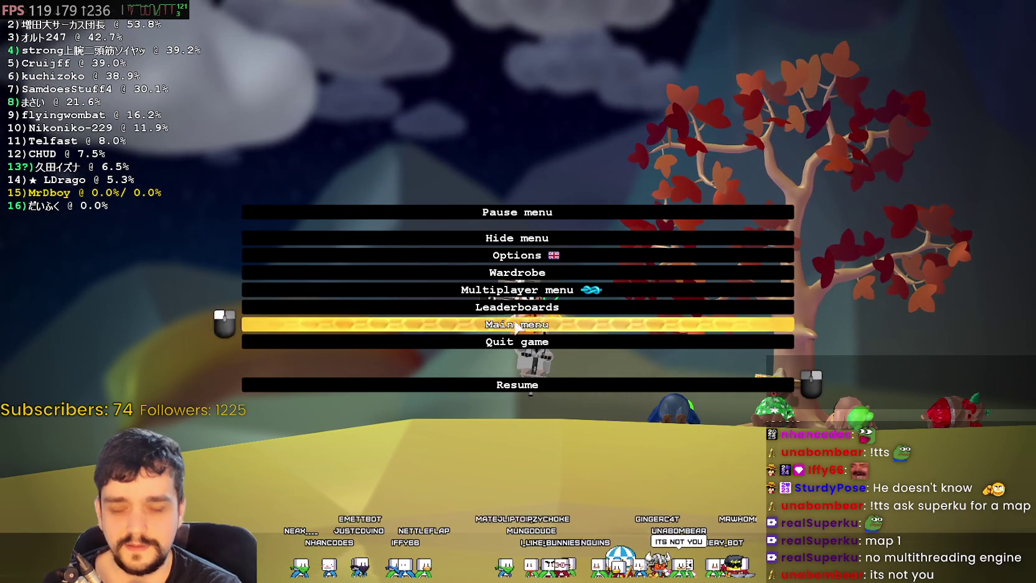
Lower Pogostuck's video frame rate cap from 120 to 60 and resume play.
click(522, 255)
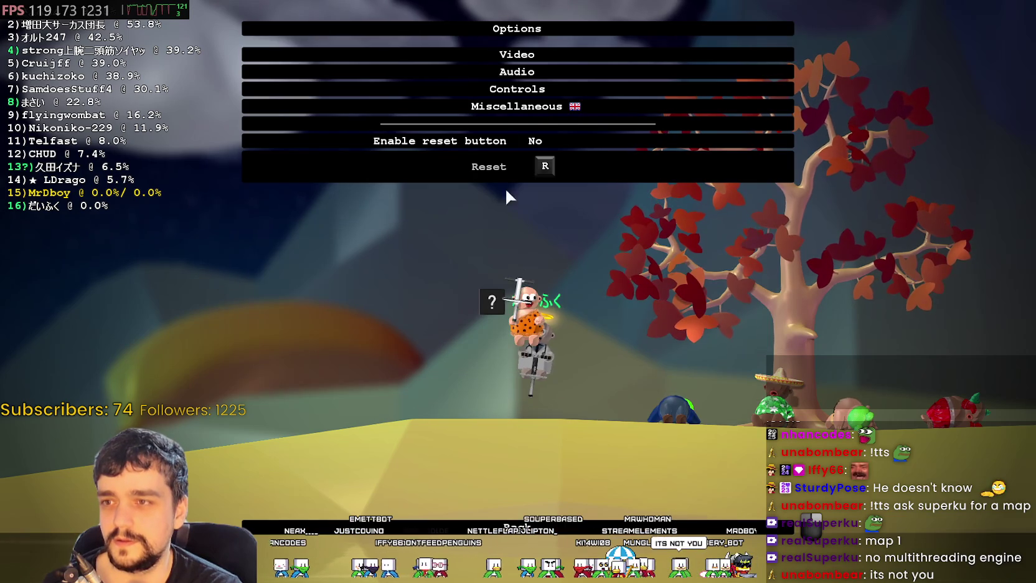
click(522, 57)
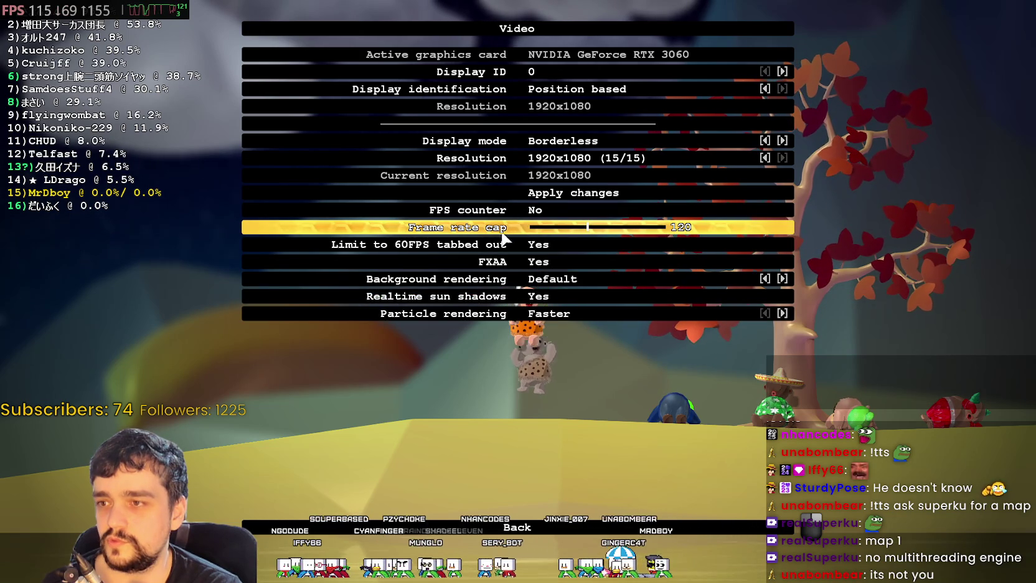
click(576, 228)
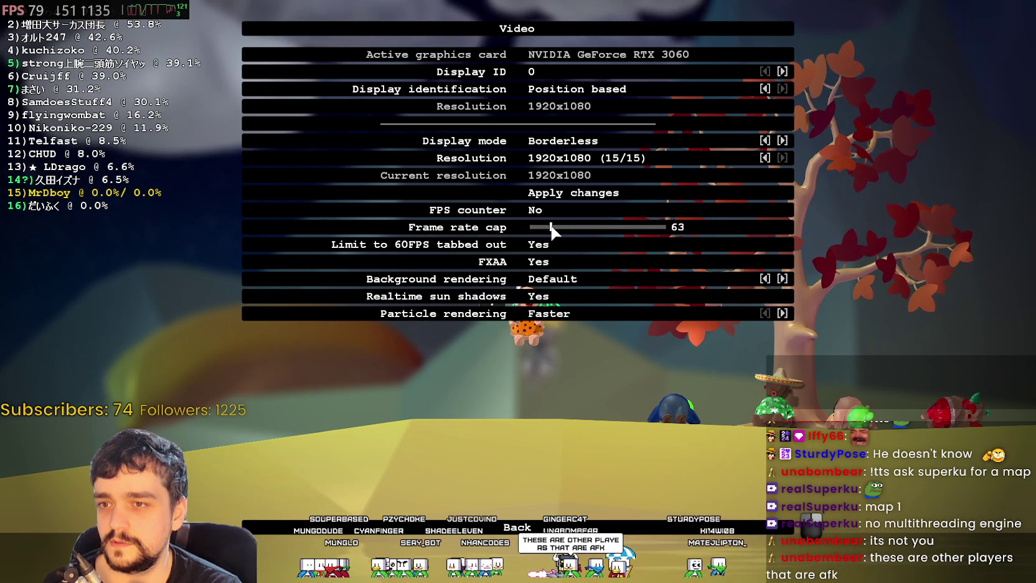
click(549, 228)
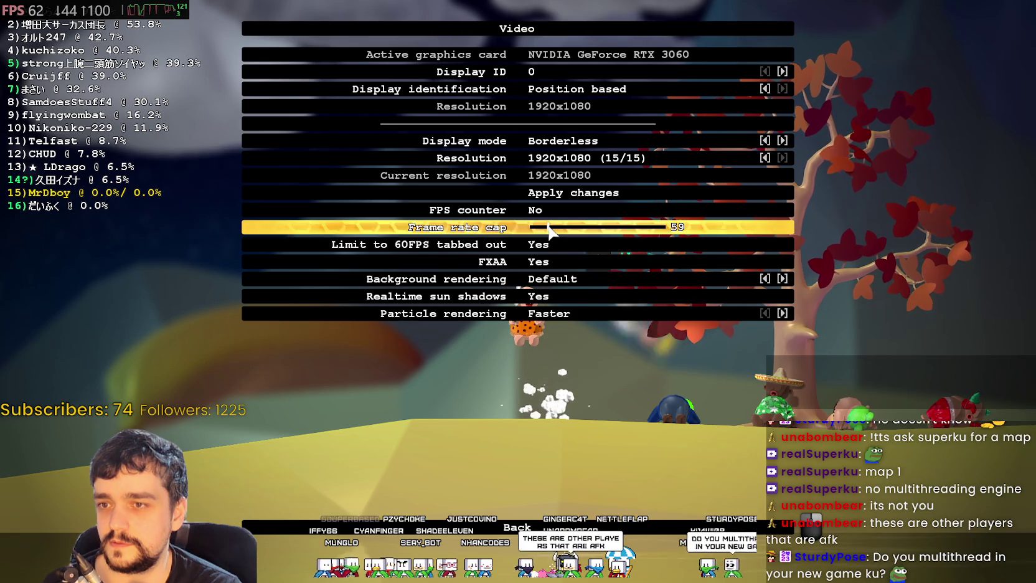
click(549, 228)
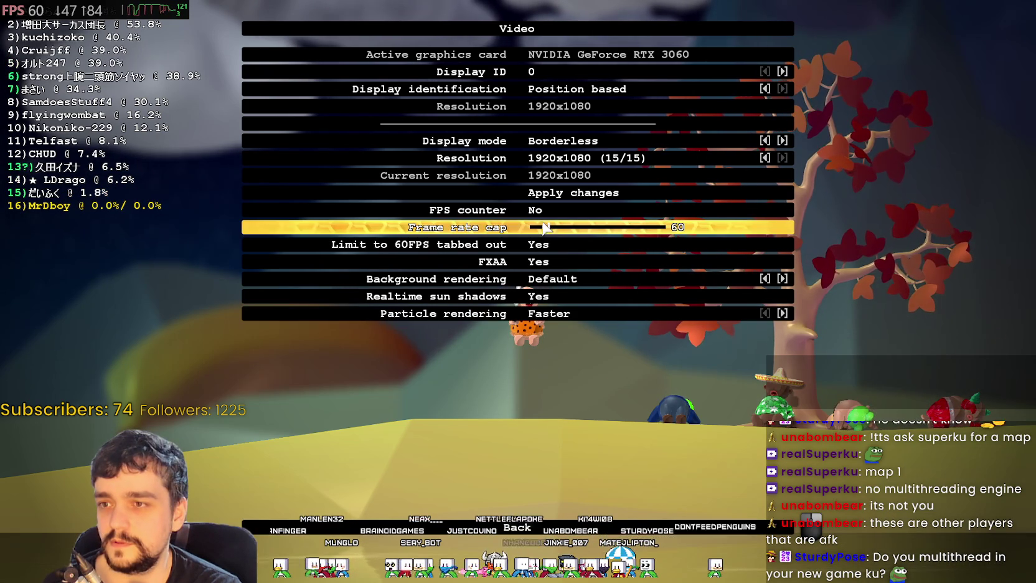
click(600, 529)
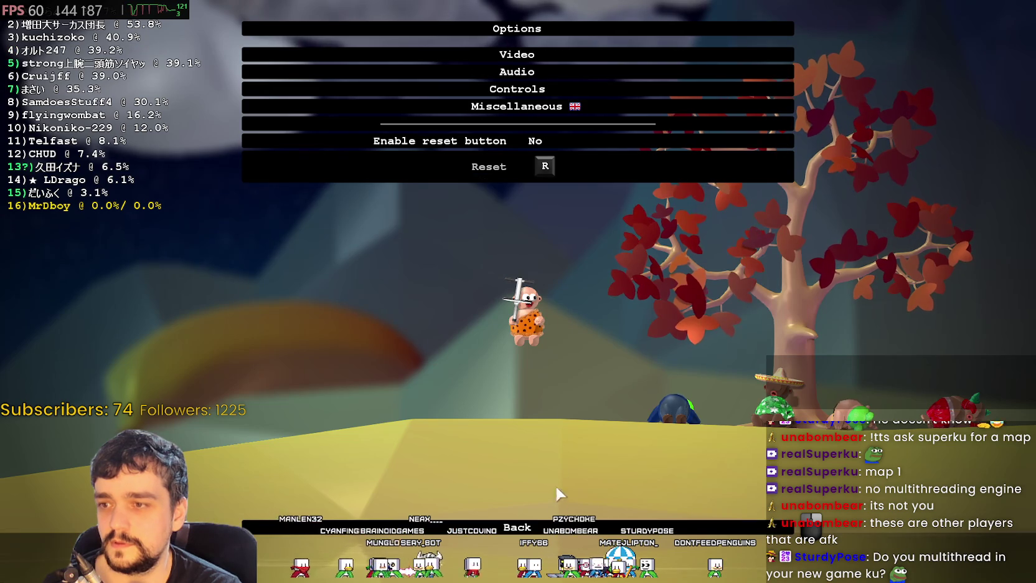
click(558, 527)
key(Escape)
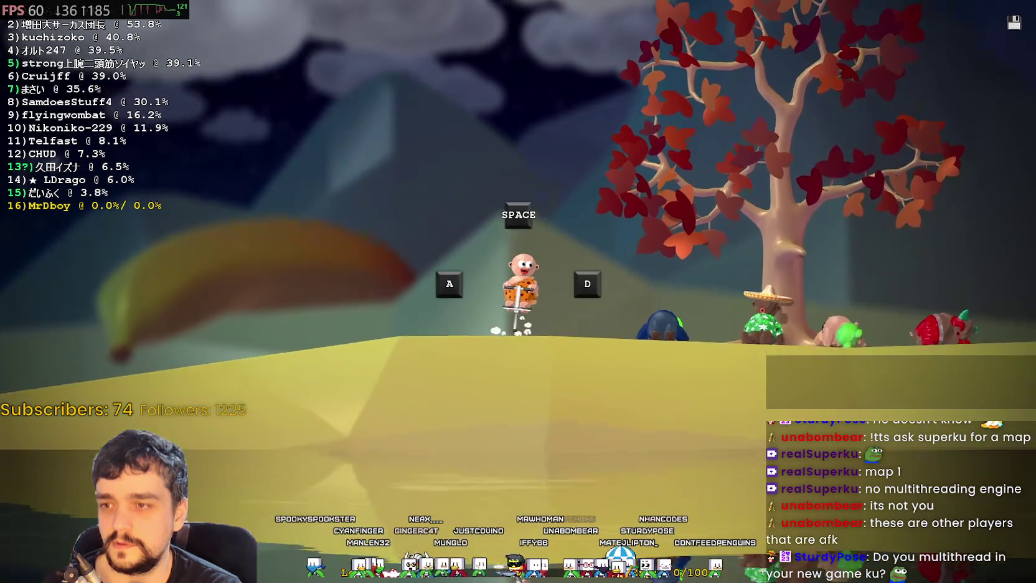
Pogo right off the starting hill, tilting with A/D, and jump past the first tree.
key(space)
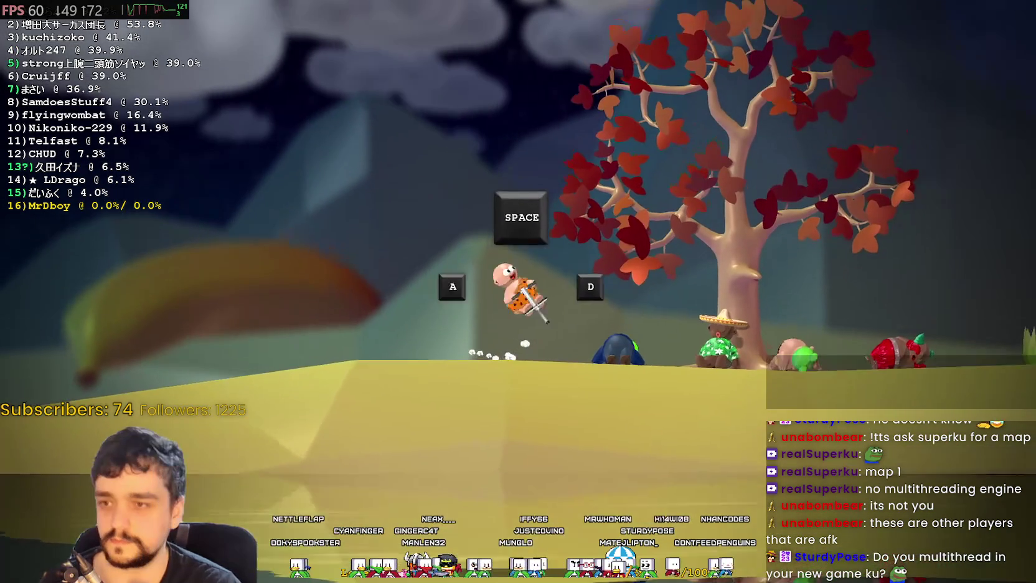
key(d)
key(a)
key(d)
key(a)
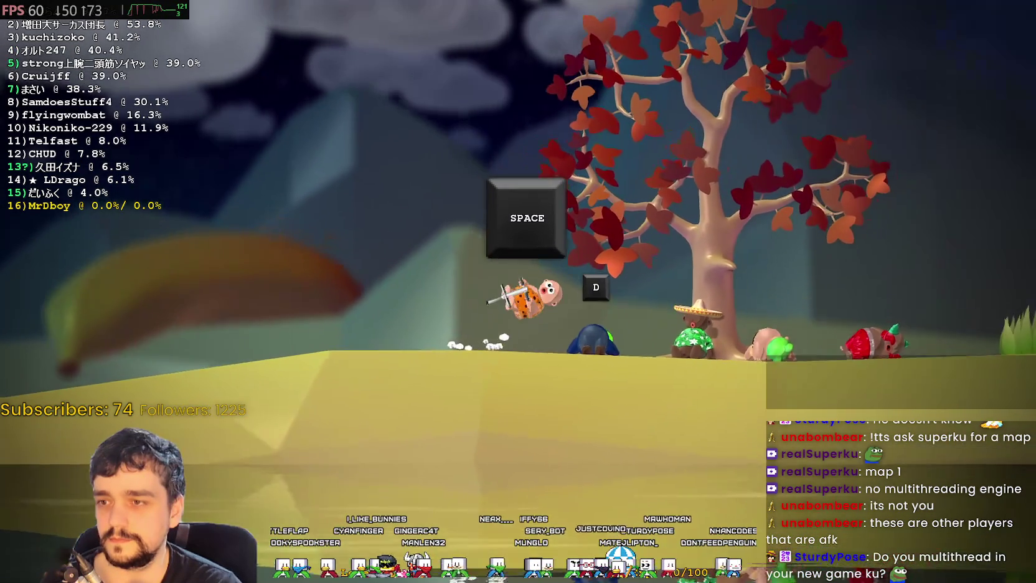
key(space)
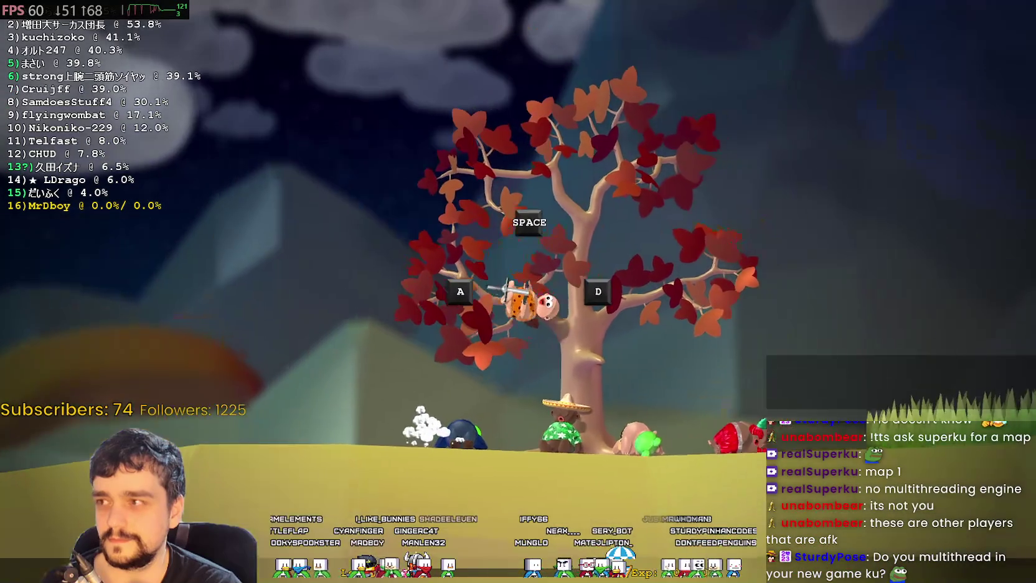
key(a)
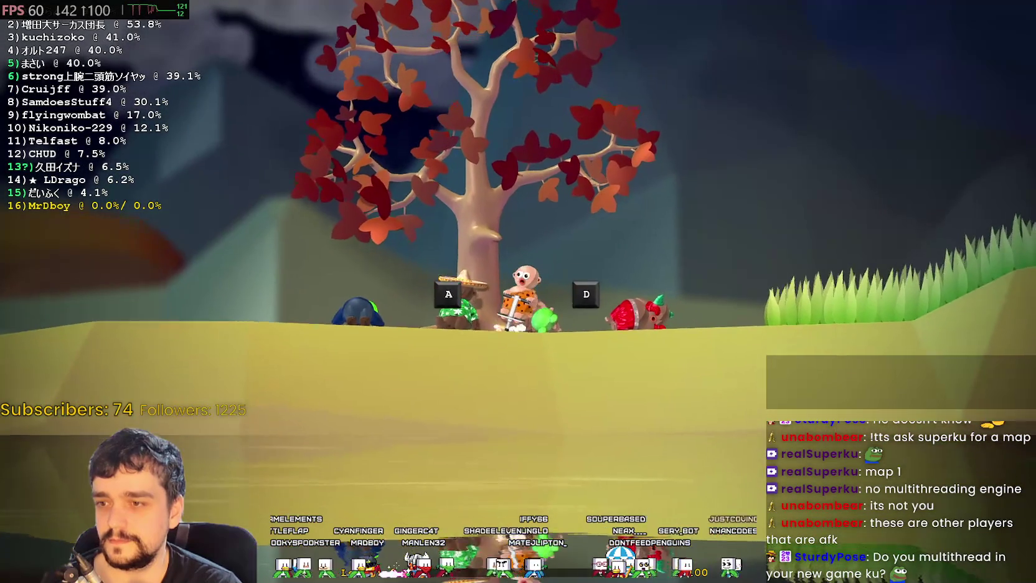
key(space)
key(a)
key(d)
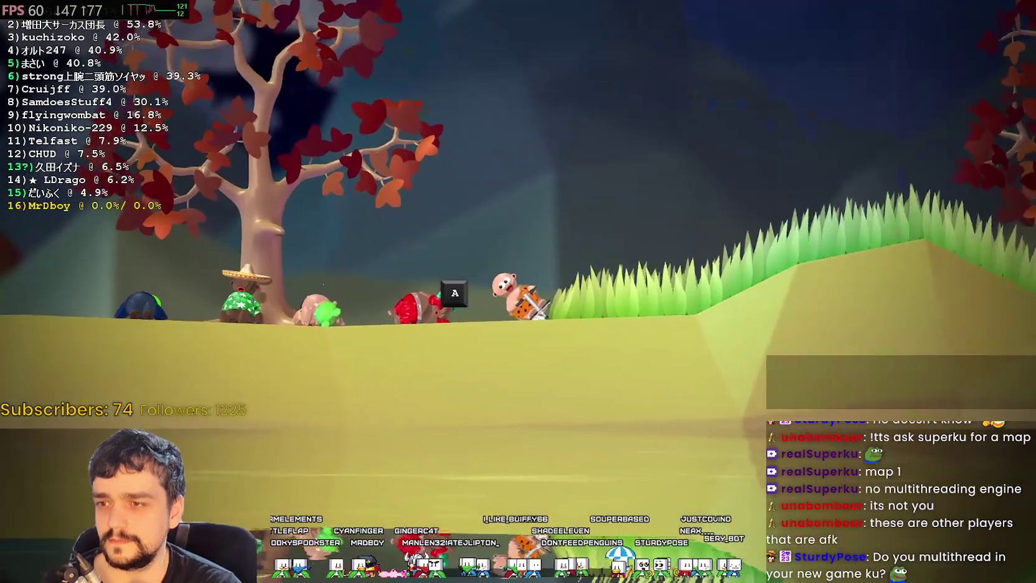
key(space)
key(space)
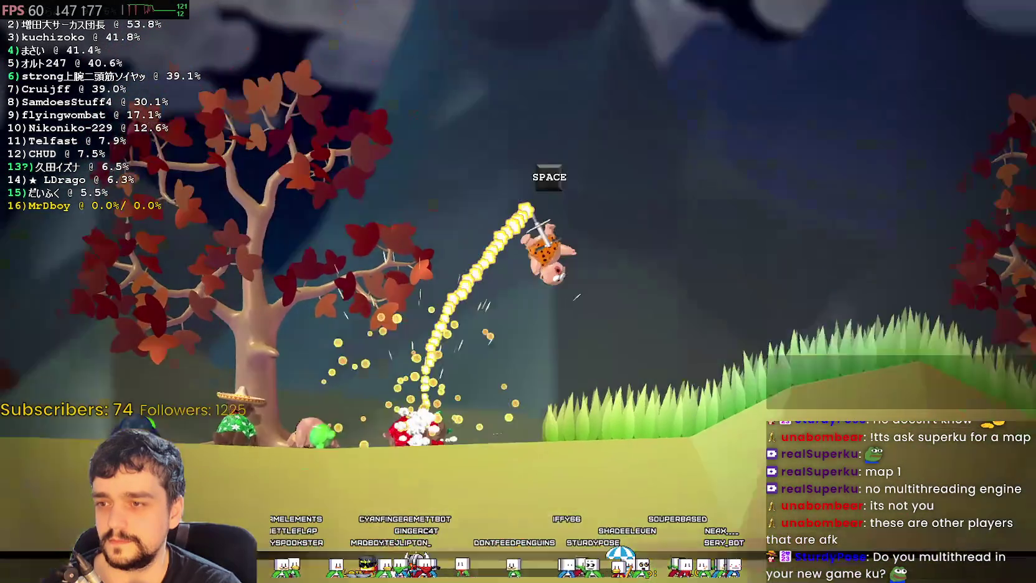
key(space)
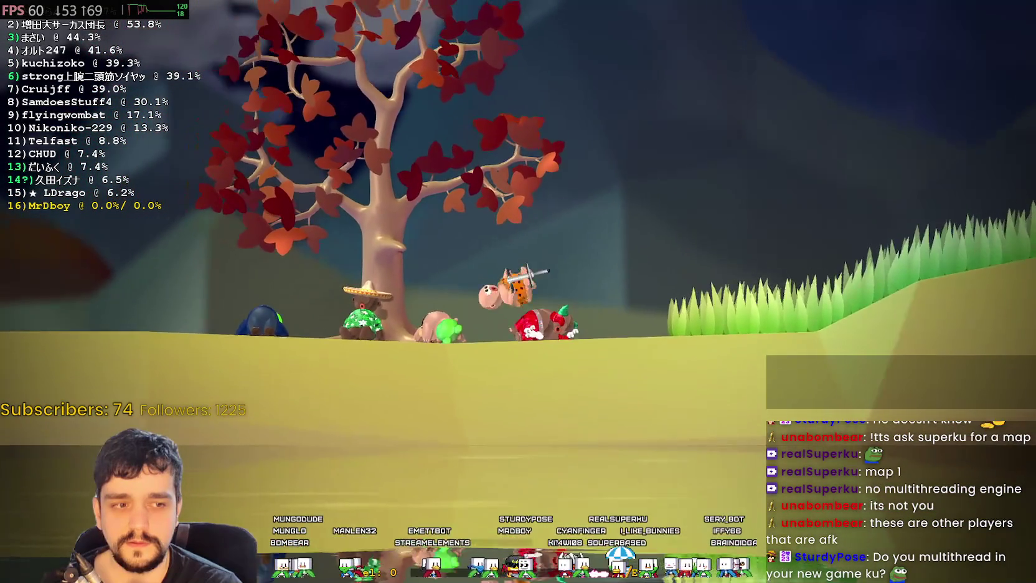
Keep bouncing up the grassy slope toward the next tree with Space jumps.
key(space)
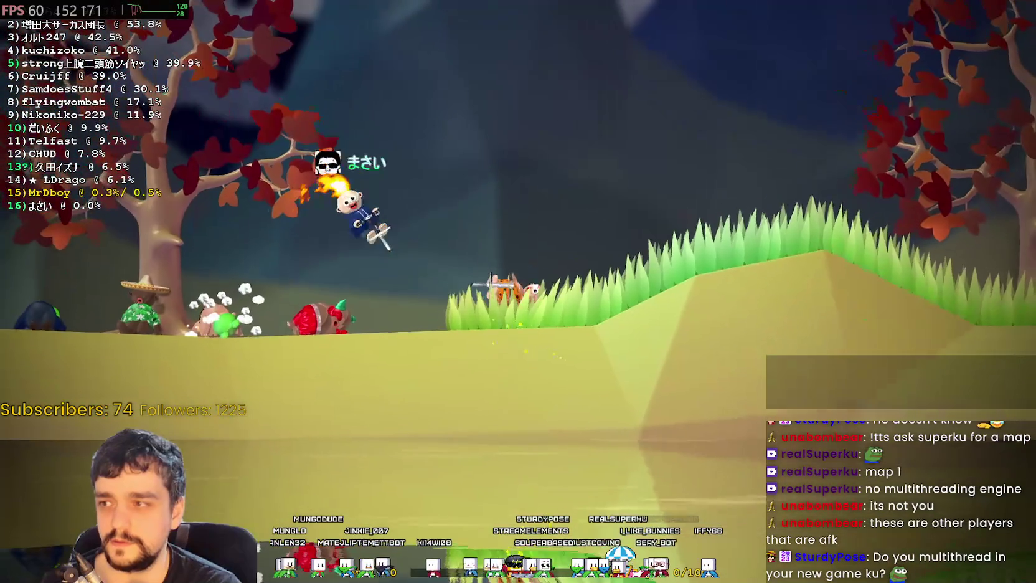
key(space)
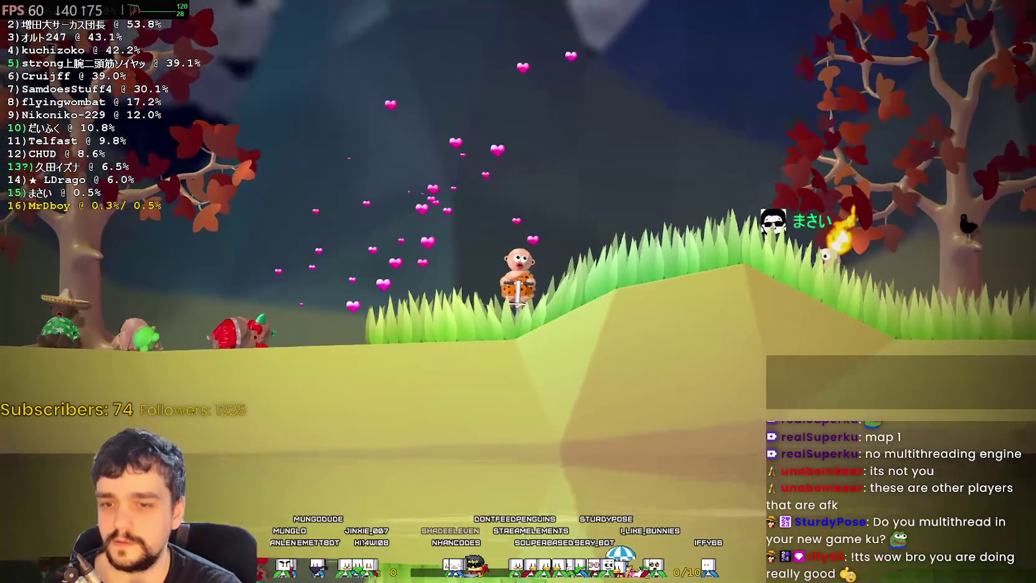
key(space)
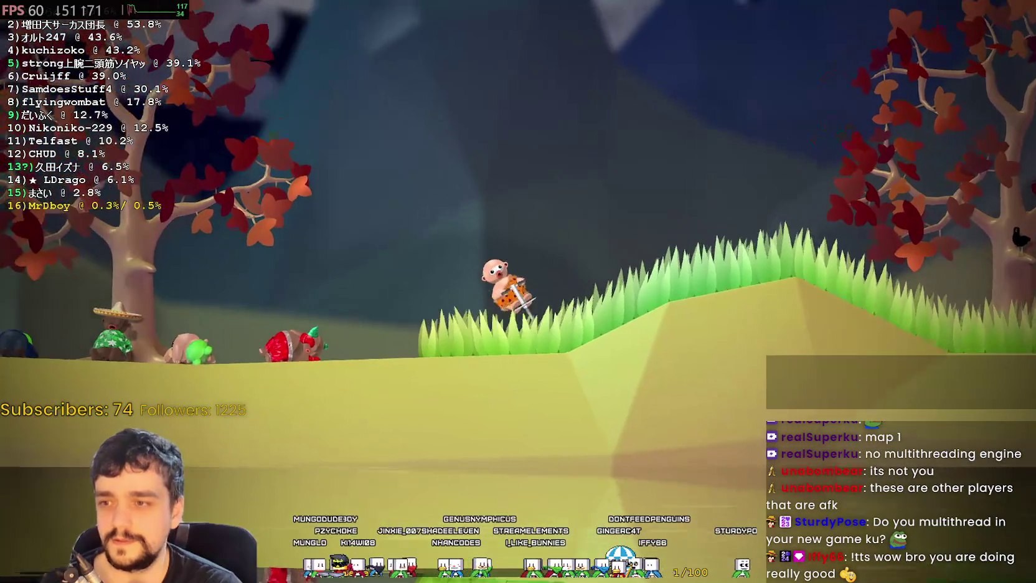
key(space)
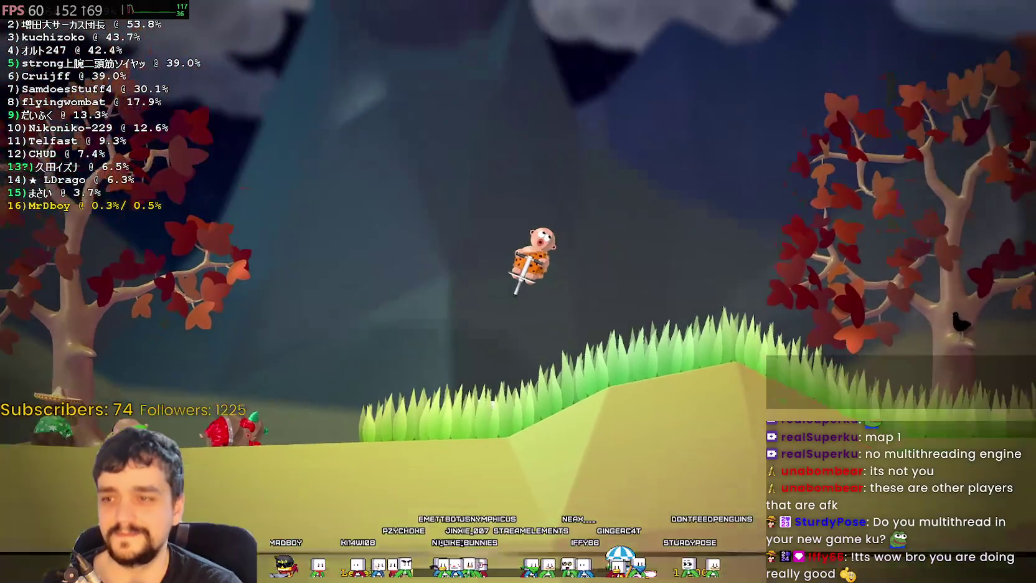
key(space)
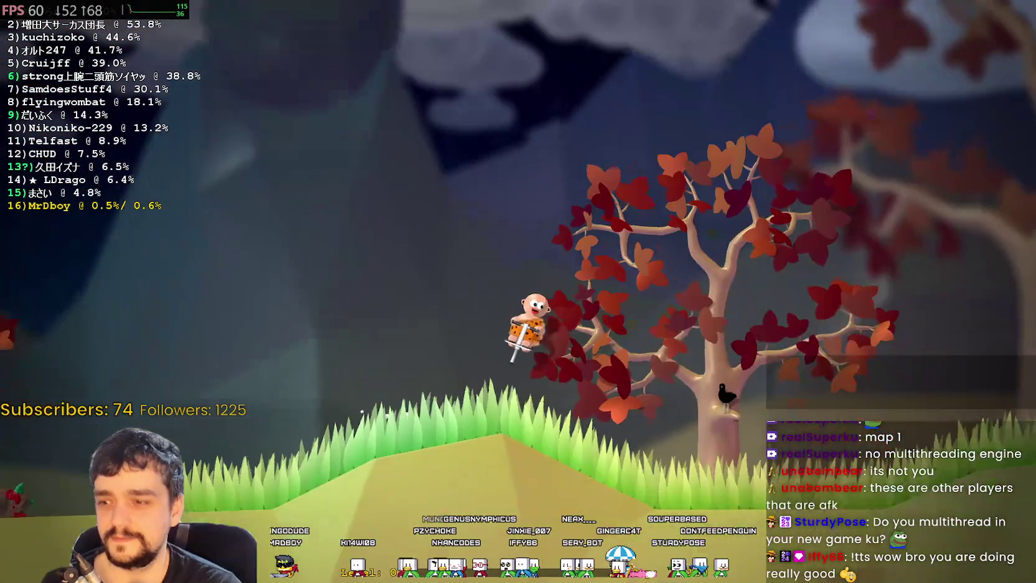
key(space)
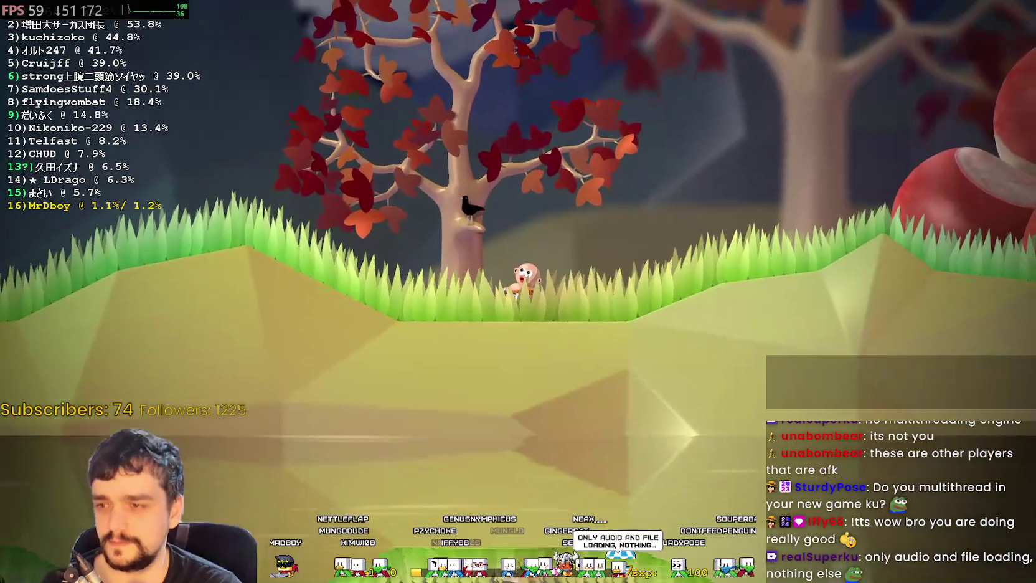
key(space)
key(space)
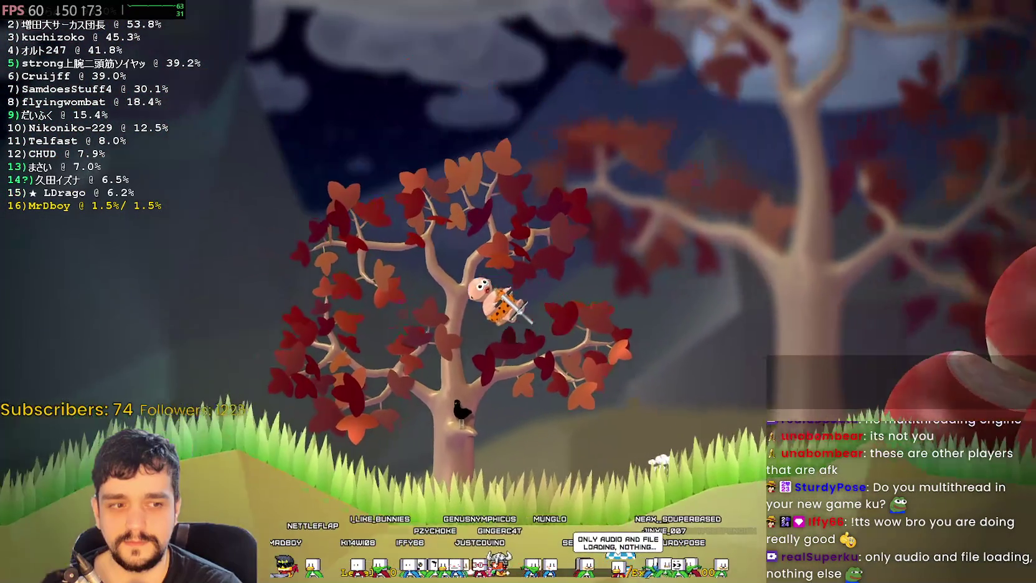